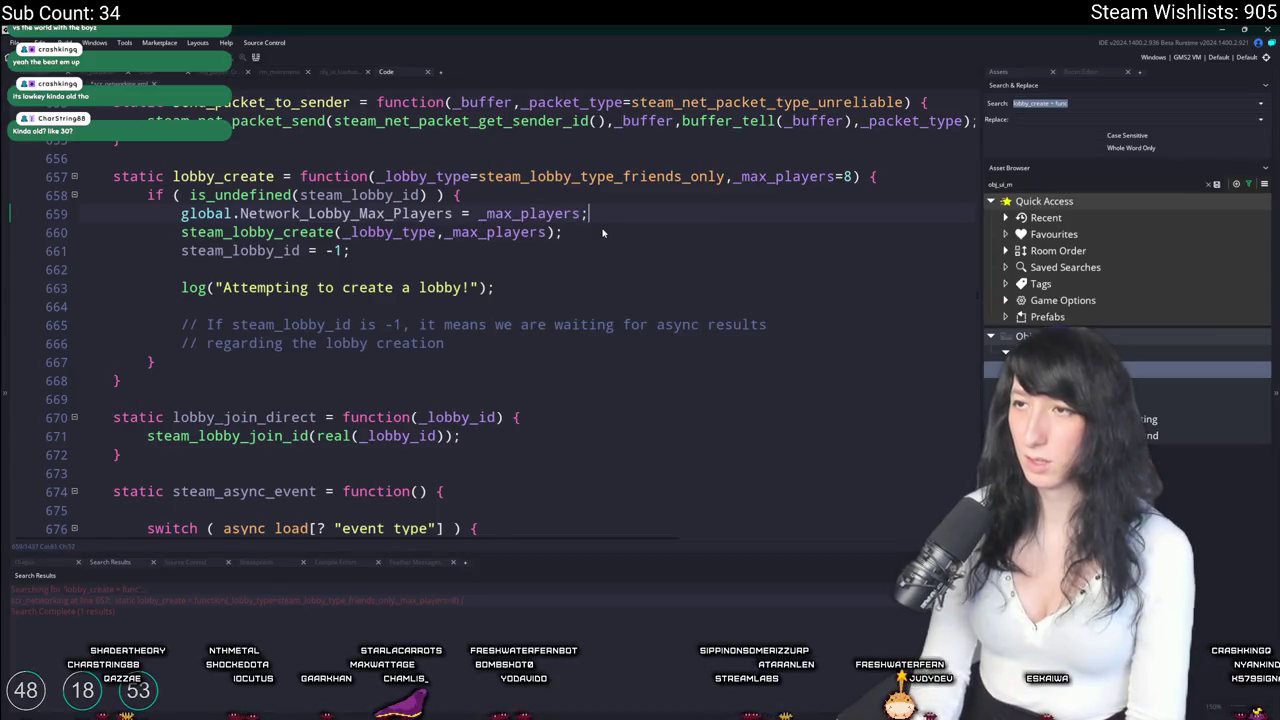
Duplicate the max-players line as global.Network_Lobby_Privacy = _lobby_type.
key(ctrl+d)
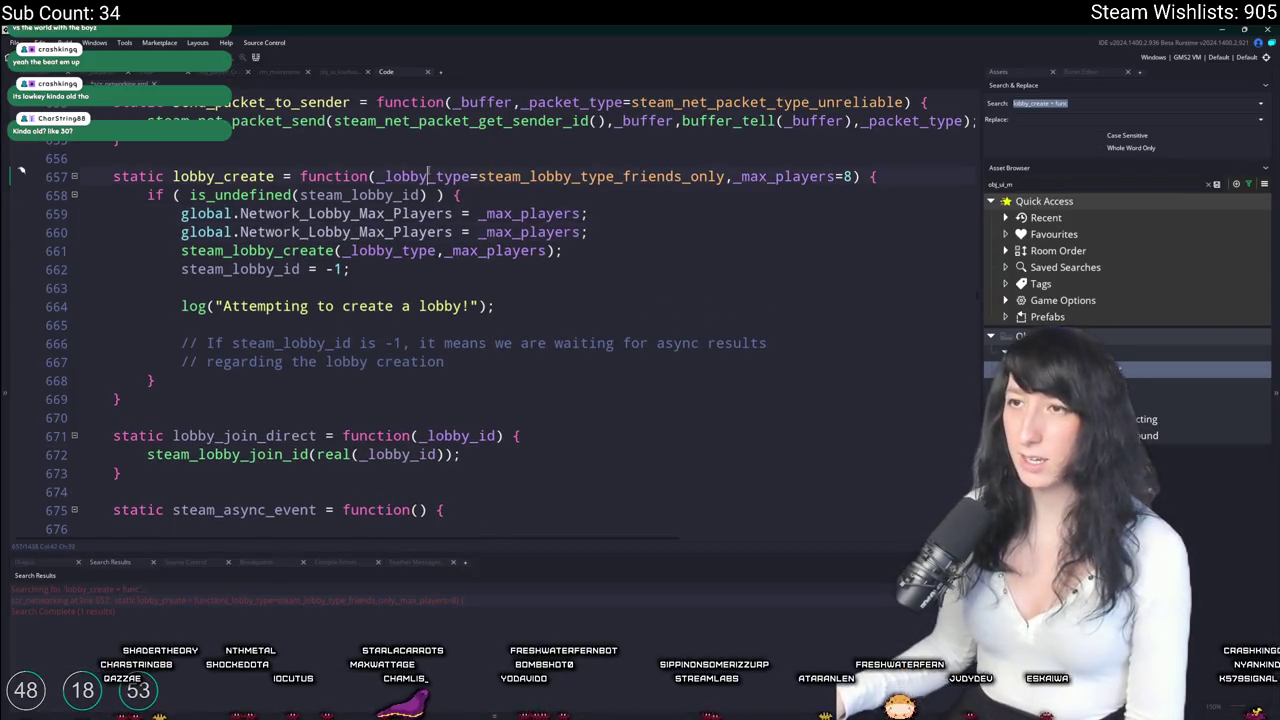
click(531, 232)
double_click(531, 232)
text(_lobby_type)
drag(452, 232, 358, 232)
text(Pr)
key(Return)
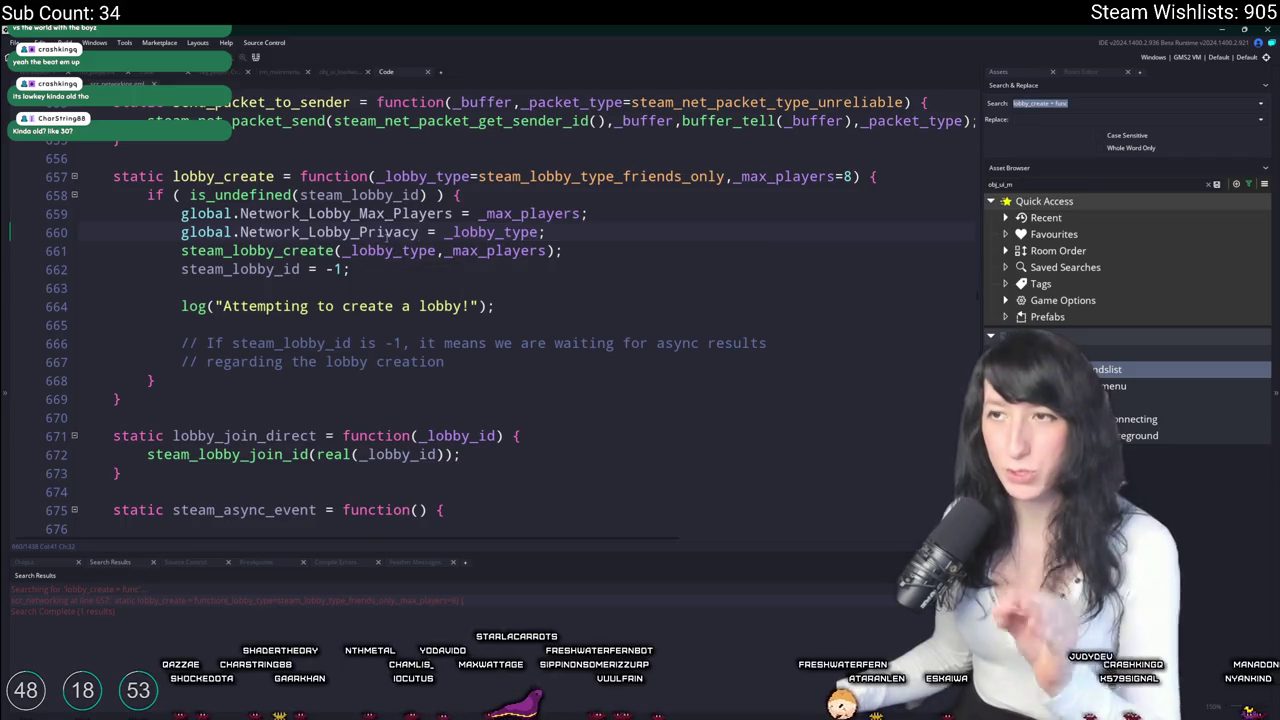
drag(418, 232, 170, 236)
key(ctrl+c)
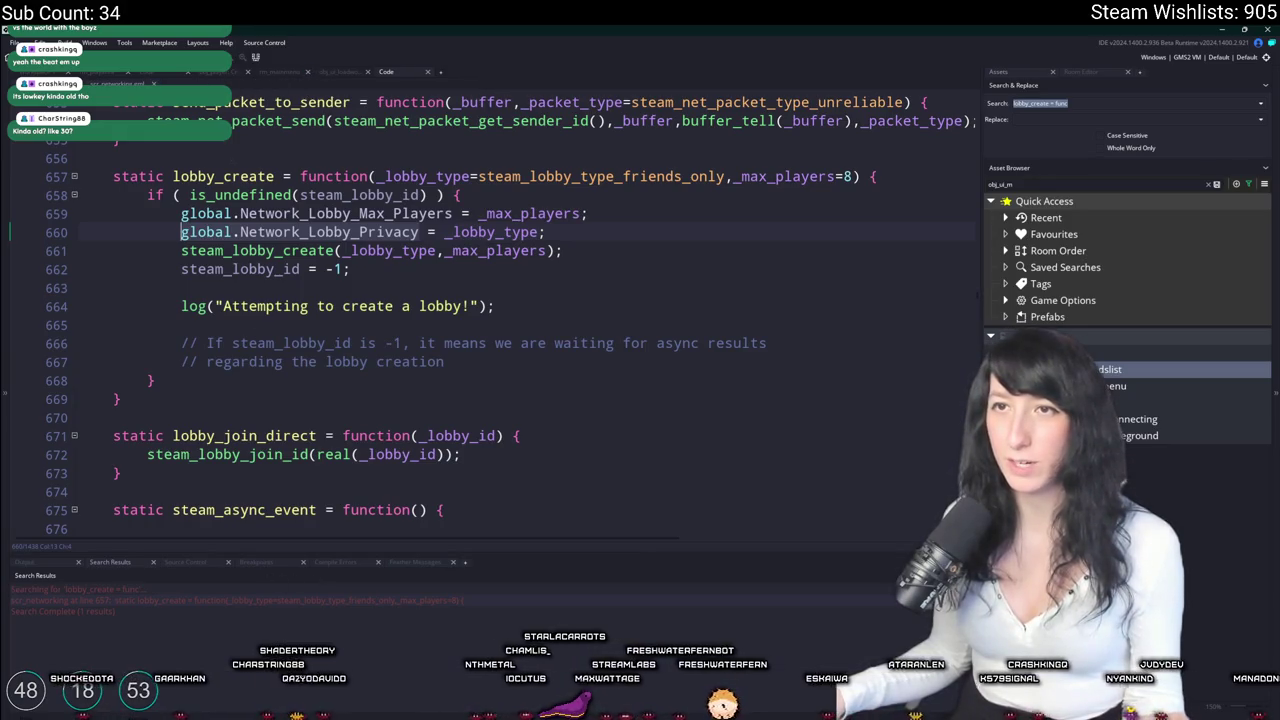
In the lobby-joined handler, set lobby data from global.Network_Lobby_Max_Players and global.Network_Lobby_Privacy.
click(574, 285)
key(ctrl+f)
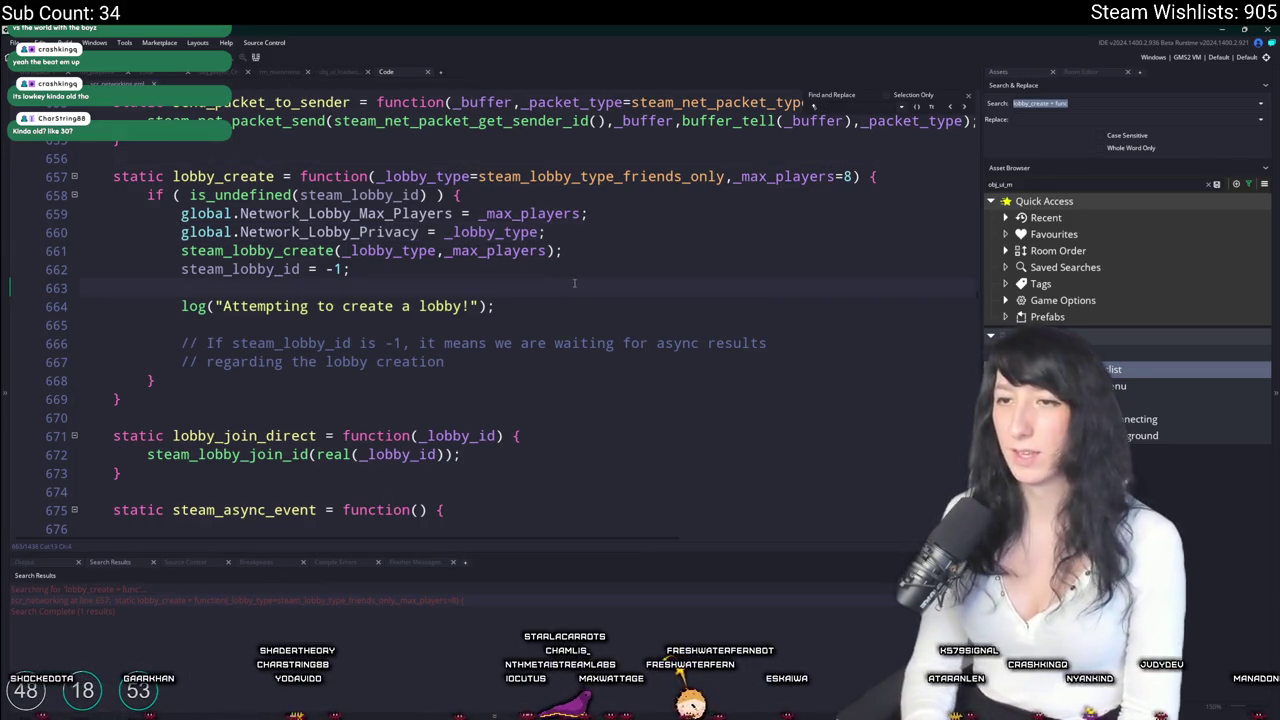
scroll(574, 285, down, 10)
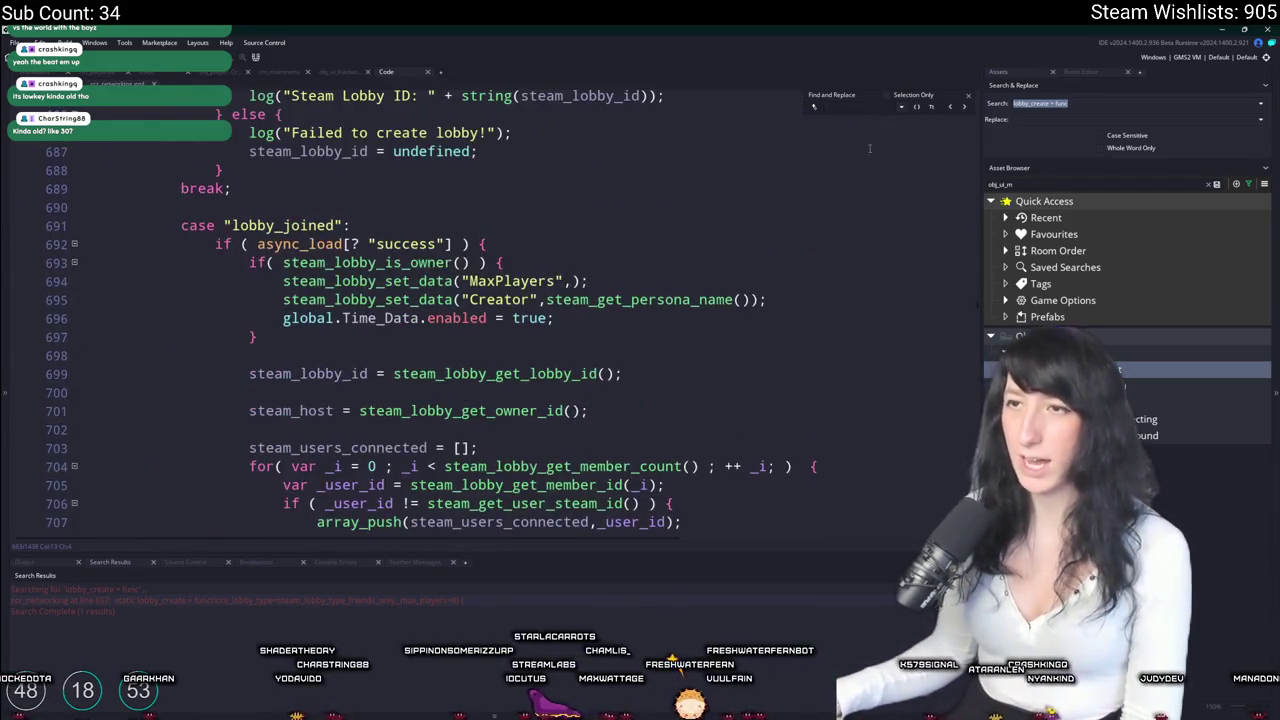
scroll(671, 263, down, 3)
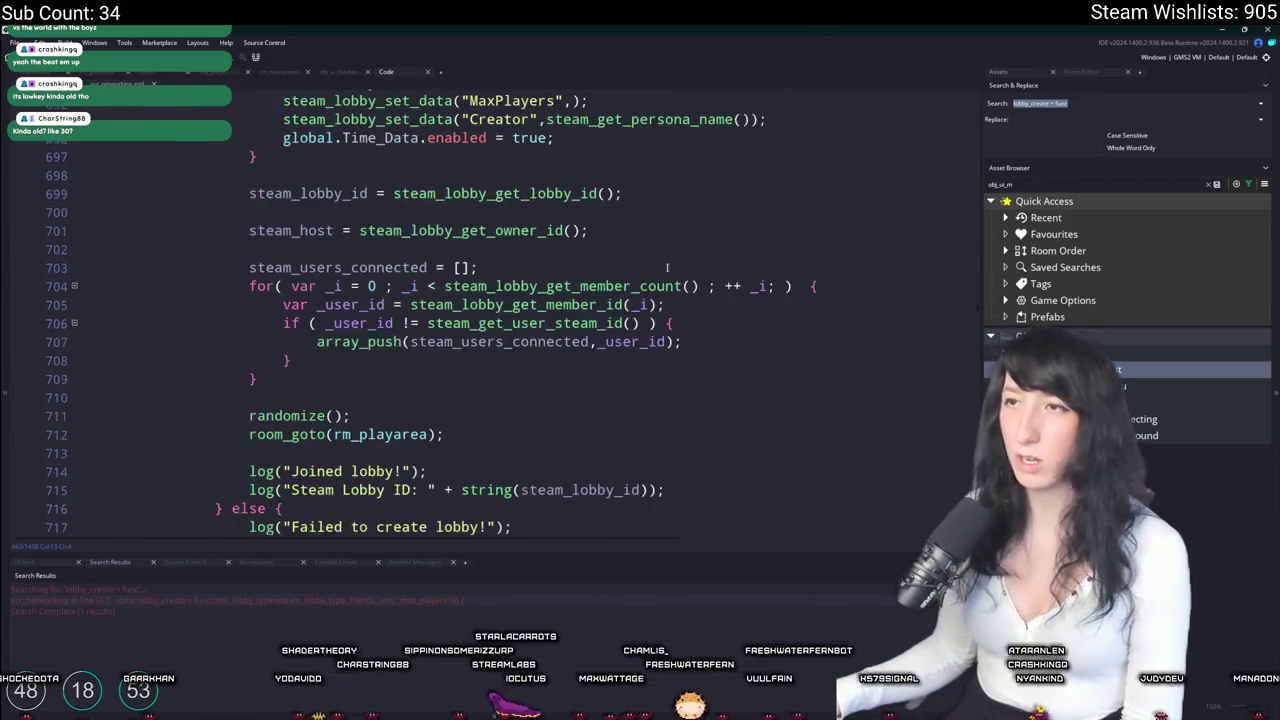
scroll(671, 263, up, 1)
key(ctrl+v)
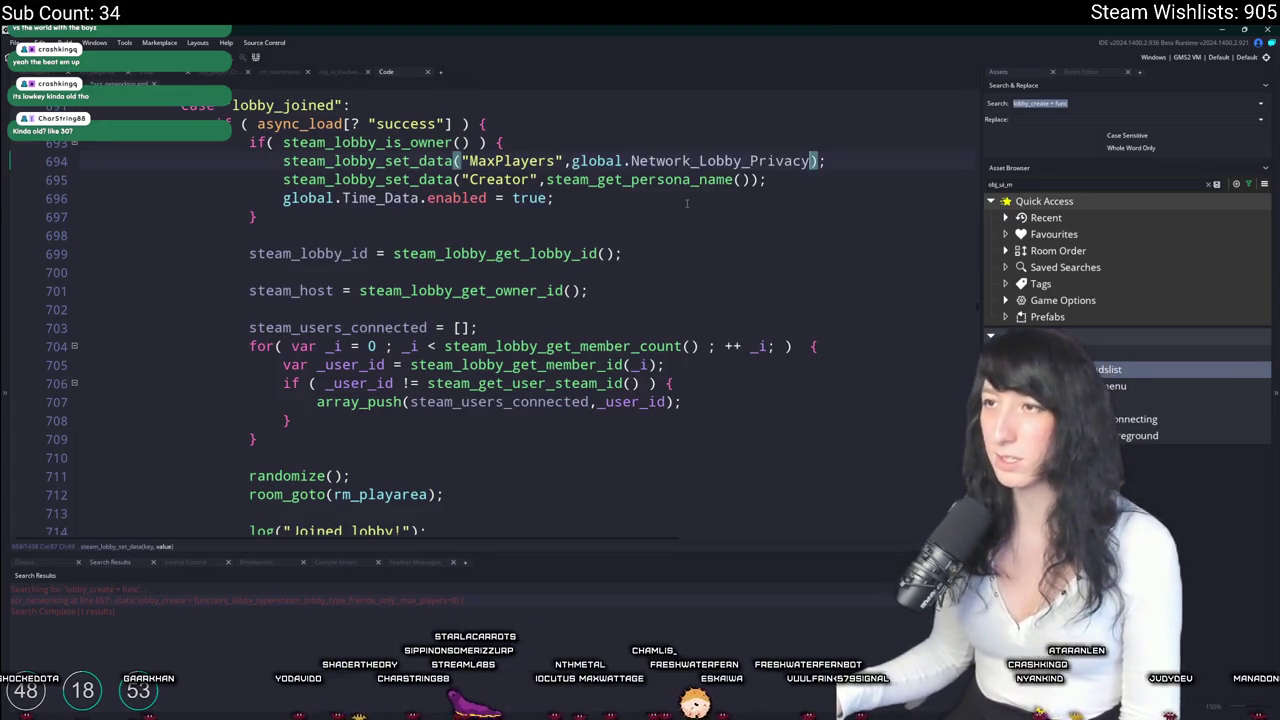
scroll(21, 155, up, 1)
key(ctrl+d)
drag(815, 201, 763, 201)
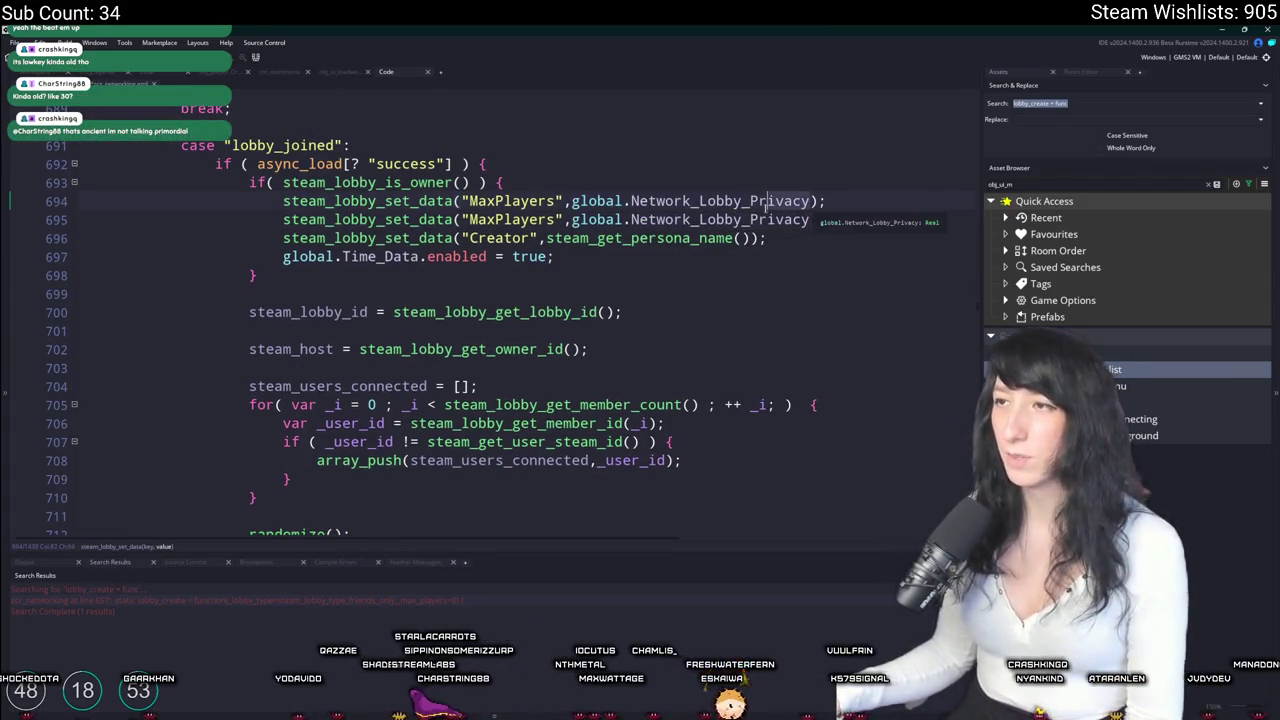
key(BackSpace)
text(Max_Players)
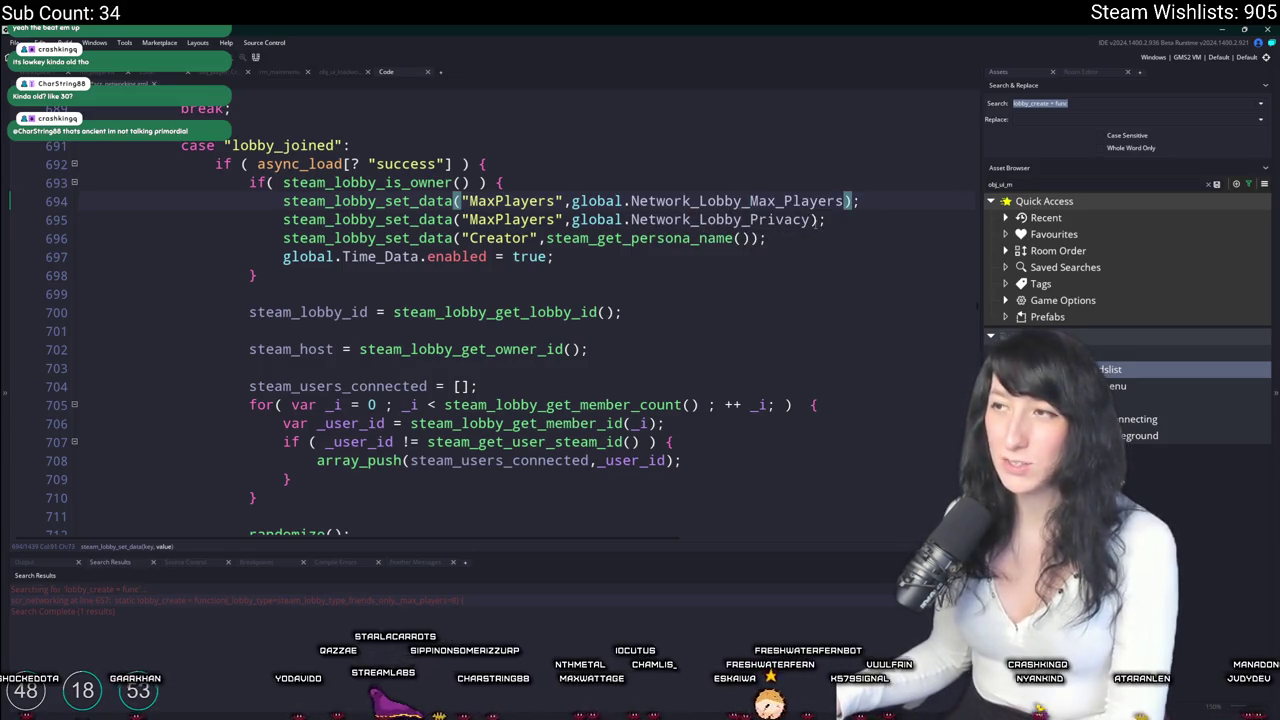
double_click(541, 219)
key(ctrl+Tab)
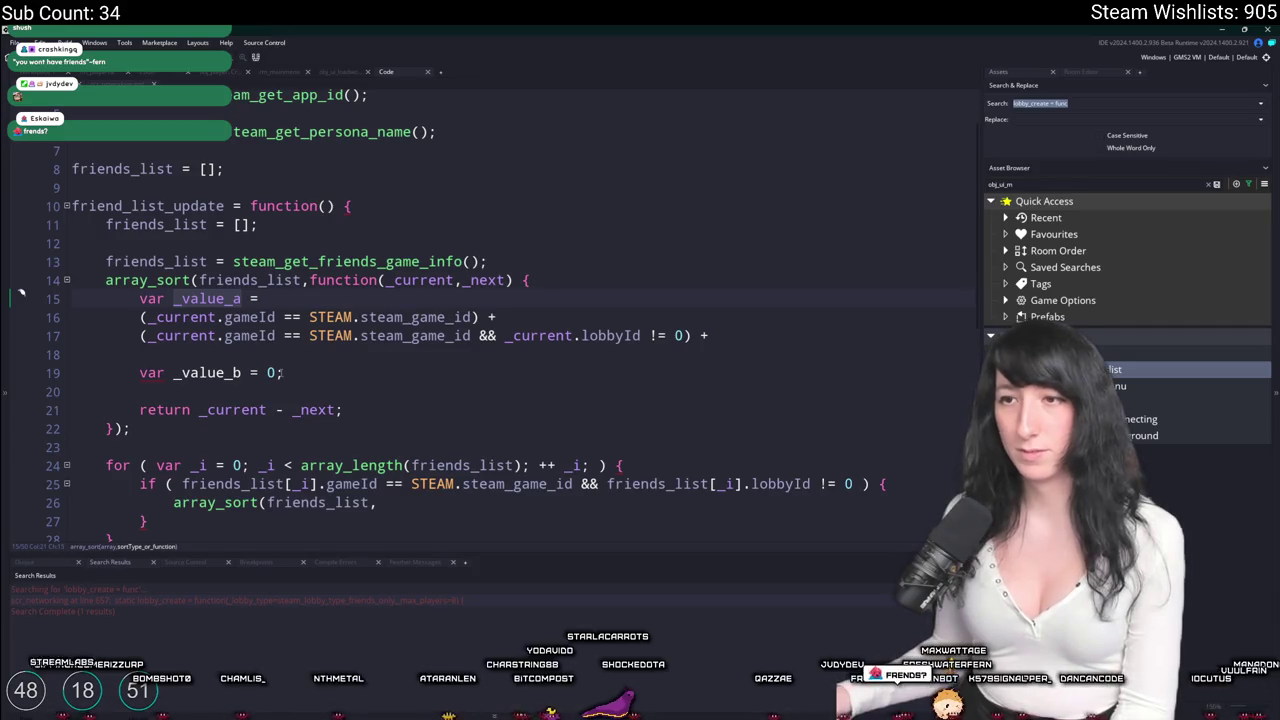
Start the comparator's return with _value_a and end line 17's scoring expression with a semicolon.
click(267, 410)
text(_value_a)
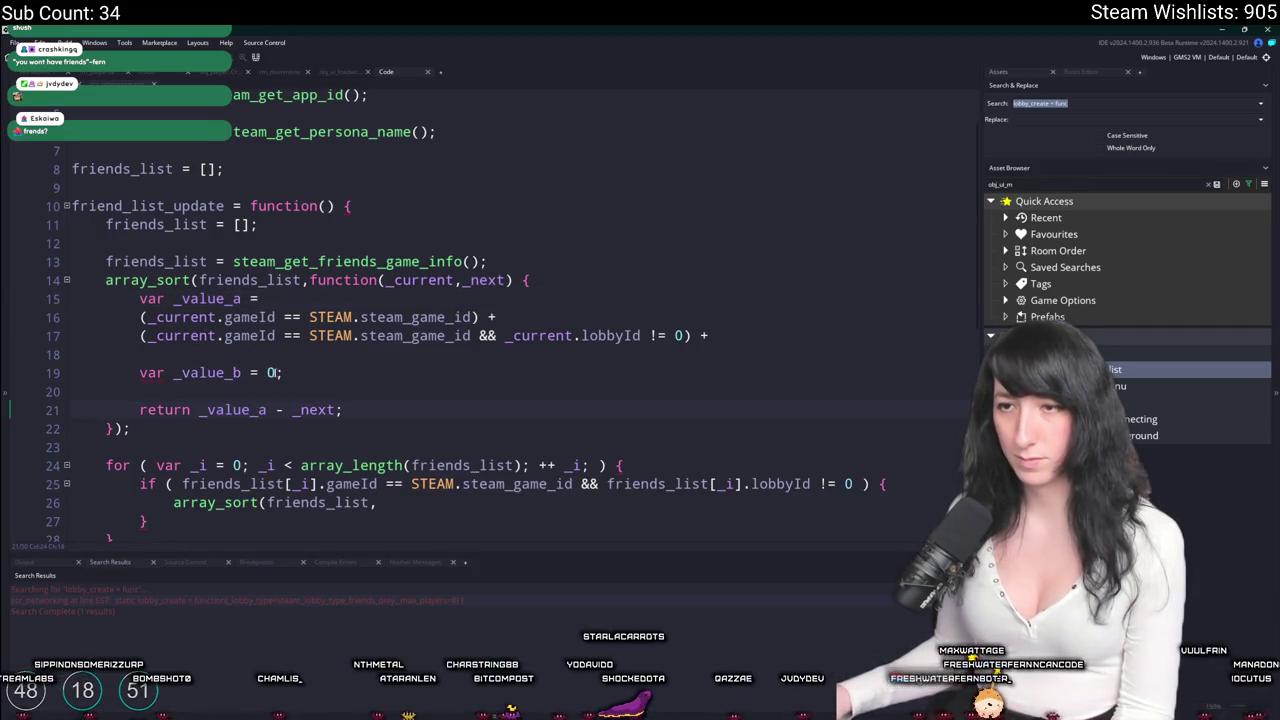
click(724, 337)
key(BackSpace)
key(BackSpace)
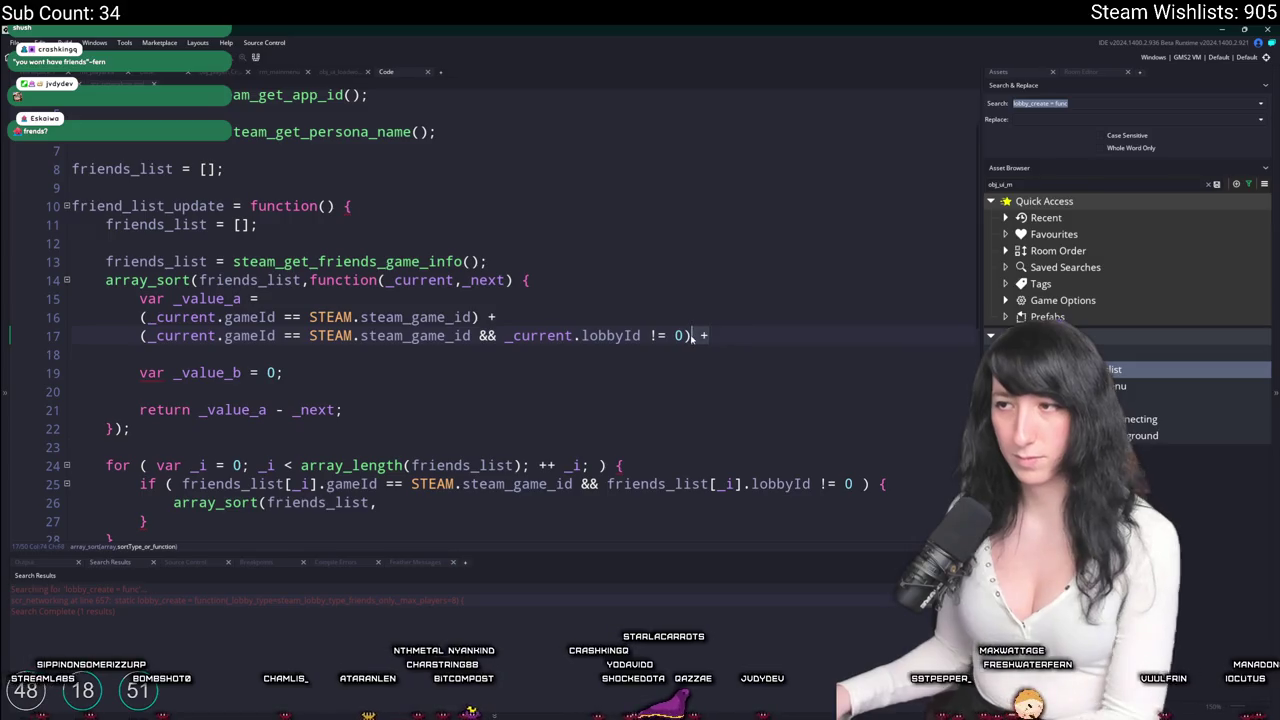
text(;)
Give _value_b the same scoring expression and make the comparator return _value_a - _value_b.
drag(479, 317, 140, 317)
key(ctrl+c)
click(266, 372)
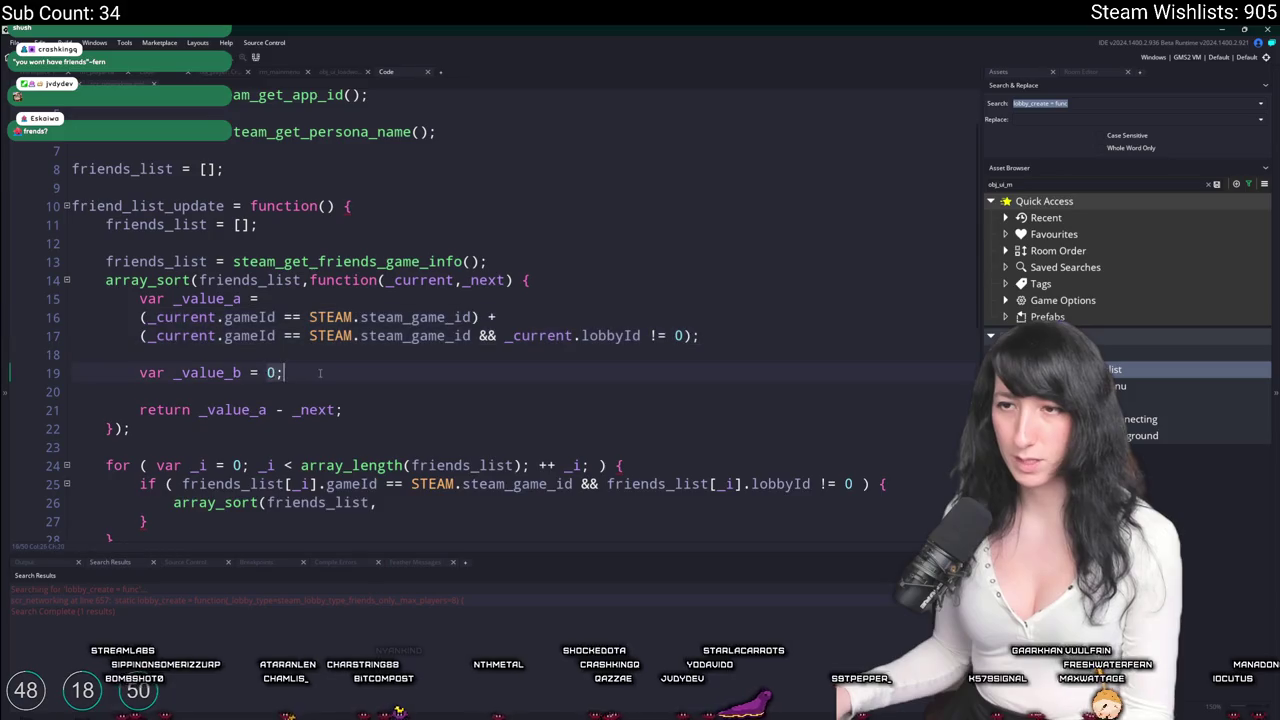
key(shift+End)
key(ctrl+v)
click(268, 372)
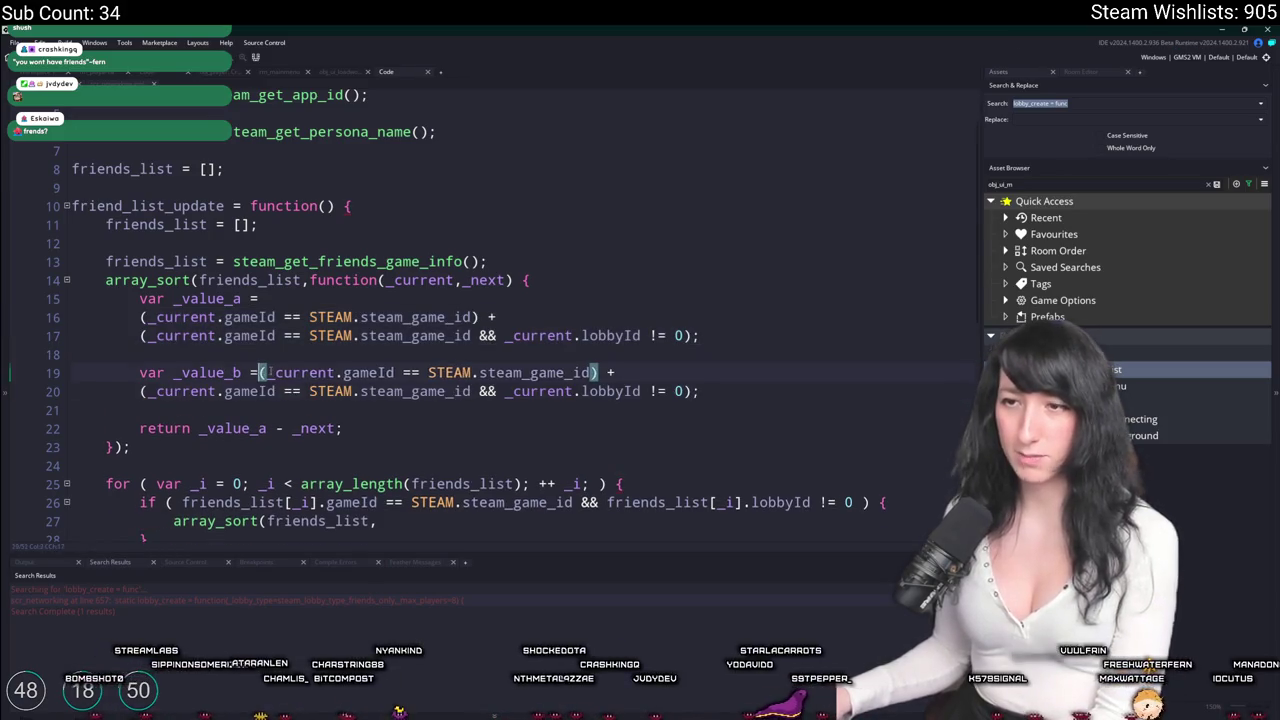
key(Return)
key(ctrl+c)
double_click(316, 447)
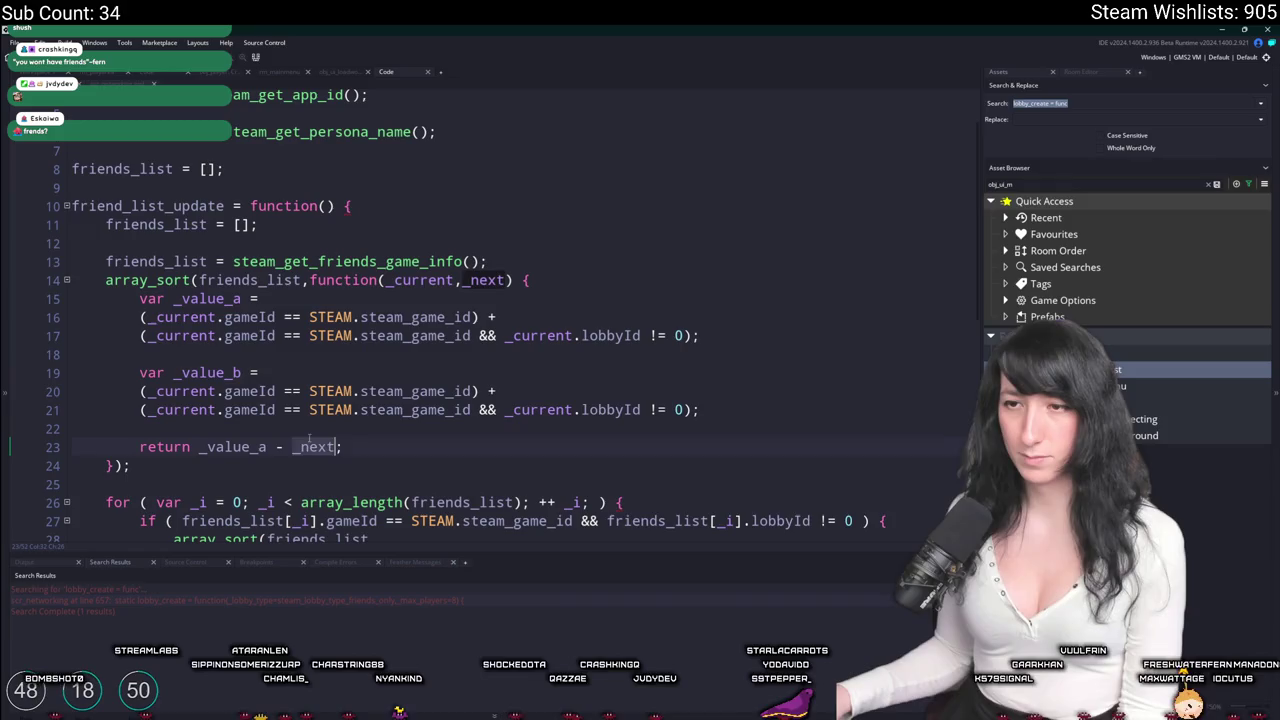
key(ctrl+v)
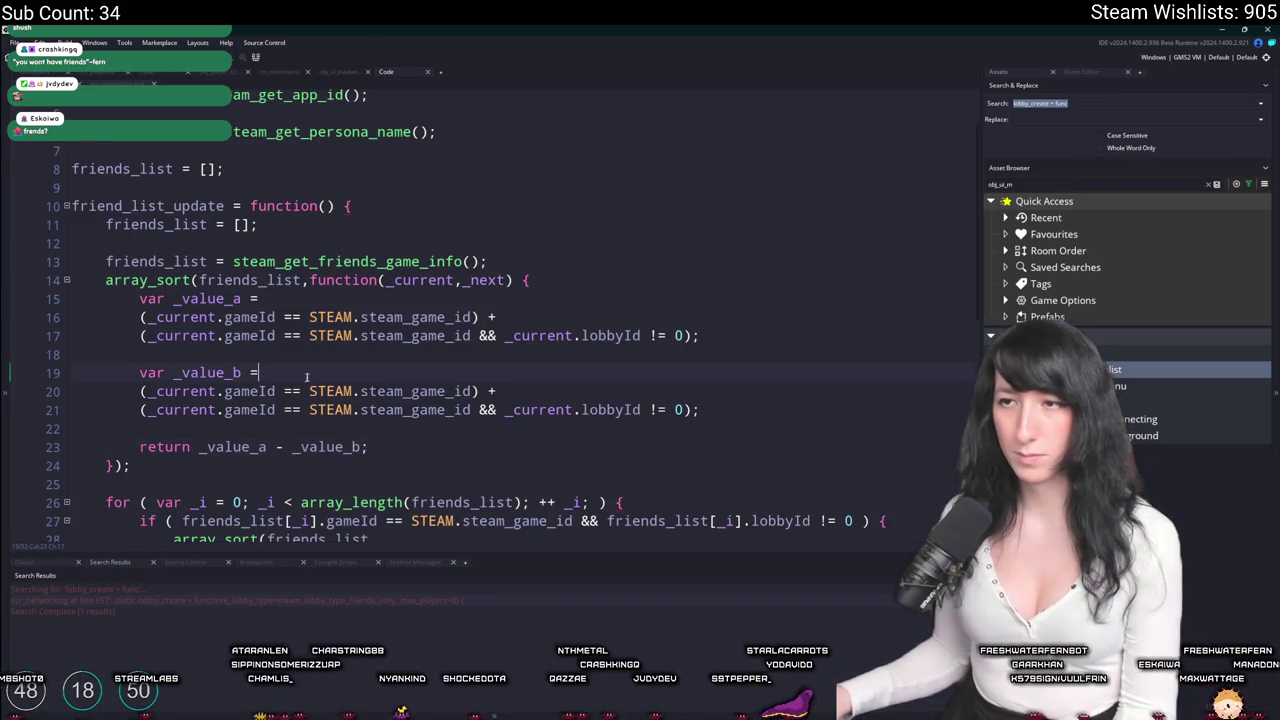
Delete the old for-loop block and the leftover friend info loop below the sort.
scroll(305, 378, down, 1)
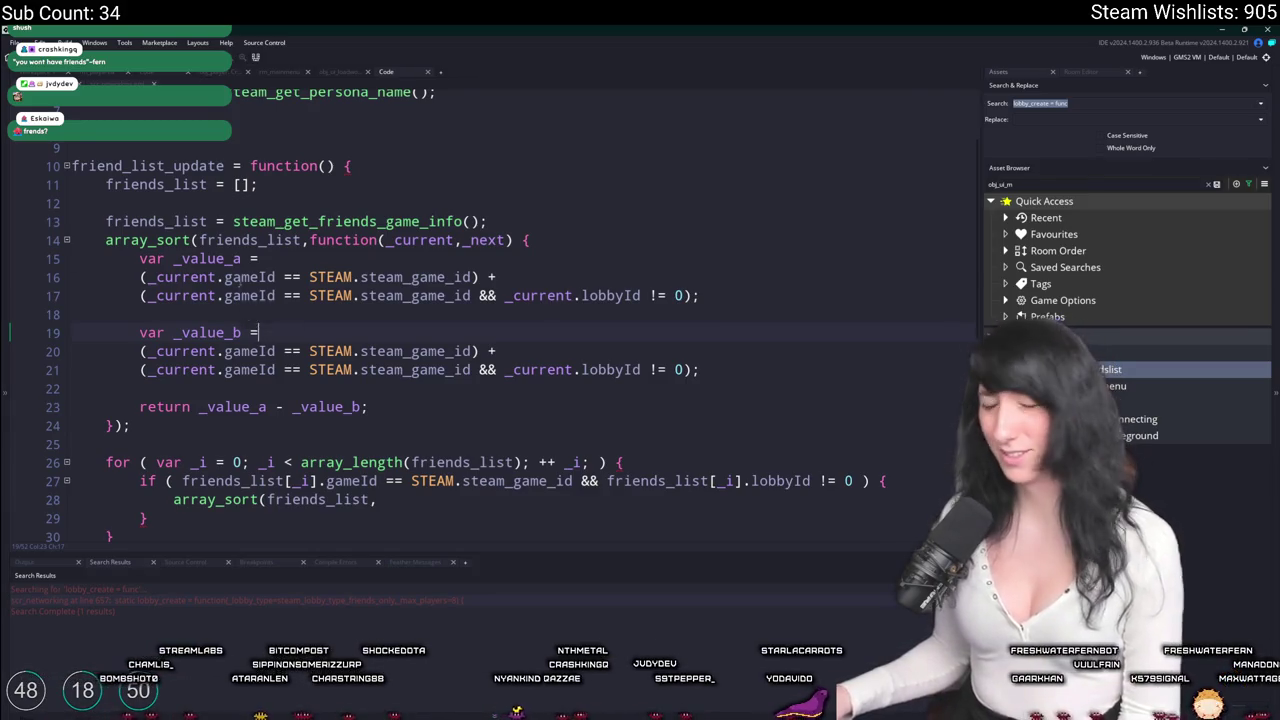
scroll(365, 313, down, 1)
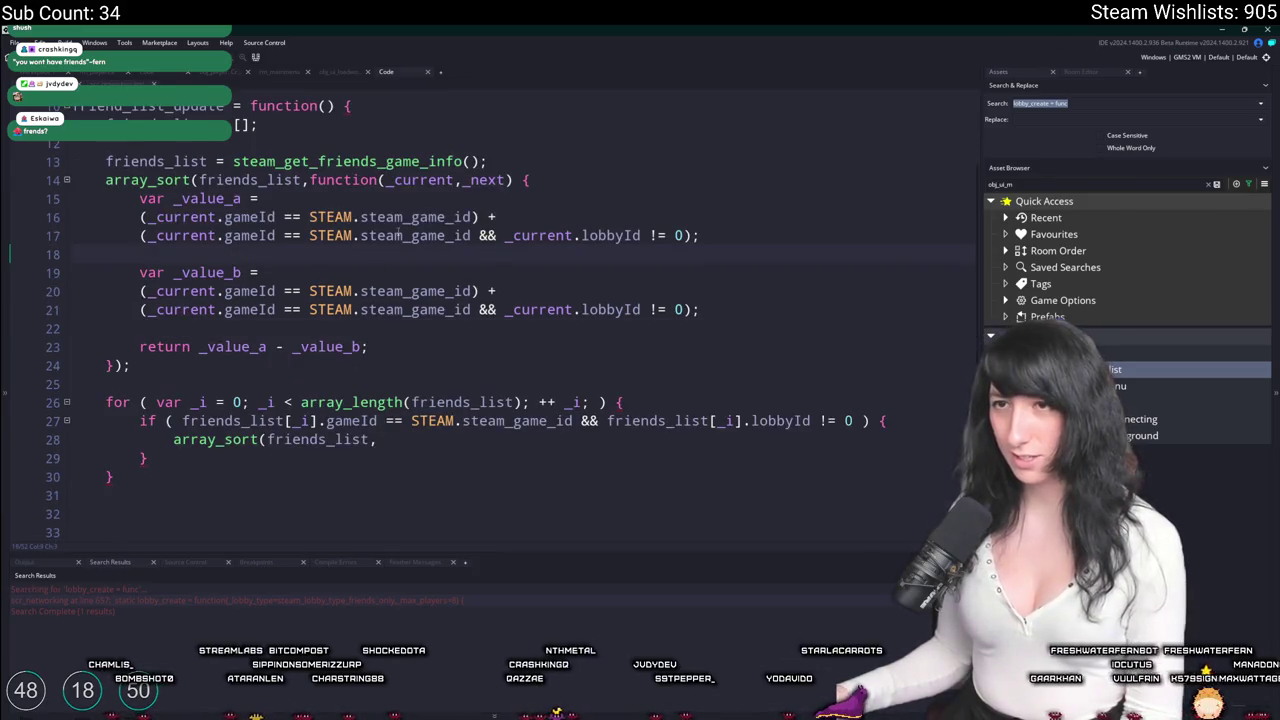
scroll(199, 455, down, 1)
drag(131, 385, 120, 500)
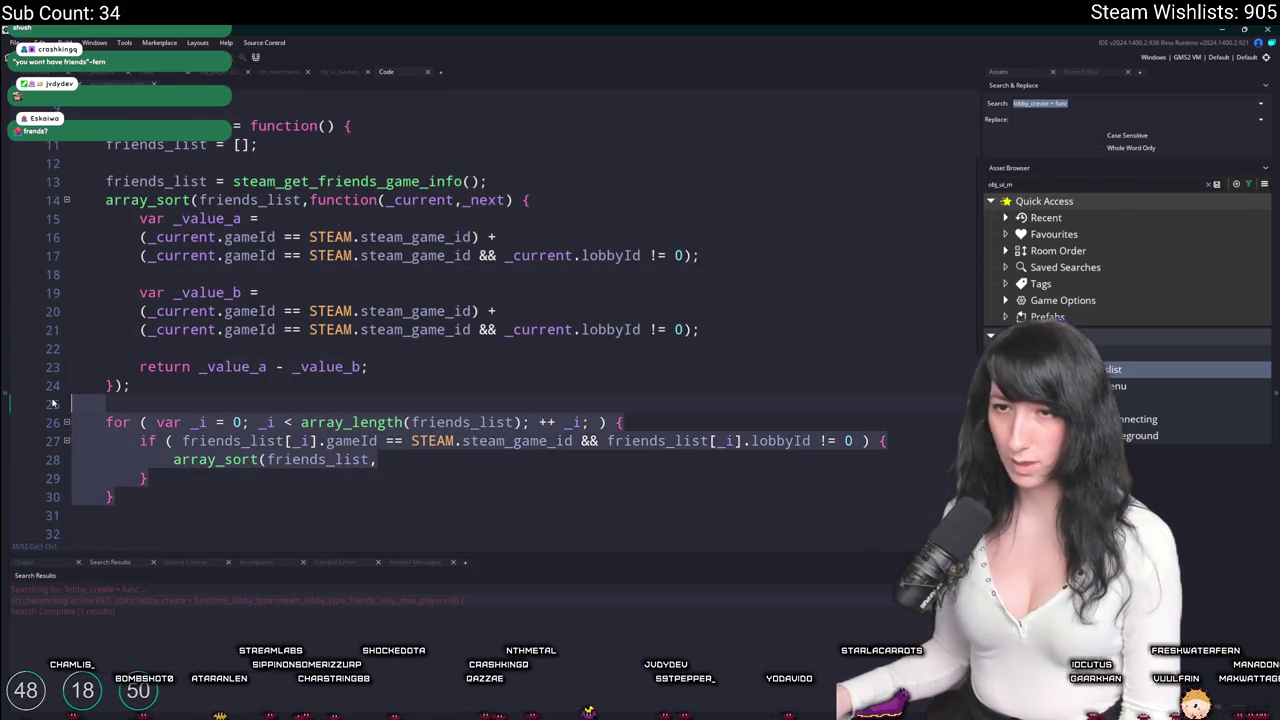
key(Delete)
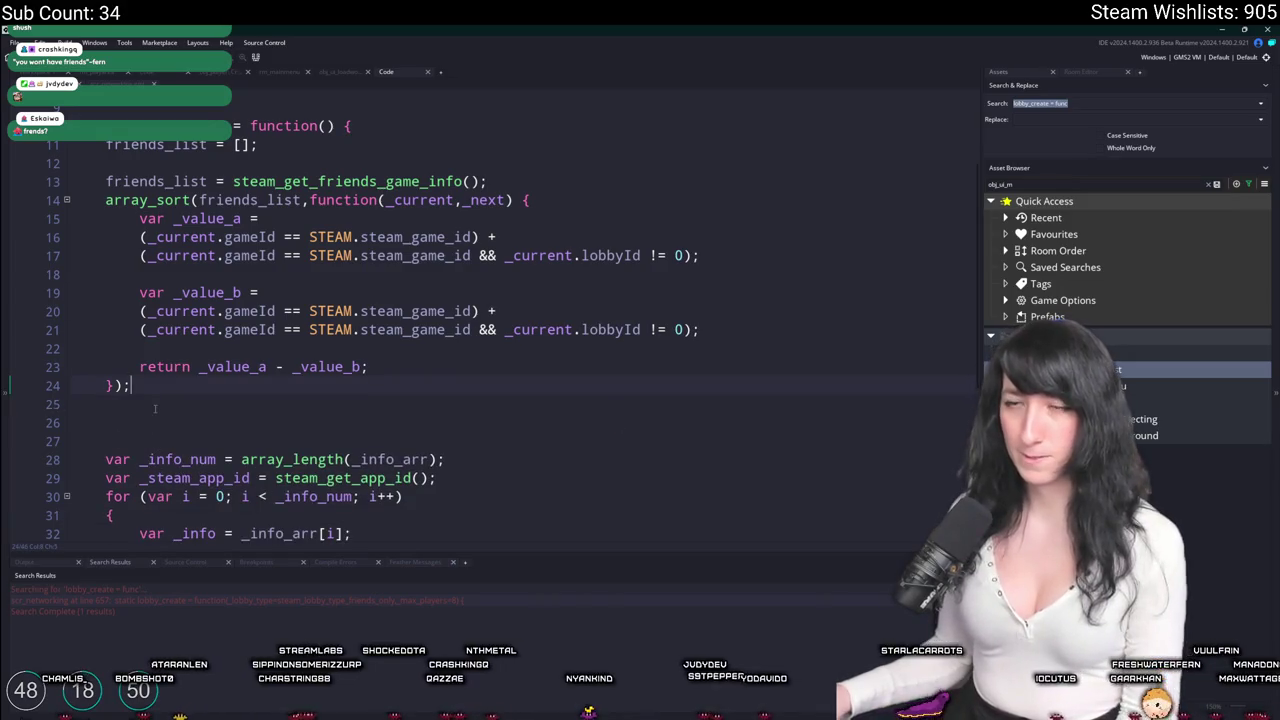
scroll(249, 441, down, 5)
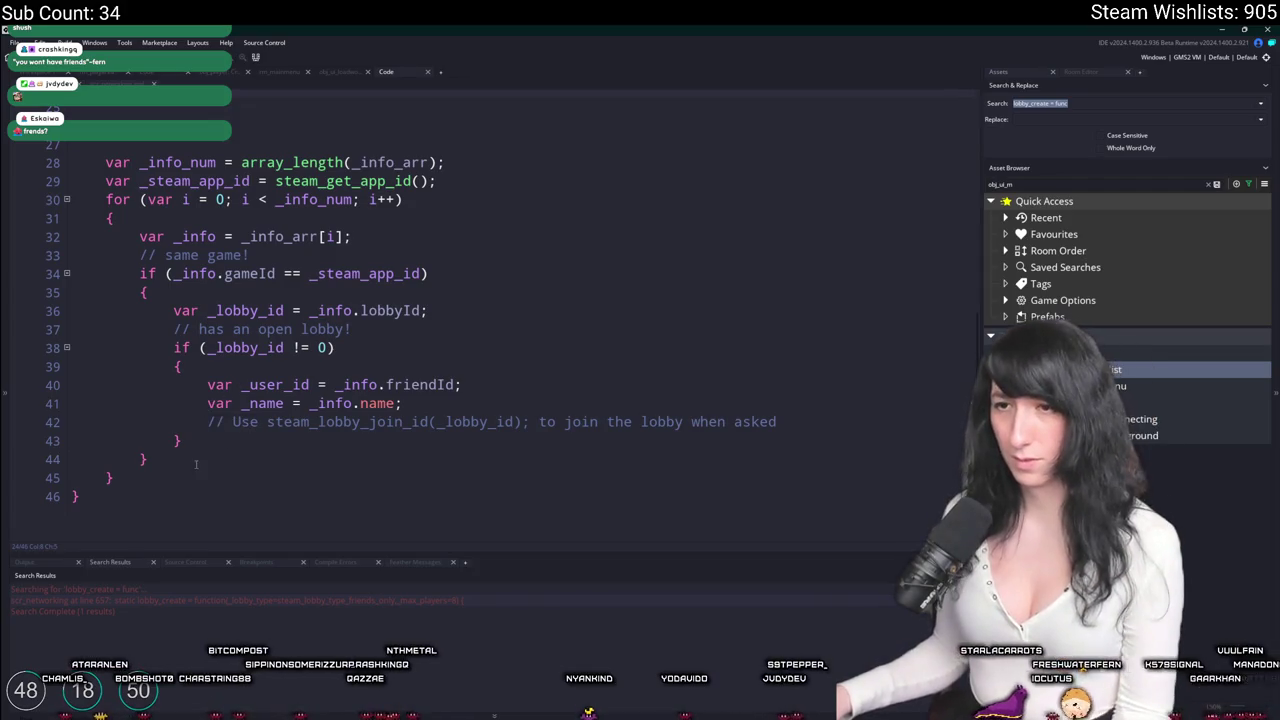
scroll(165, 446, up, 2)
mouse_move(80, 496)
mouse_down()
mouse_move(165, 446)
mouse_move(120, 449)
mouse_move(58, 233)
mouse_move(72, 190)
mouse_up()
key(BackSpace)
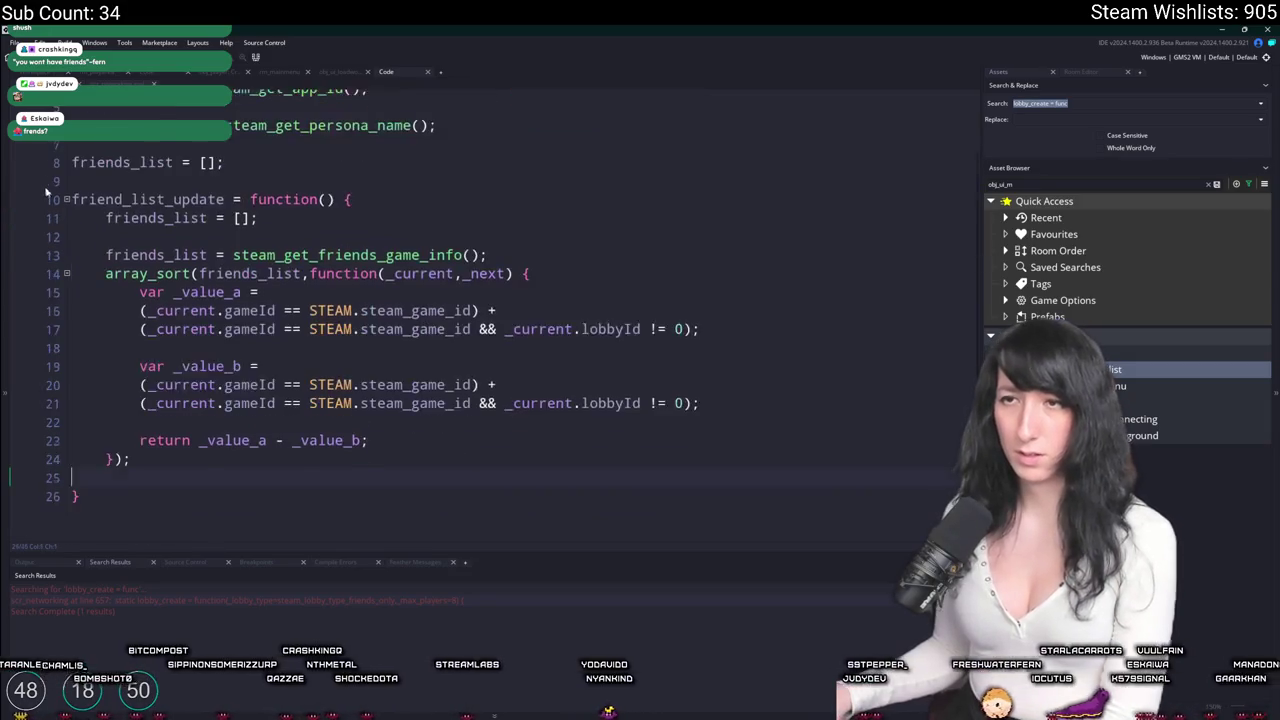
Add show_message(friends_list) after the array_sort call.
scroll(397, 347, up, 2)
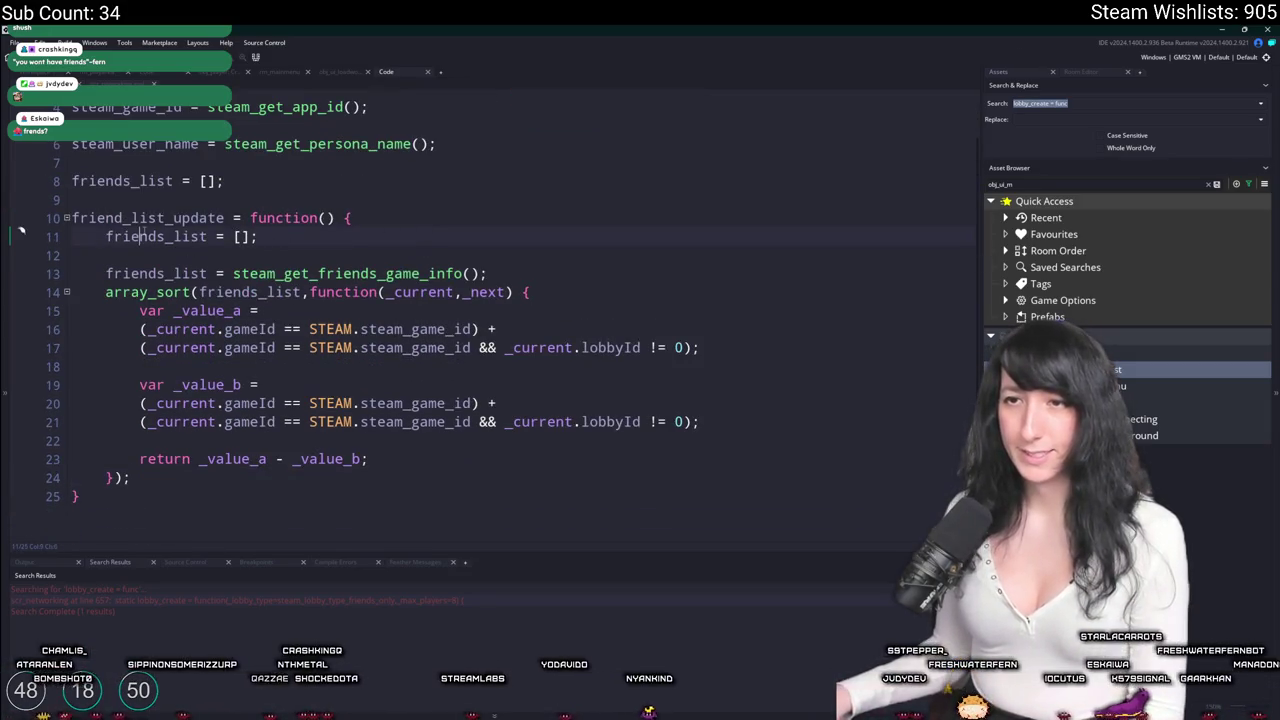
key(Return)
key(Return)
text(show_message(friends_list);)
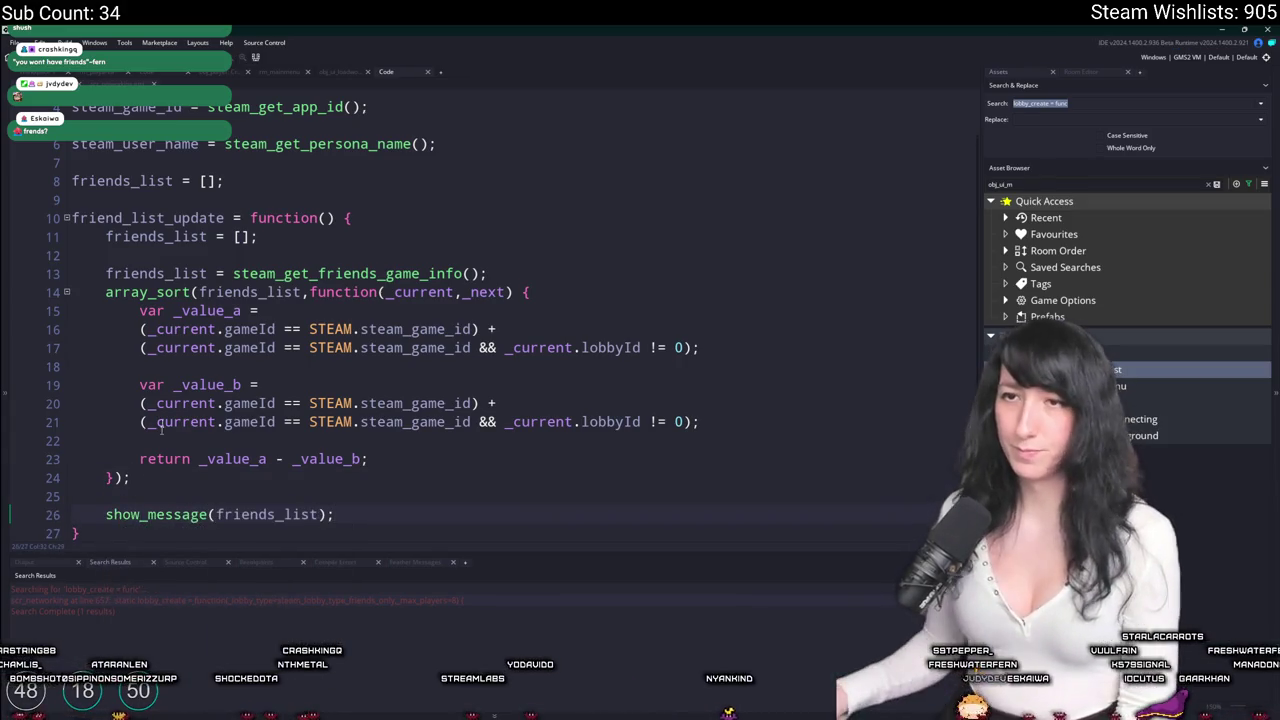
Call friend_list_update() right below its definition and run the game with F5.
double_click(148, 218)
key(ctrl+c)
scroll(149, 494, down, 1)
click(149, 494)
key(Return)
key(Return)
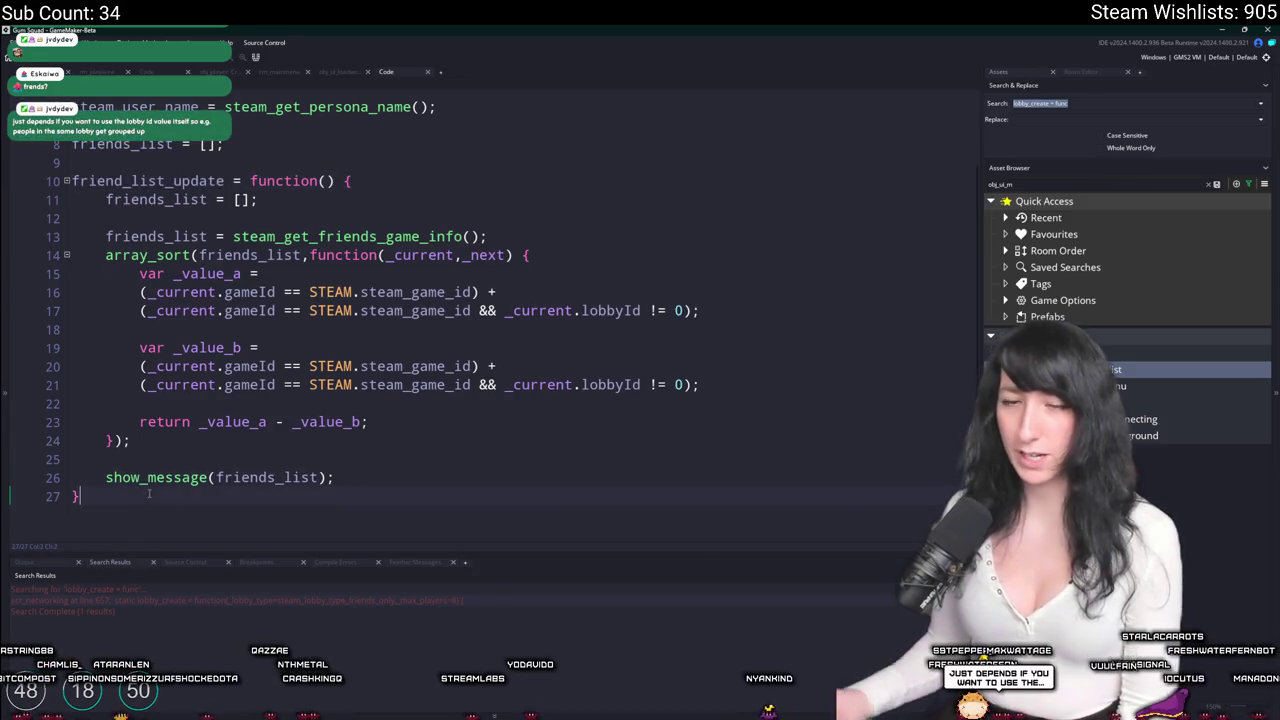
key(ctrl+v)
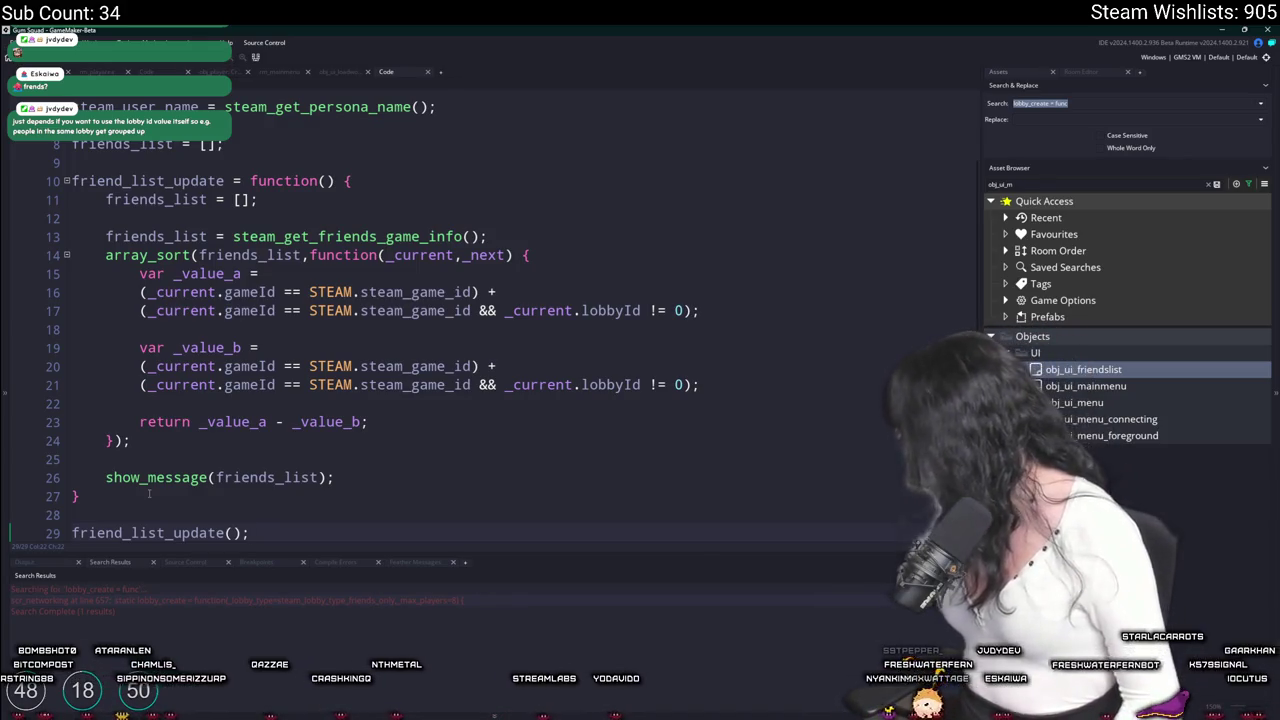
text(d)
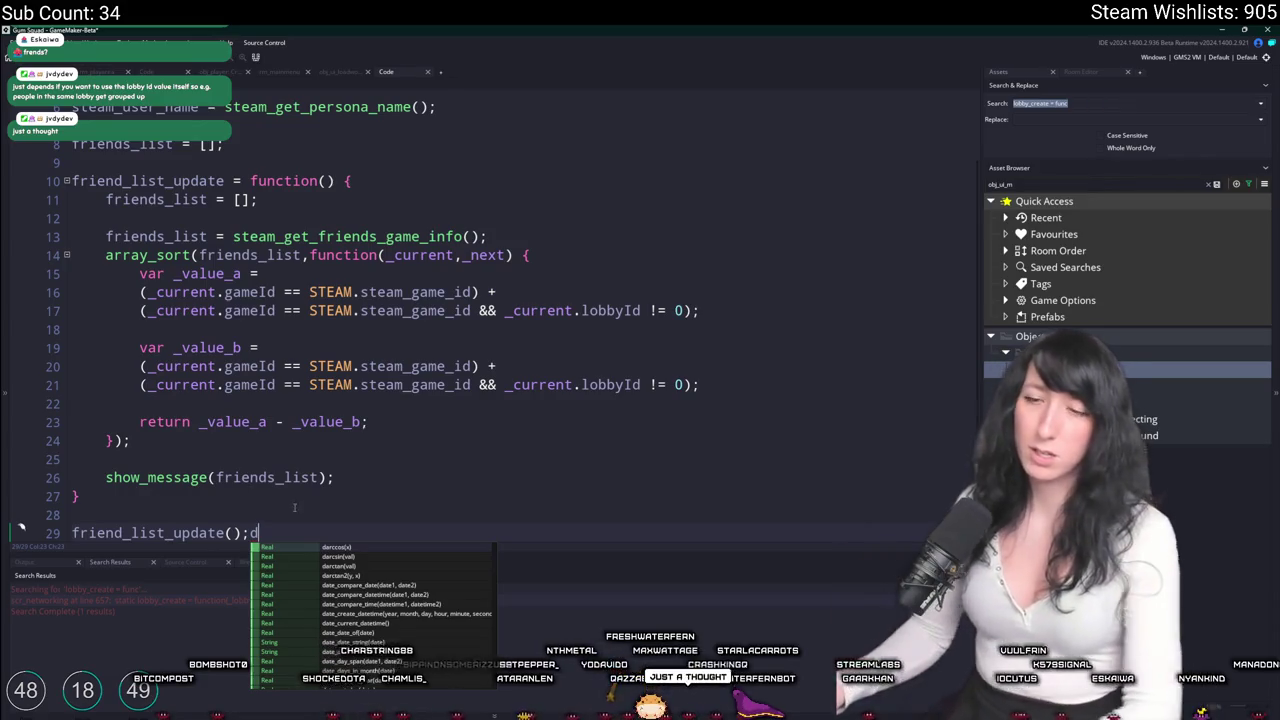
key(Escape)
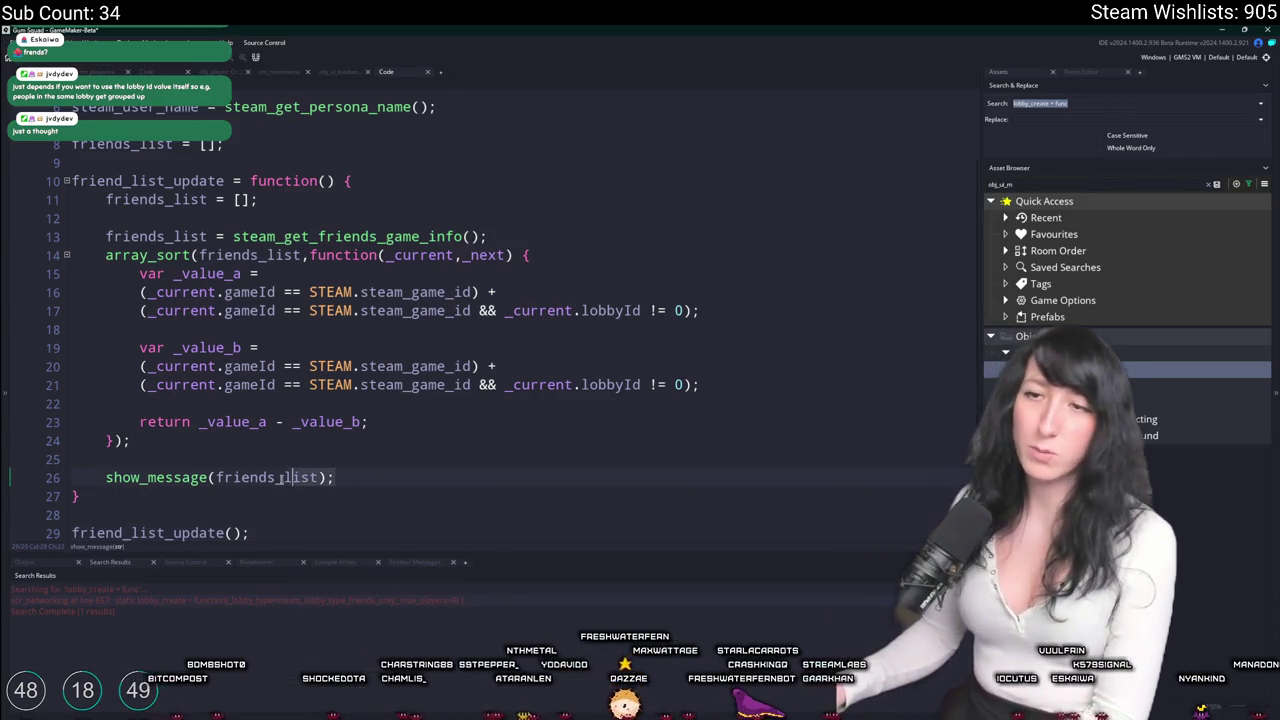
click(390, 366)
key(F5)
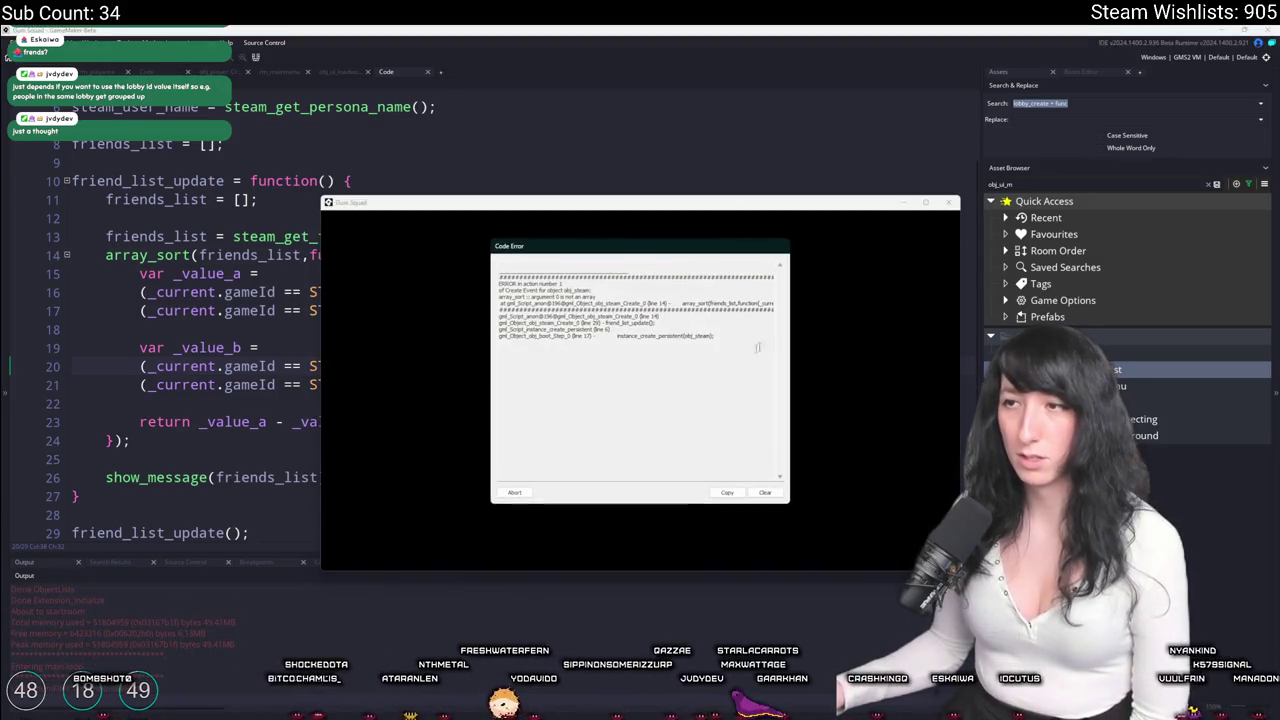
Abort the crashed run and inspect the friends_list argument passed to array_sort.
click(514, 492)
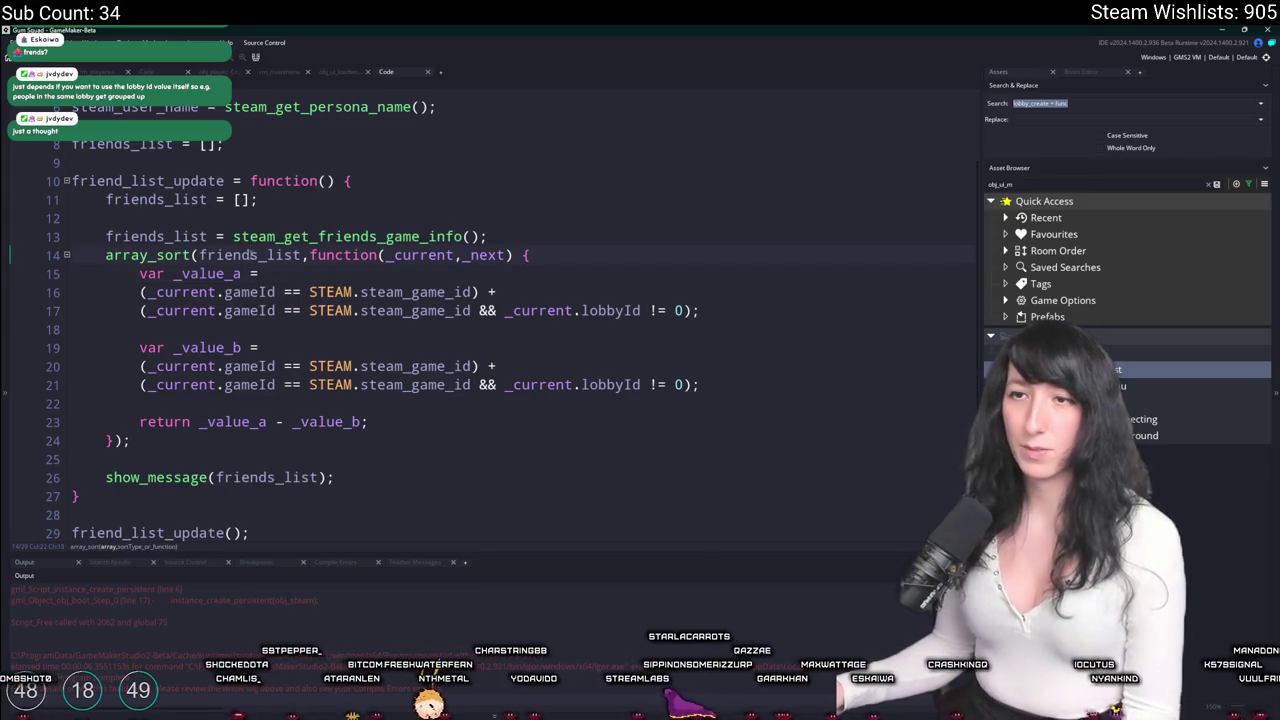
click(303, 255)
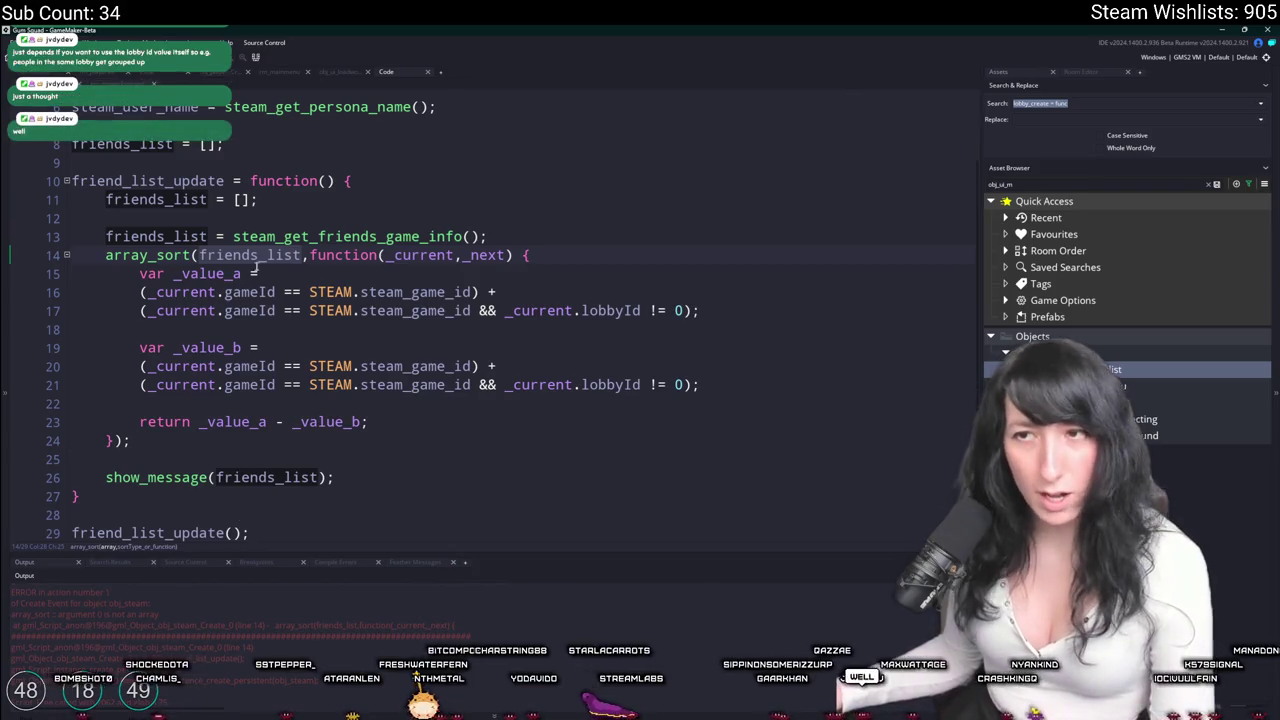
scroll(291, 235, up, 2)
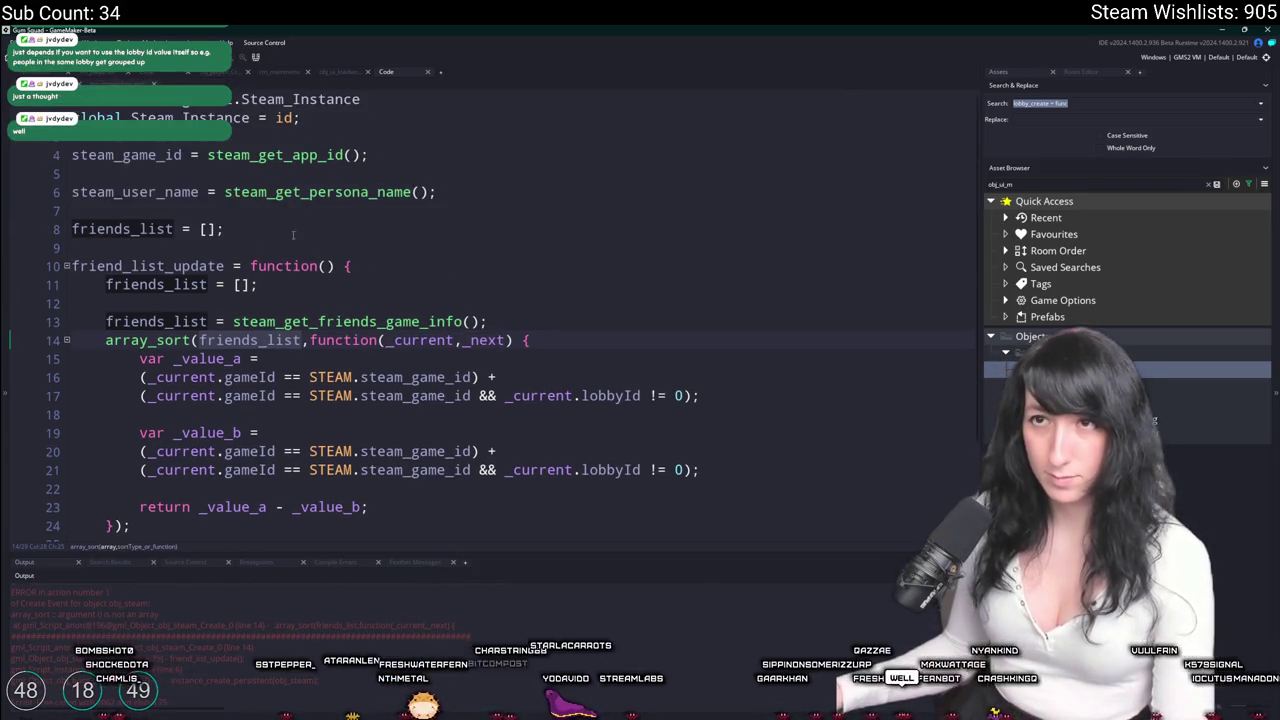
scroll(293, 238, down, 3)
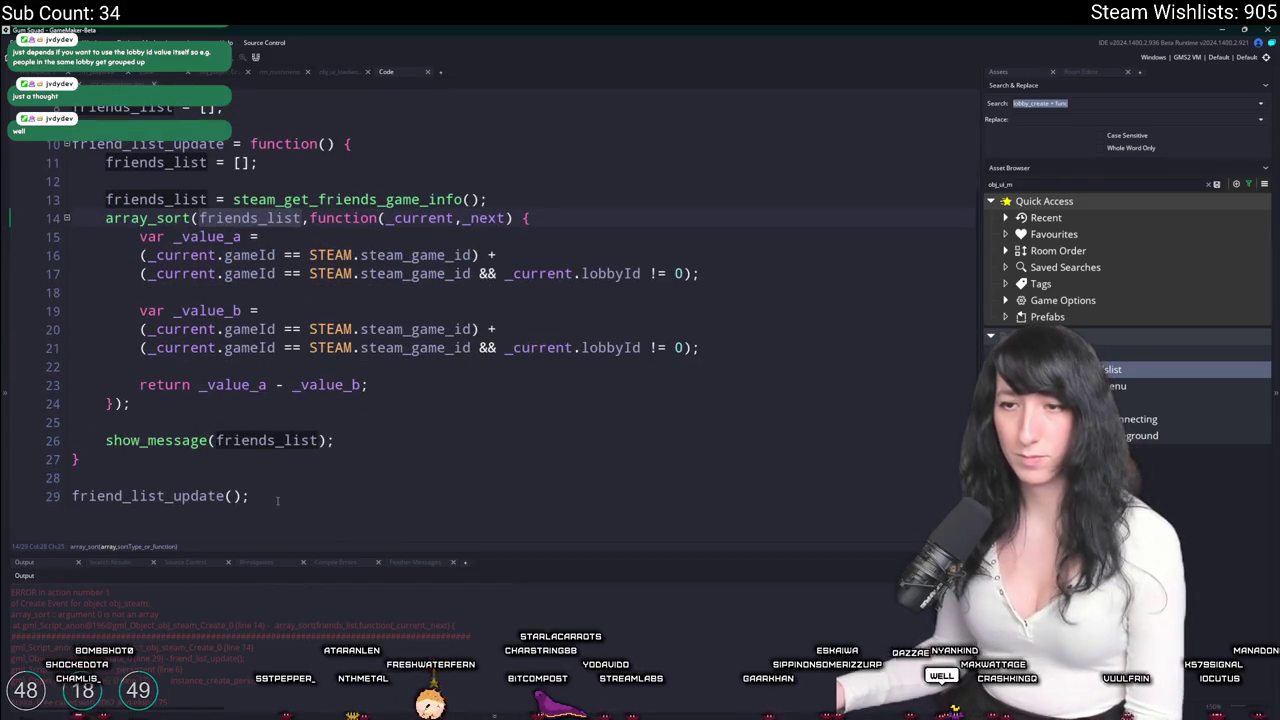
Delete the trailing friend_list_update() call along with its blank line.
click(121, 496)
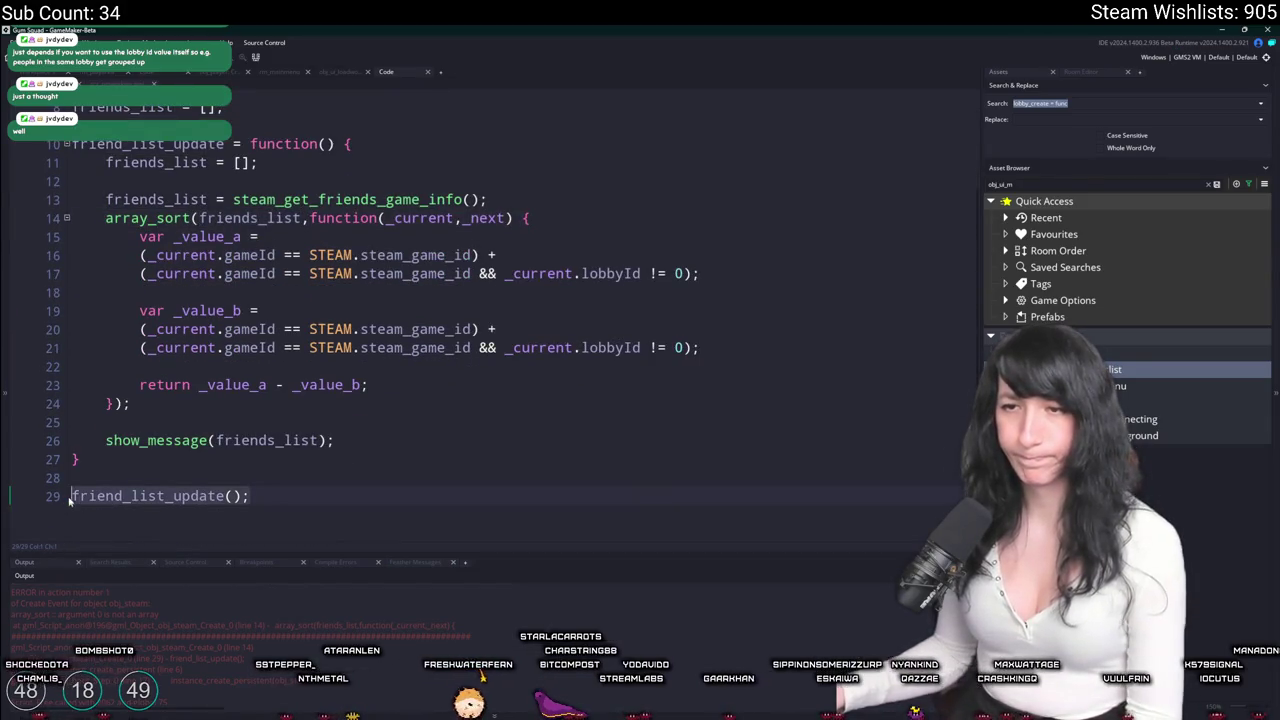
key(shift+End)
key(BackSpace)
key(BackSpace)
key(BackSpace)
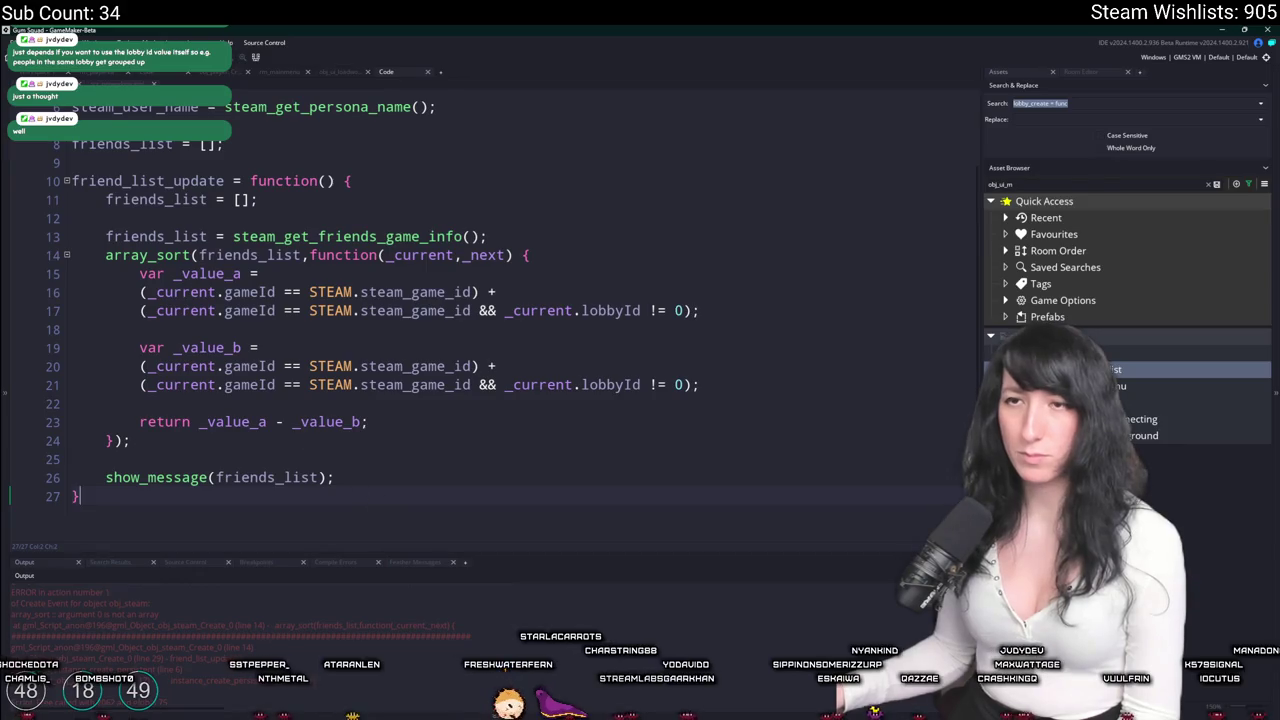
click(280, 71)
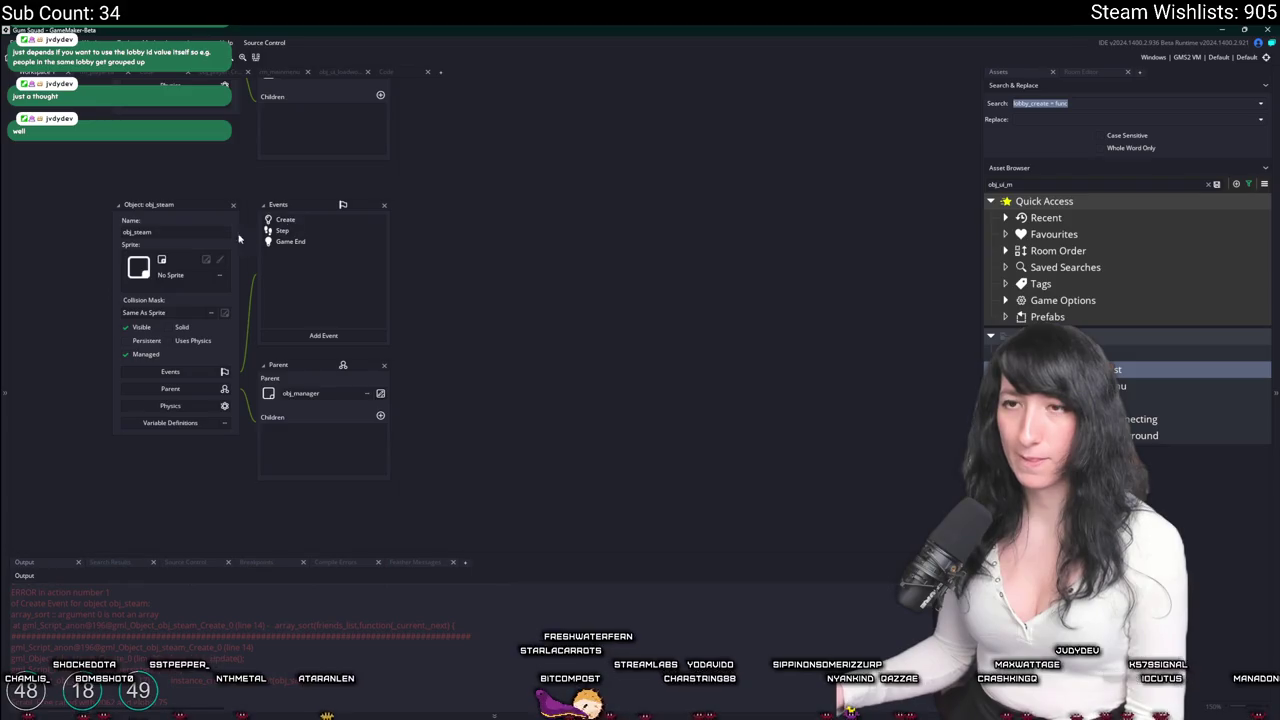
Search the project for obj_steam and open obj_boot's Step event where it is created.
key(ctrl+shift+f)
key(Return)
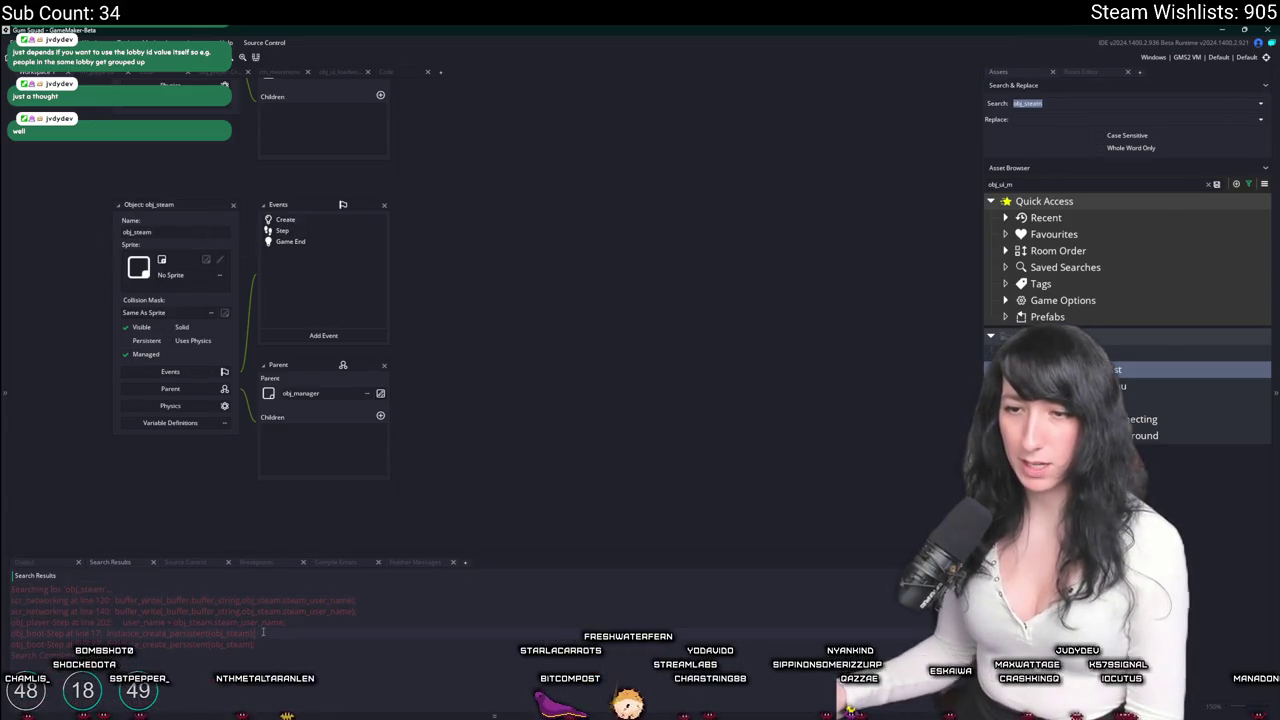
double_click(263, 632)
scroll(622, 352, down, 2)
scroll(622, 352, down, 1)
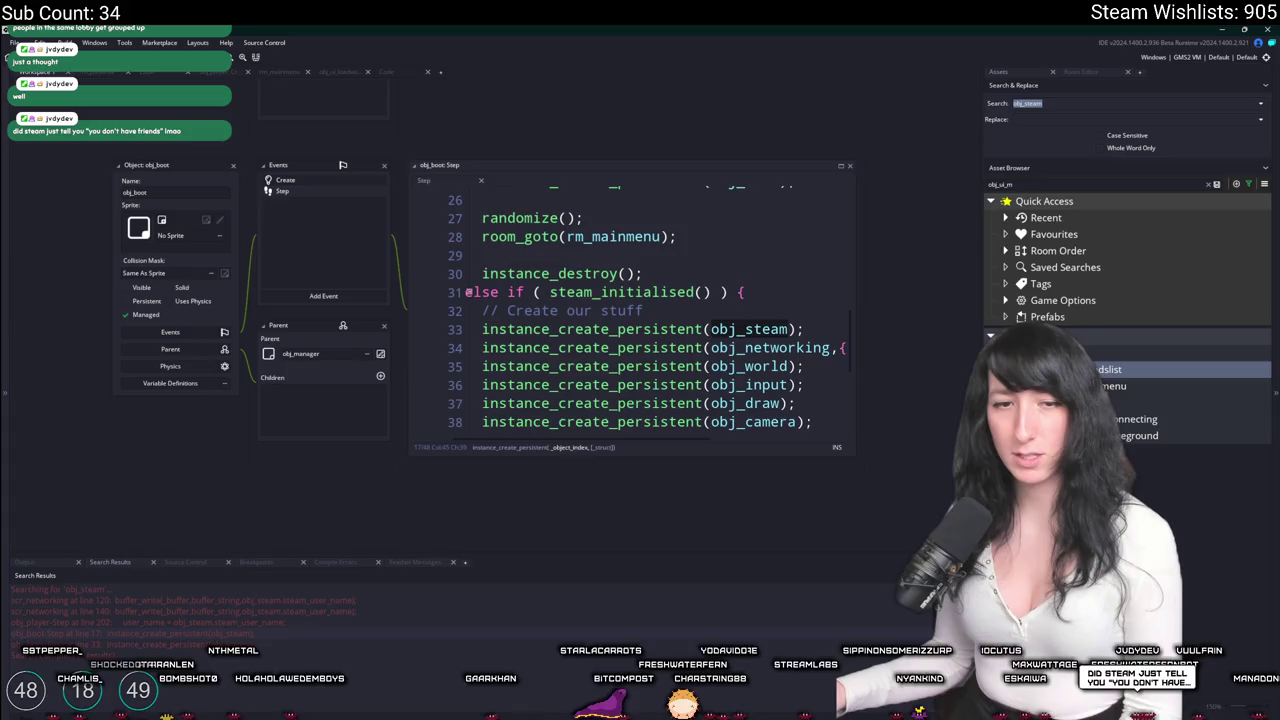
Type friend_list_update(); back on line 29 of the Steam code.
click(398, 74)
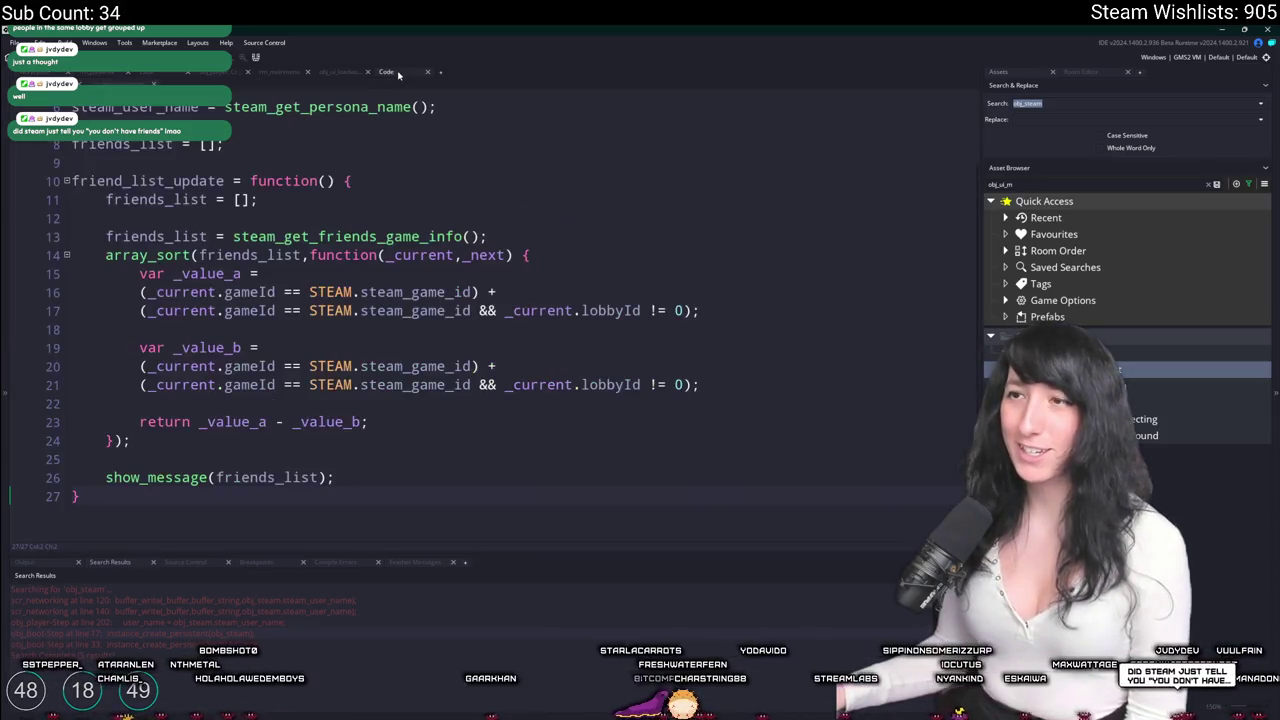
text(friend_list_update();)
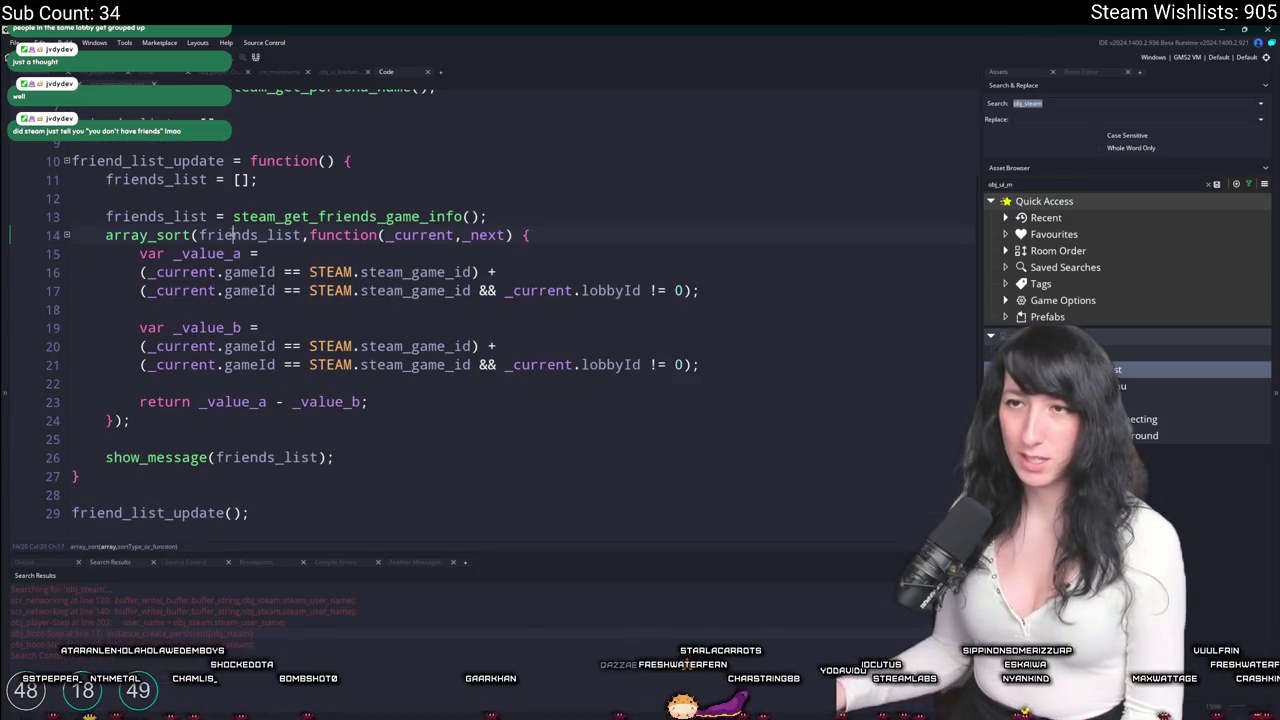
double_click(237, 234)
key(Up)
key(Up)
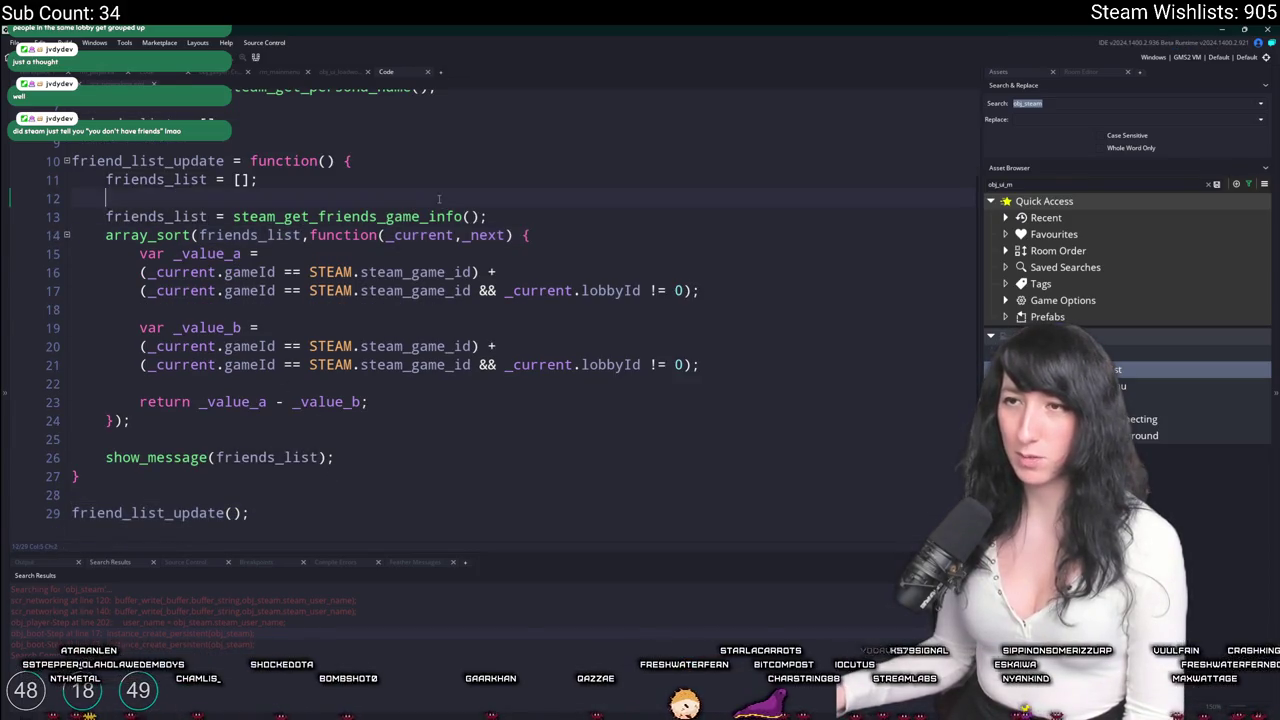
Add show_message(friends_list); after line 13, run the game and dismiss the popup.
click(520, 222)
key(Return)
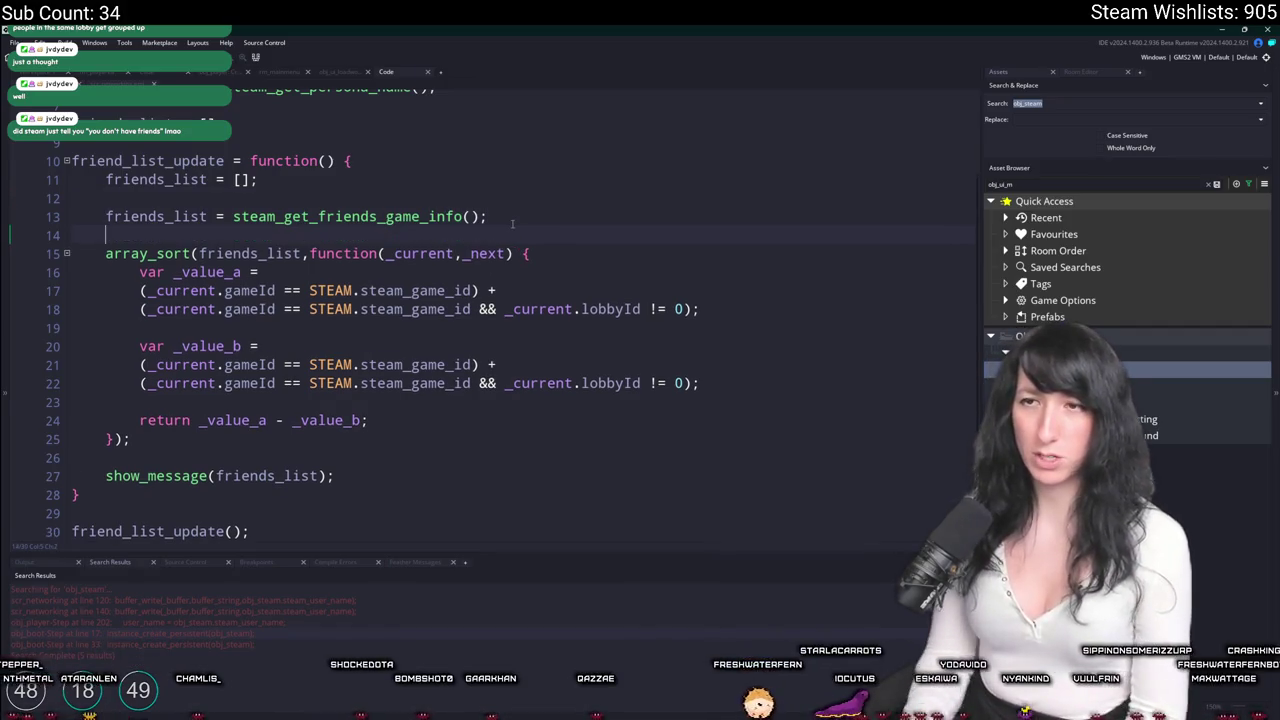
text(show_message(friends_list);)
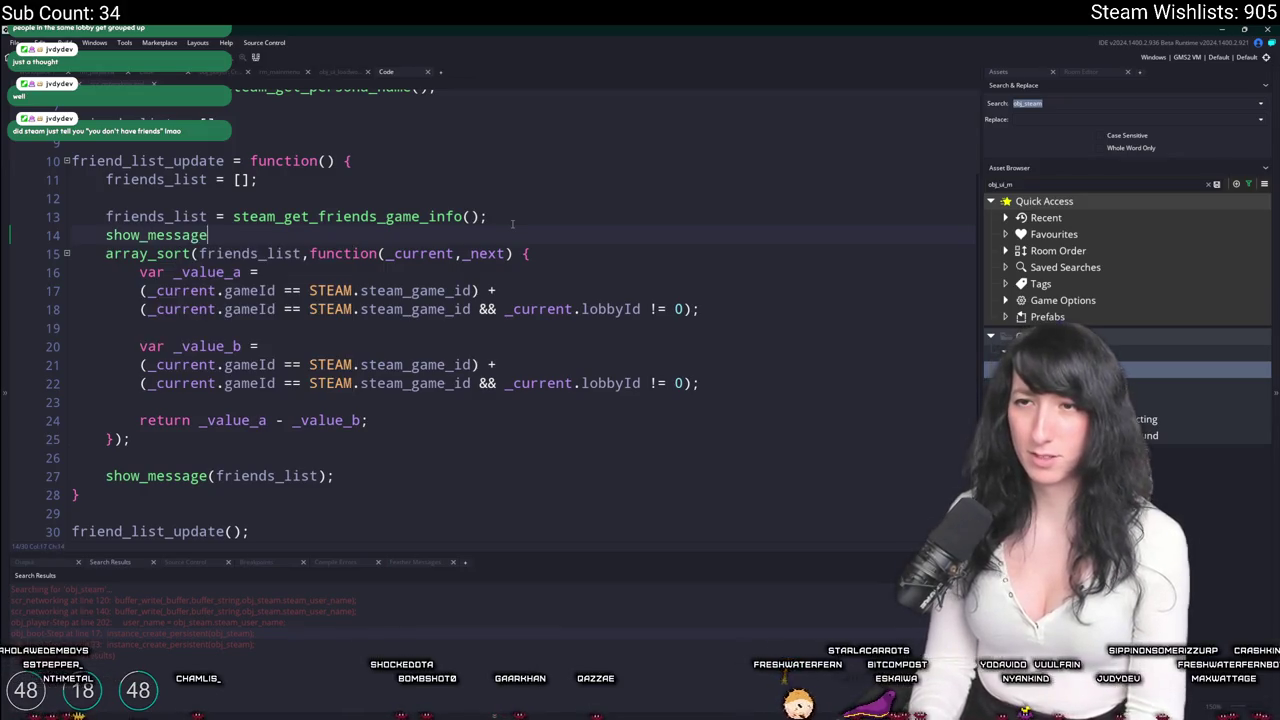
key(F5)
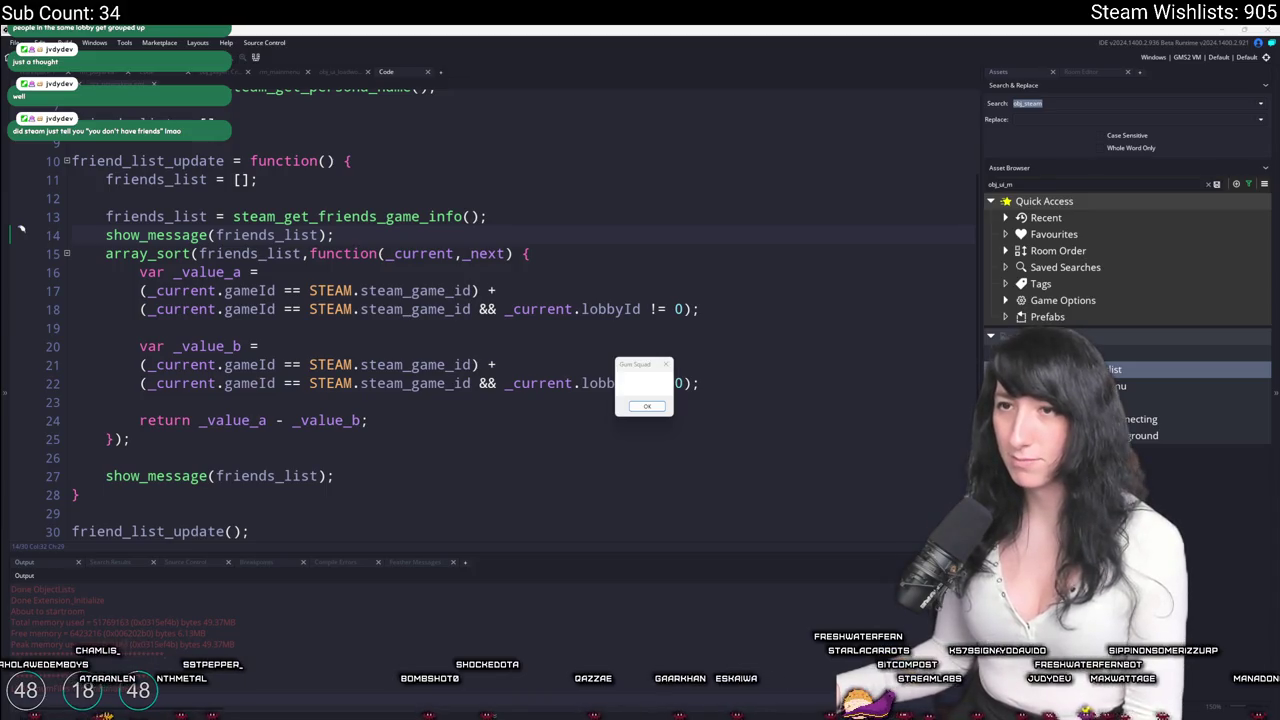
key(Return)
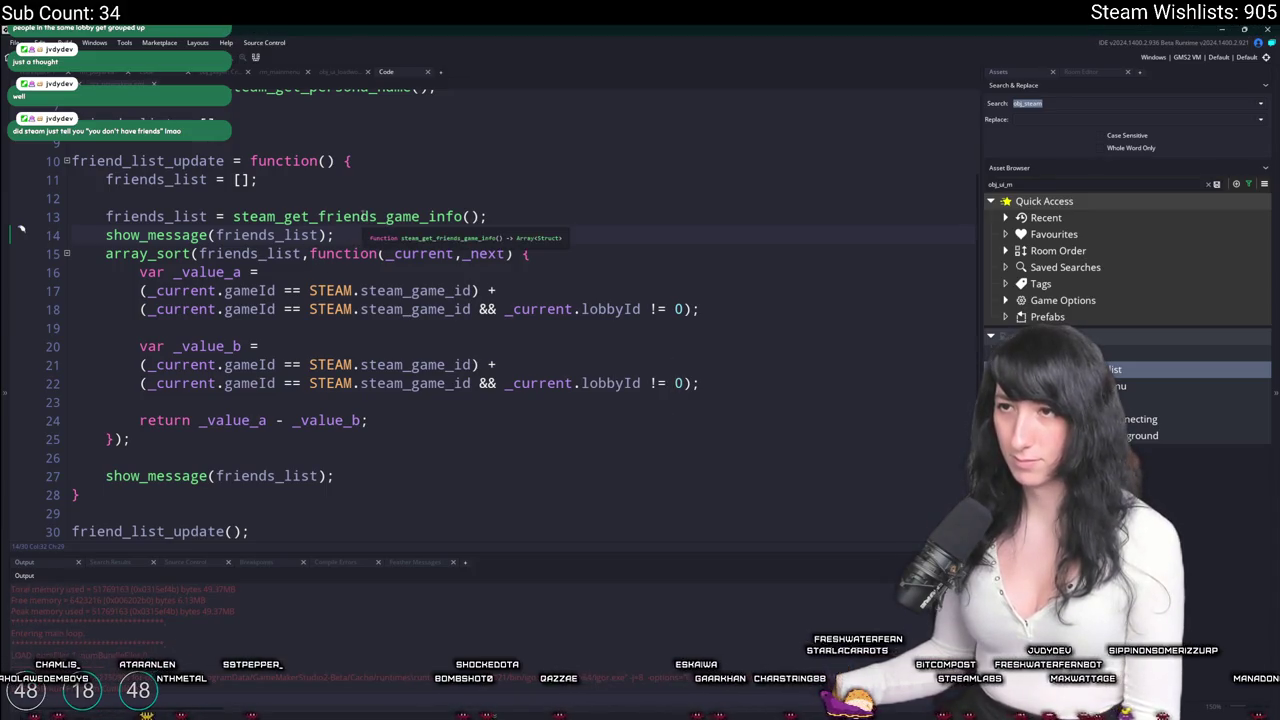
Delete the temporary show_message debug line after steam_get_friends_game_info.
drag(334, 235, 106, 235)
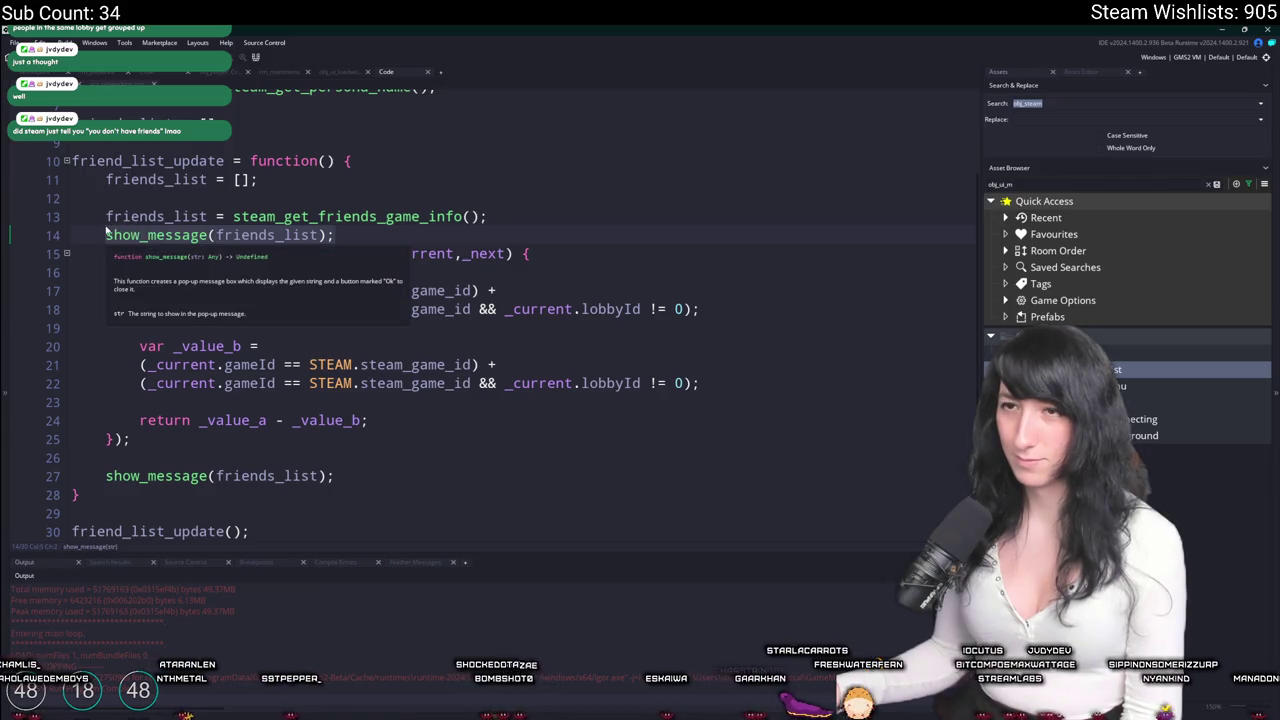
key(BackSpace)
key(BackSpace)
key(BackSpace)
double_click(333, 216)
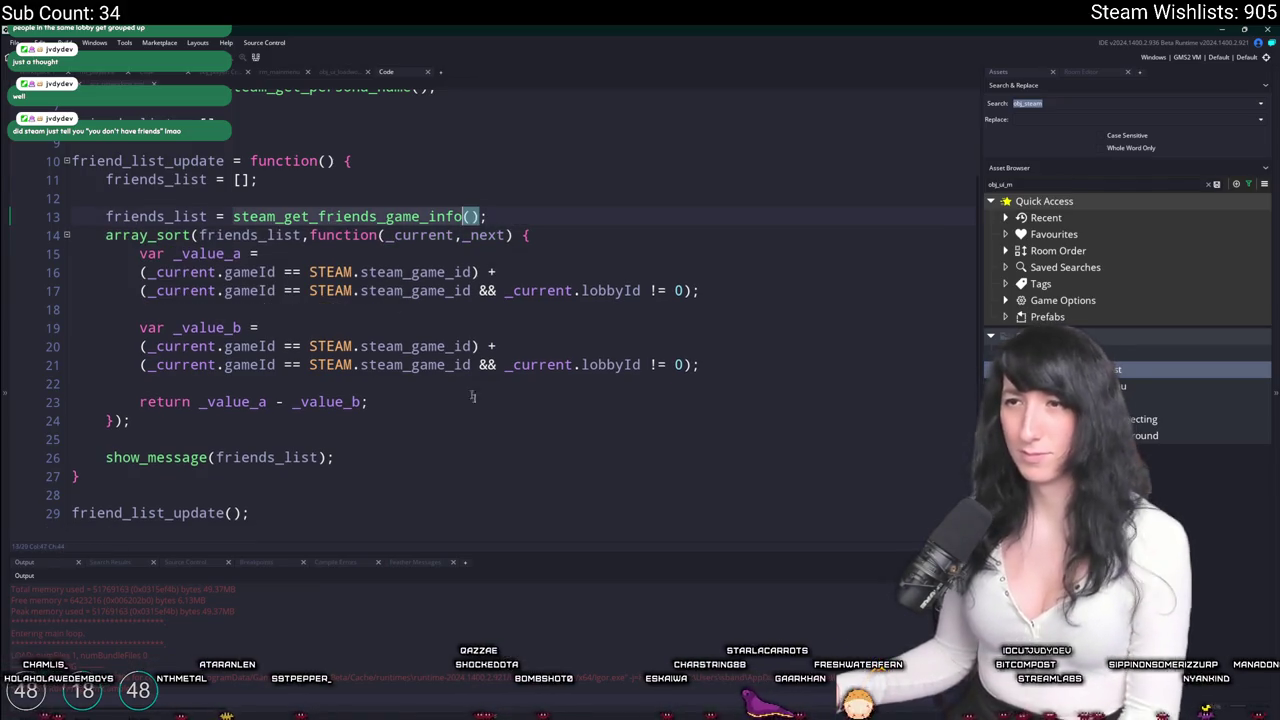
mouse_move(545, 716)
click(655, 680)
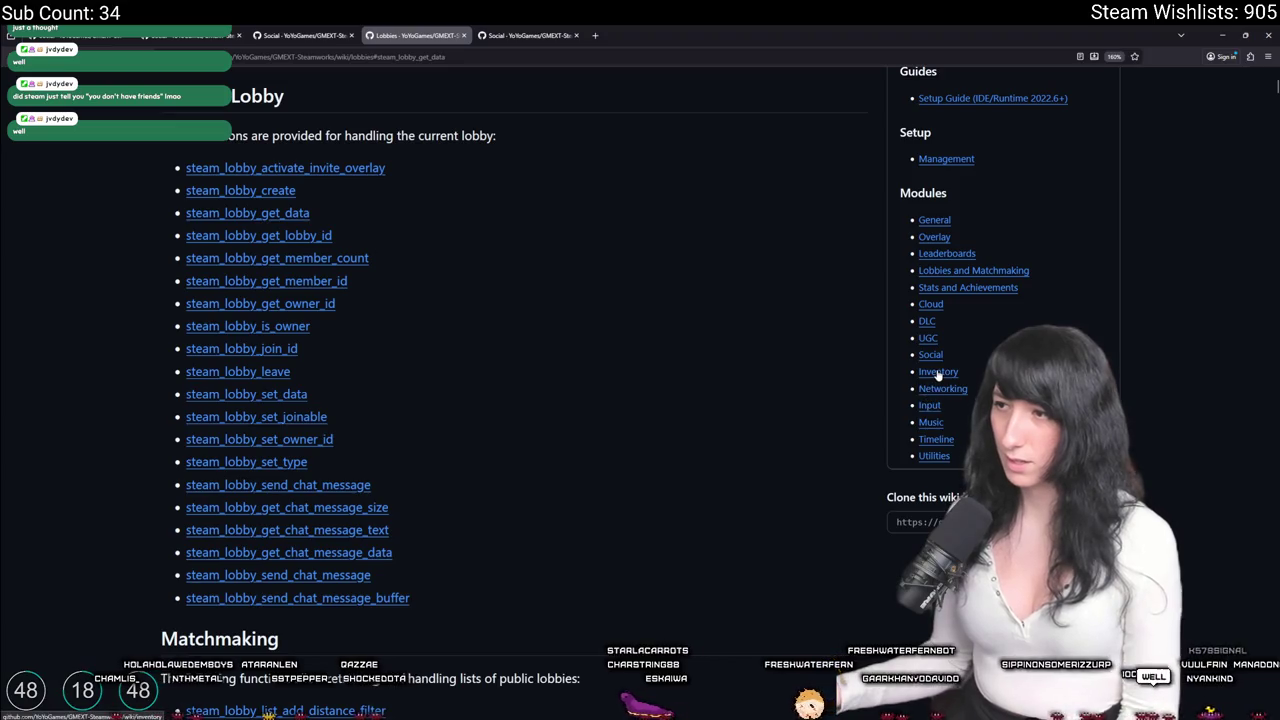
Browse the wiki's Achievements page, then return to the Lobbies page.
click(968, 288)
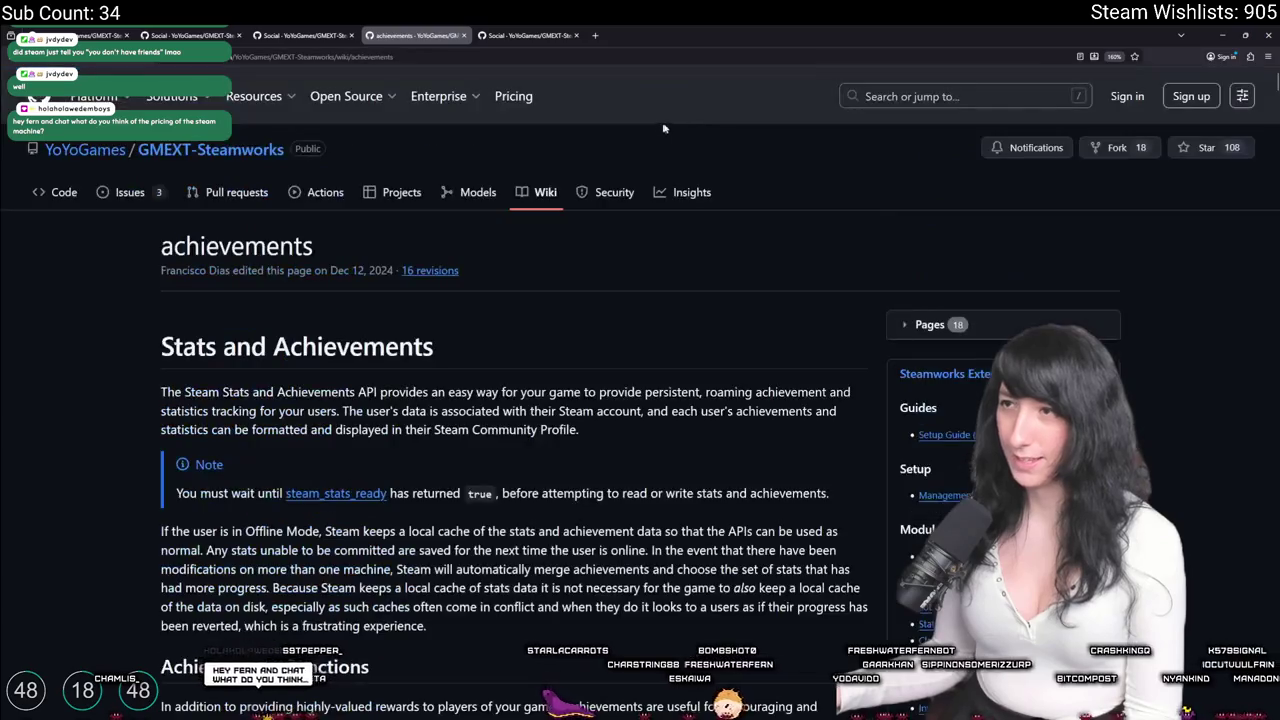
scroll(462, 479, down, 4)
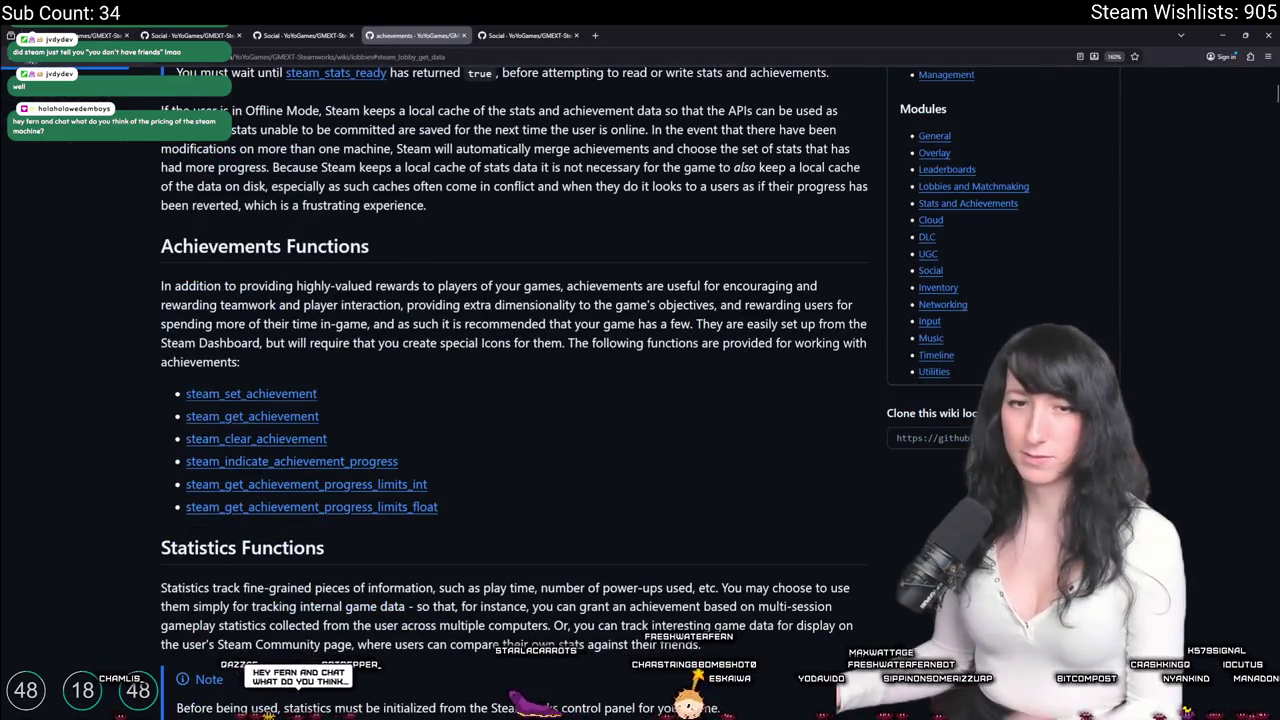
key(alt+Left)
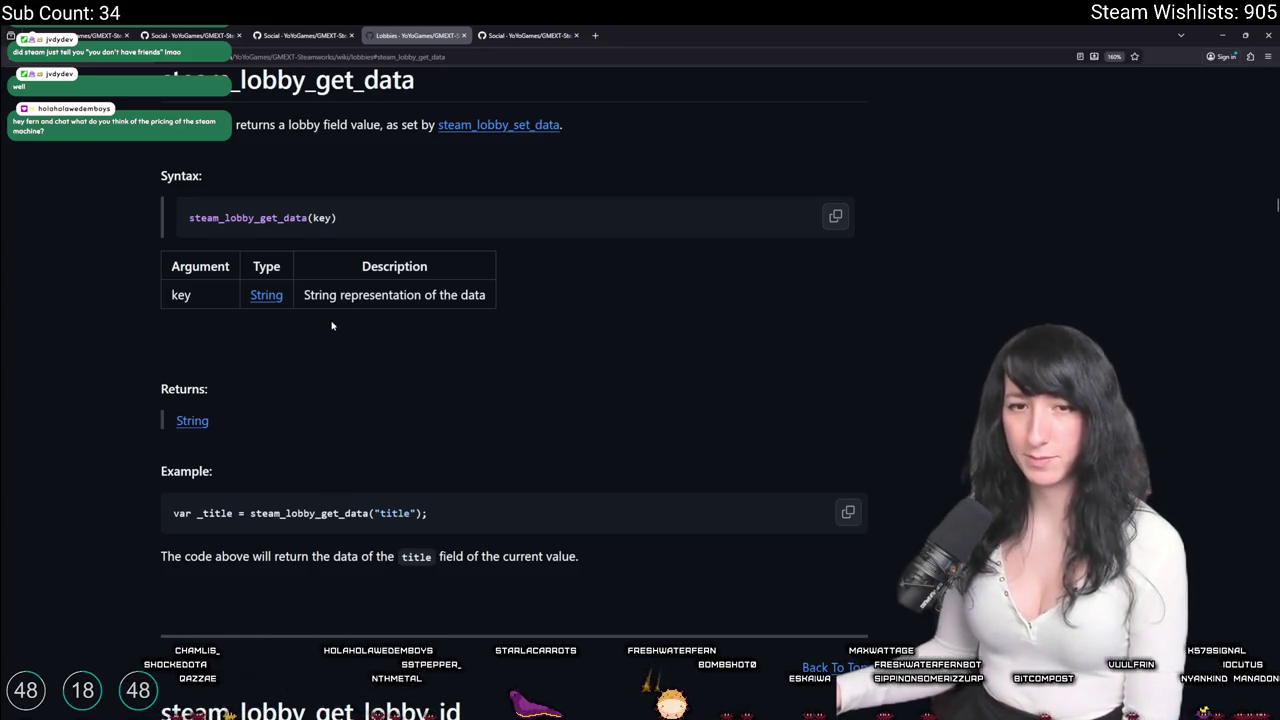
scroll(491, 257, up, 20)
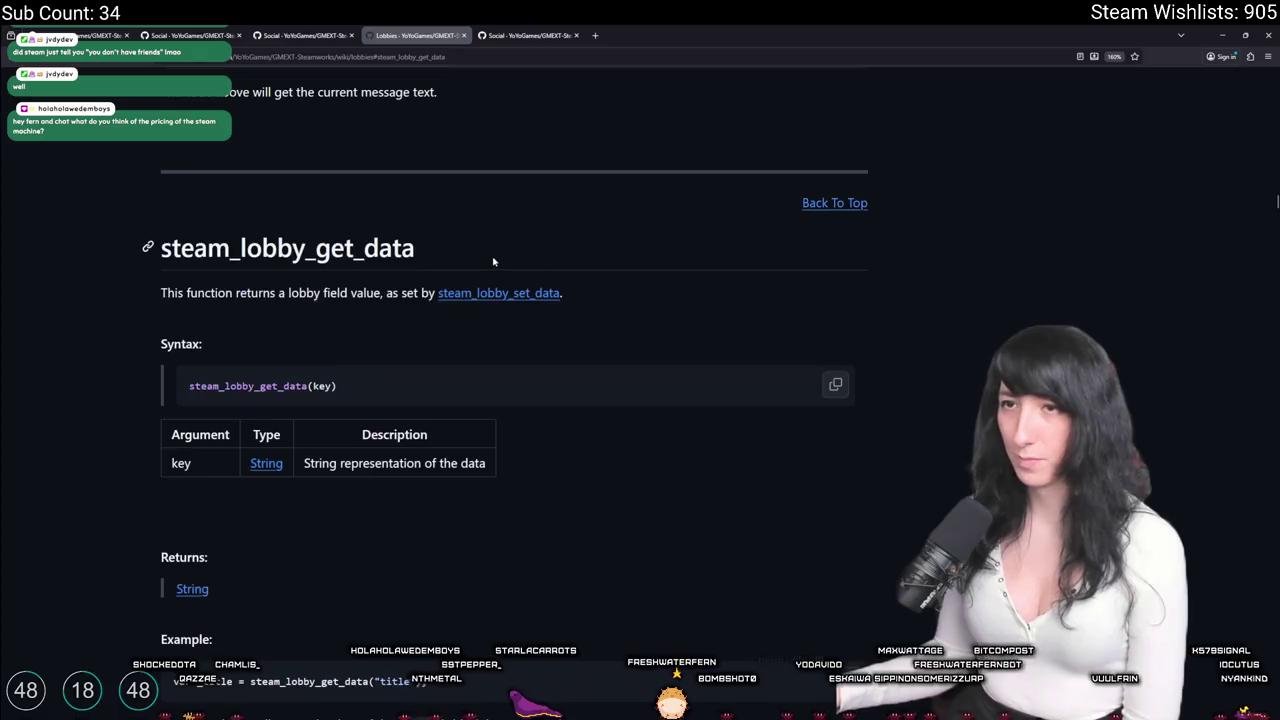
scroll(698, 193, down, 4)
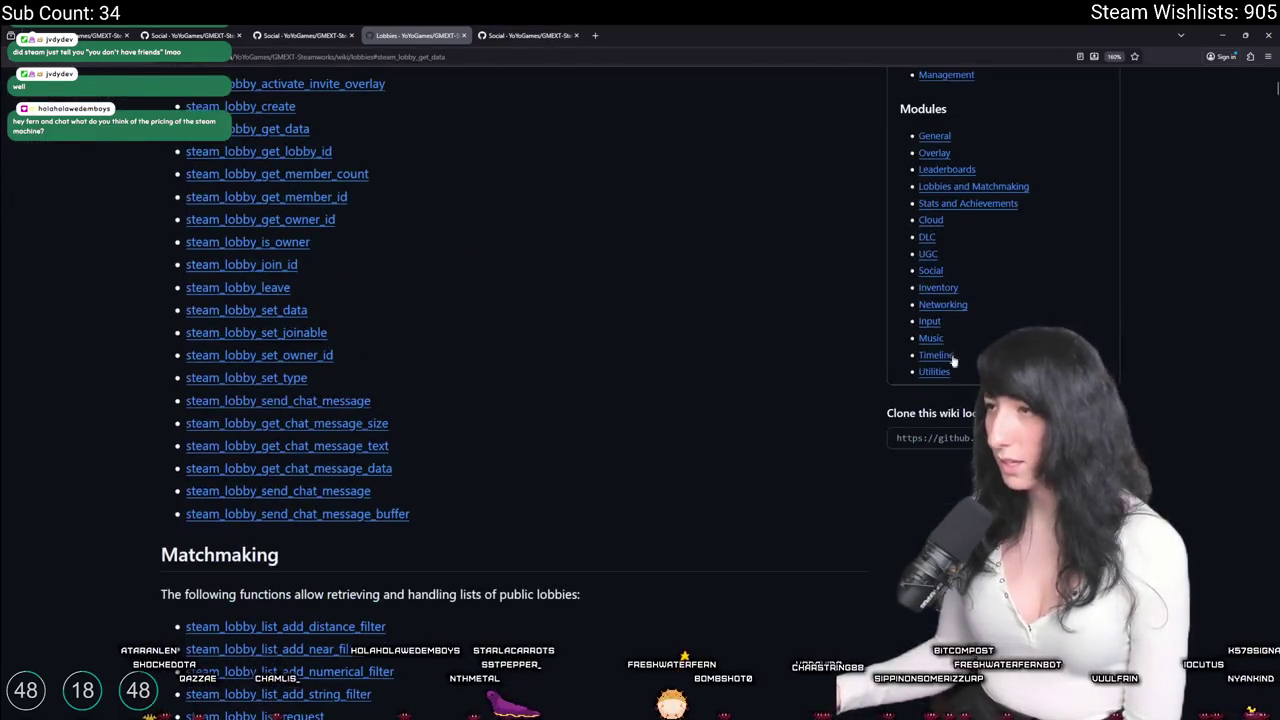
Open the Social page's steam_get_friends_game_info entry and scroll to its example code.
click(930, 270)
scroll(234, 470, down, 4)
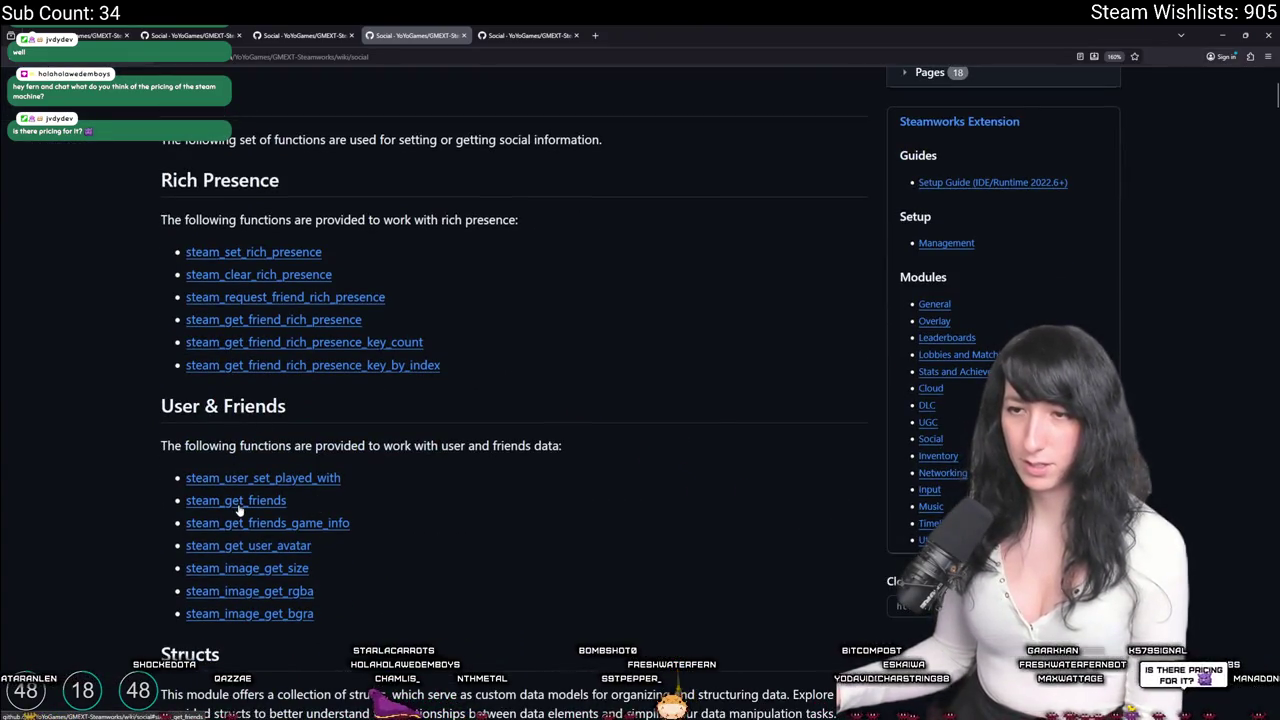
click(238, 524)
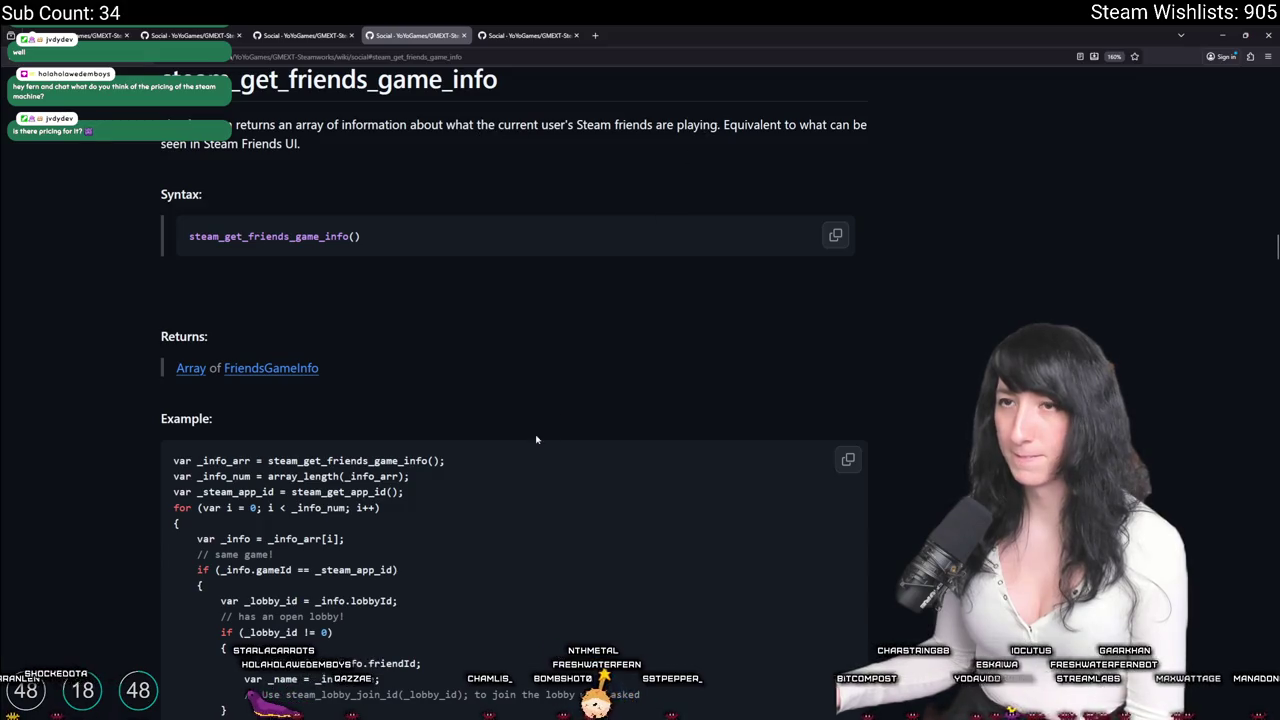
scroll(527, 400, down, 2)
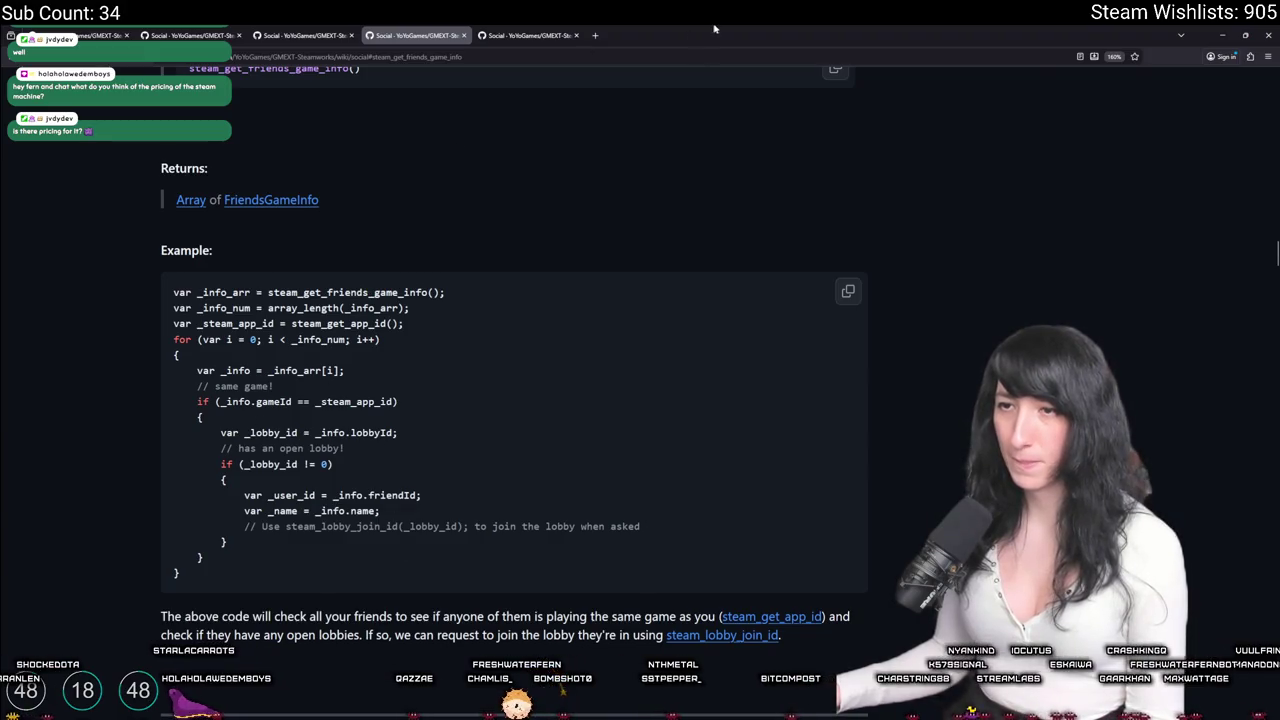
Launch Steam to check which games friends are playing, close its friends list, and return to GameMaker.
key(super)
text(steam)
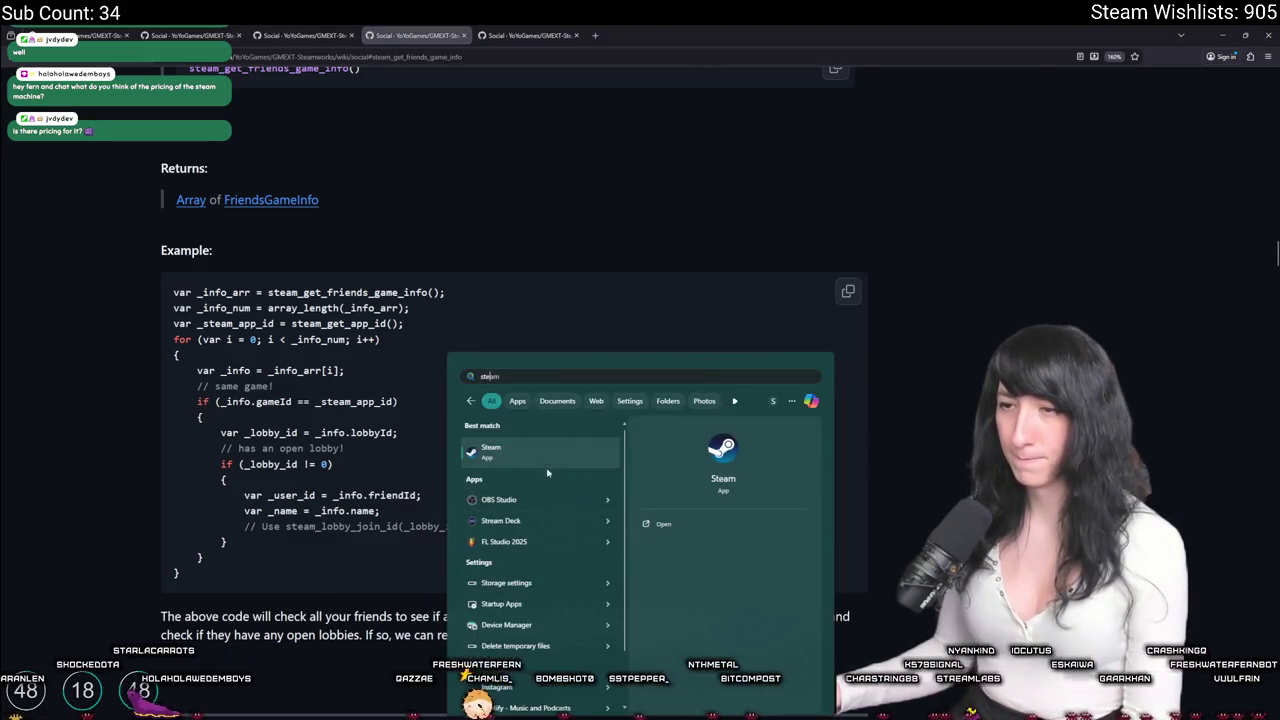
click(547, 462)
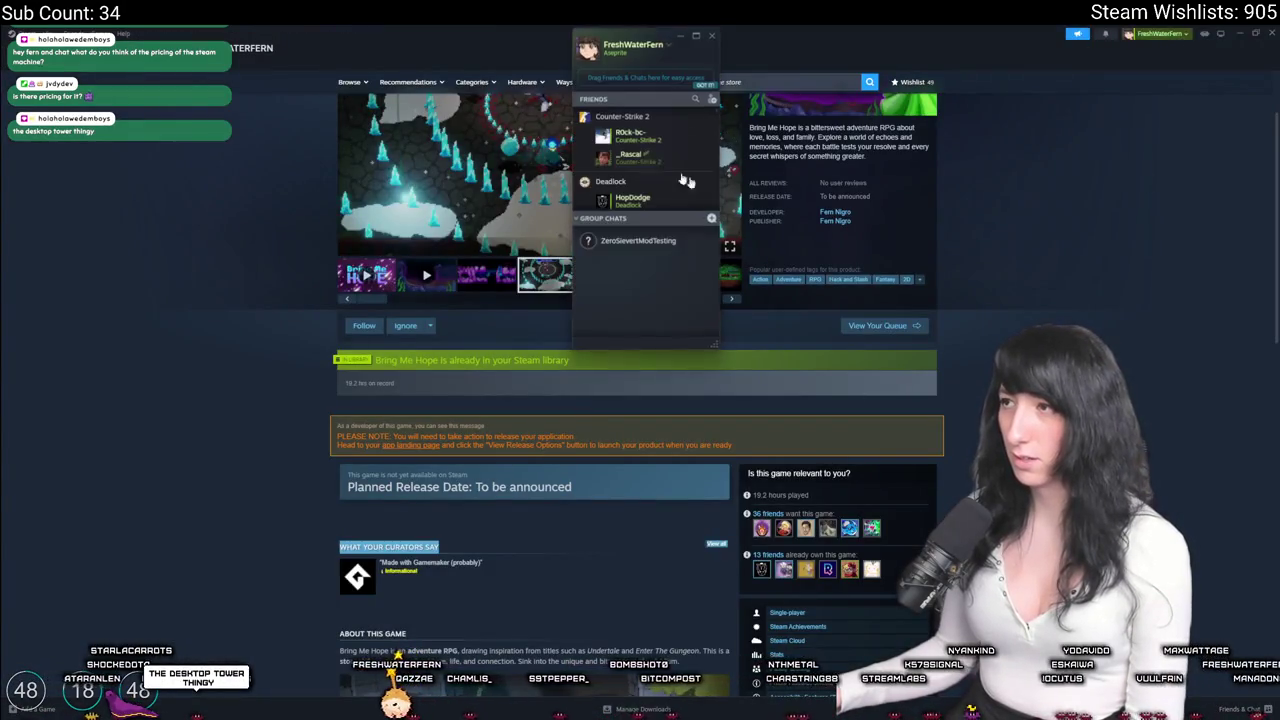
click(713, 35)
key(alt+Tab)
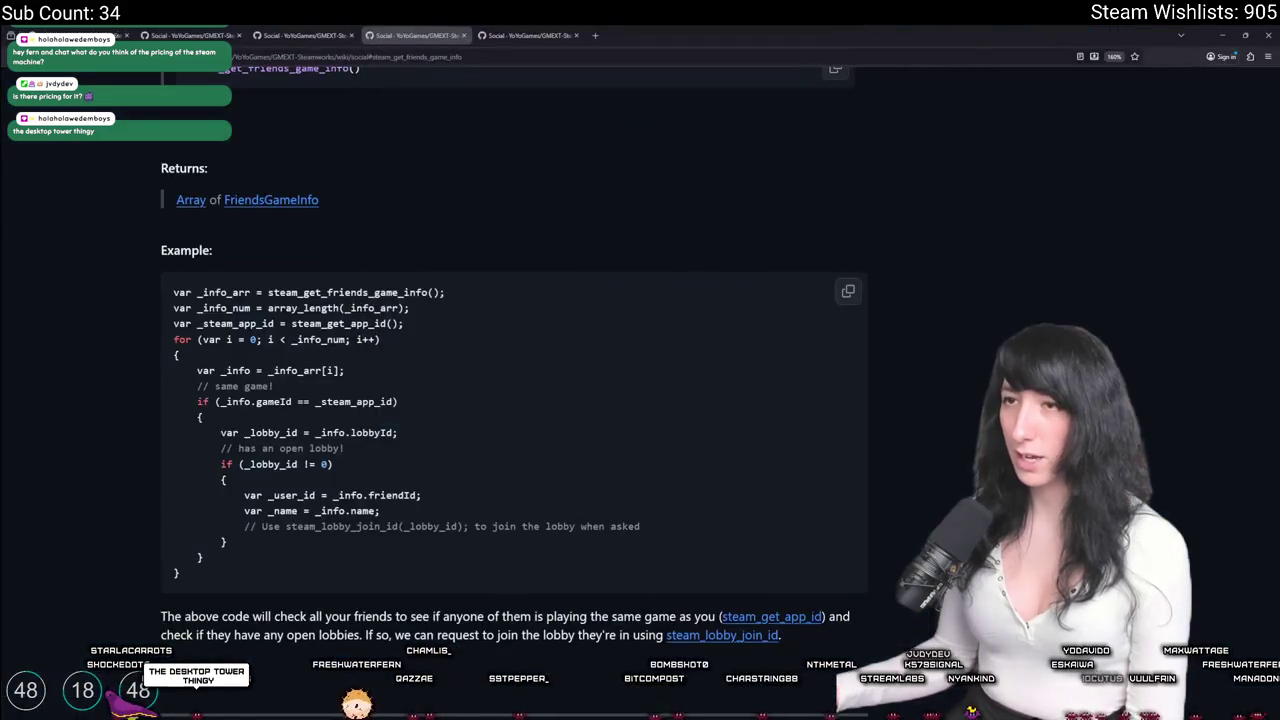
key(alt+Tab)
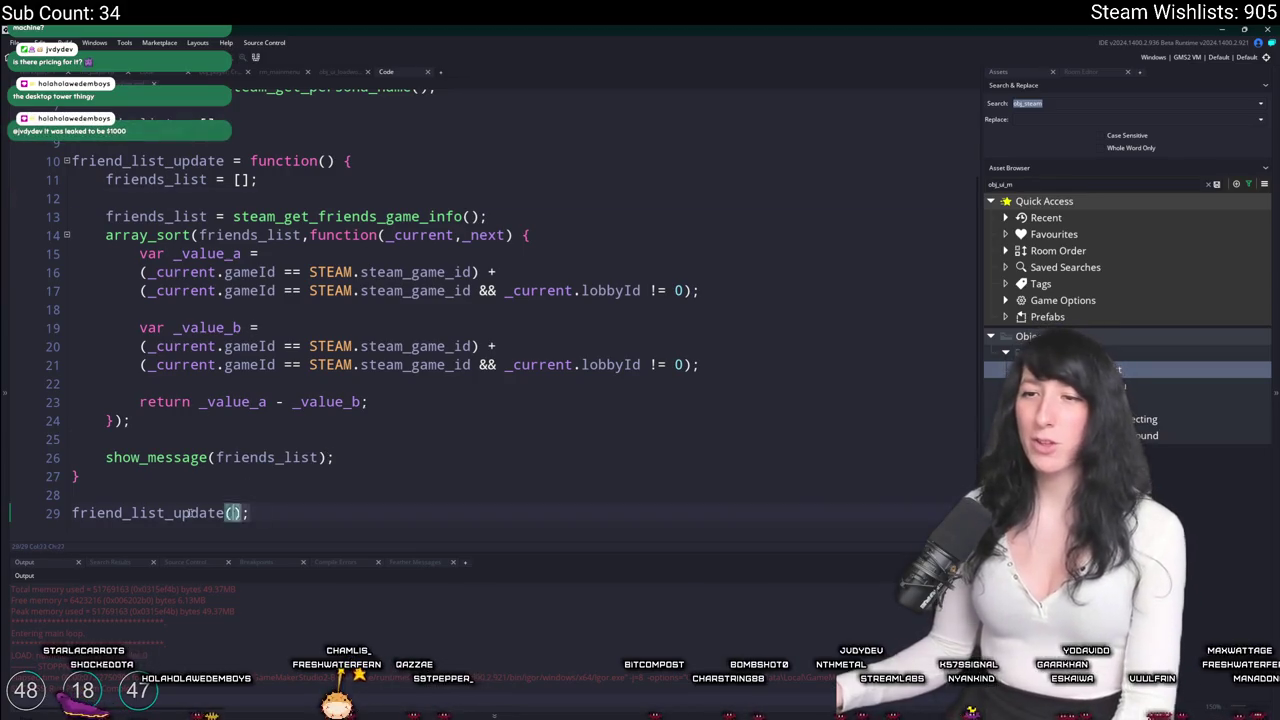
Delete the stray friend_list_update() call on line 29.
click(8, 510)
text(==)
key(BackSpace)
key(BackSpace)
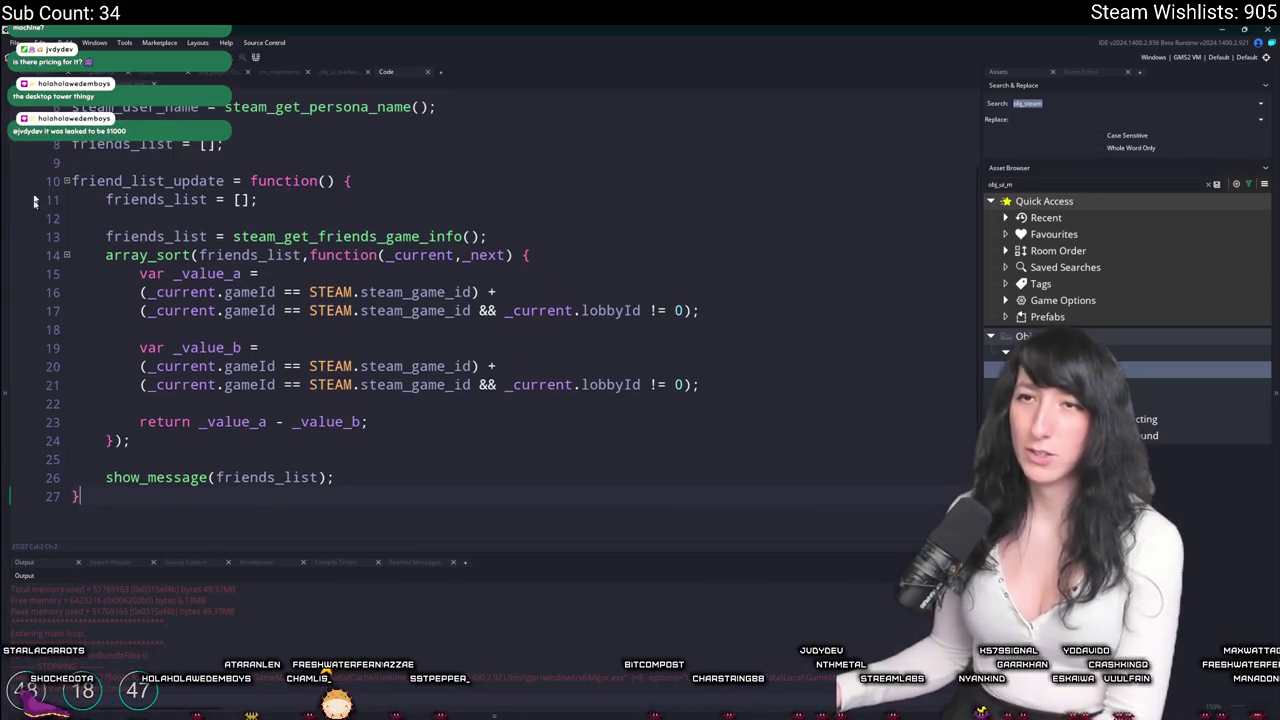
Make obj_steam's Step event call friend_list_update() on keyboard_check_pressed(vk_down), then test-run and abort.
click(642, 273)
scroll(603, 309, down, 4)
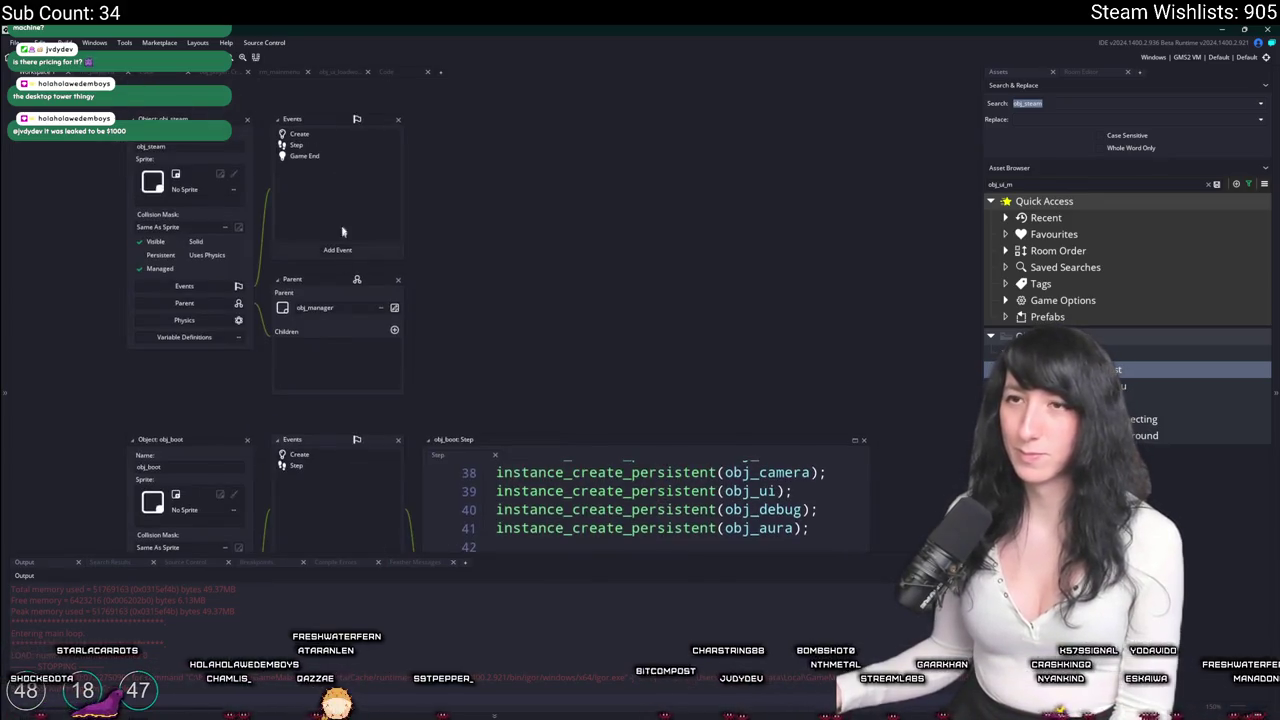
click(340, 149)
text(if ( keyboard_Check)
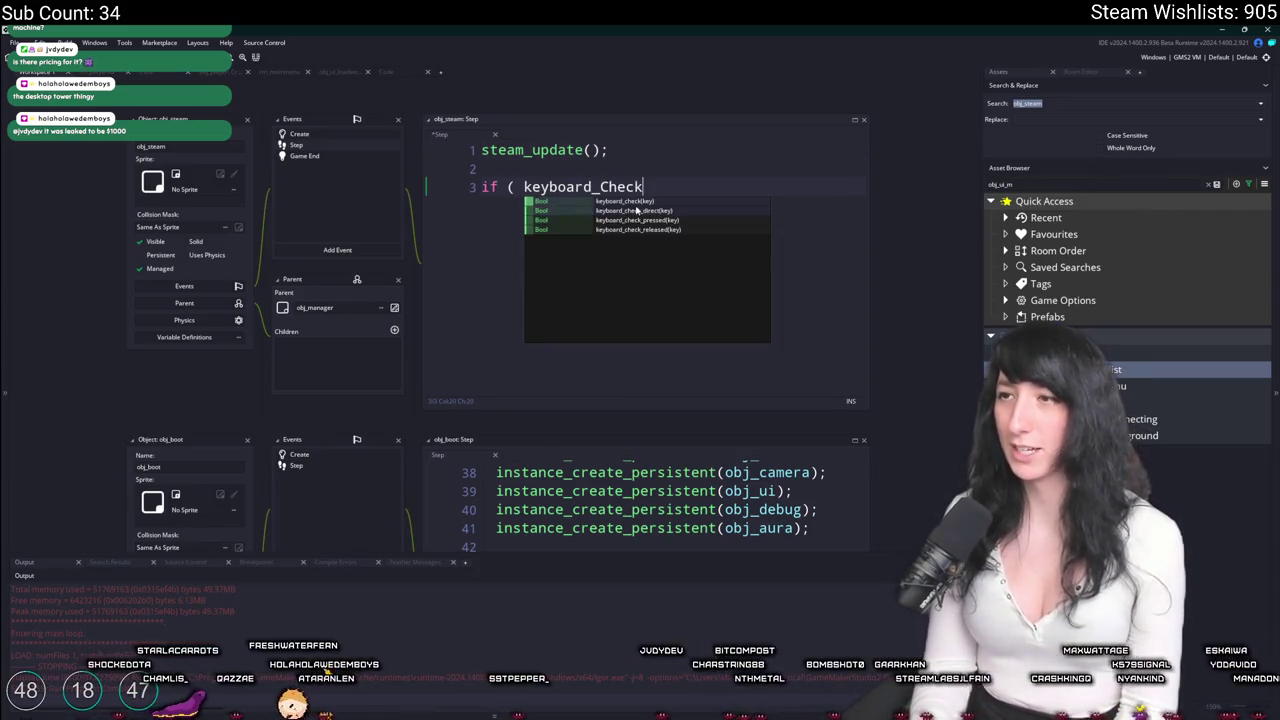
key(Return)
key(BackSpace)
text(_pressed(vk_down) ) {)
key(Return)
text(friend_list_update();)
key(F5)
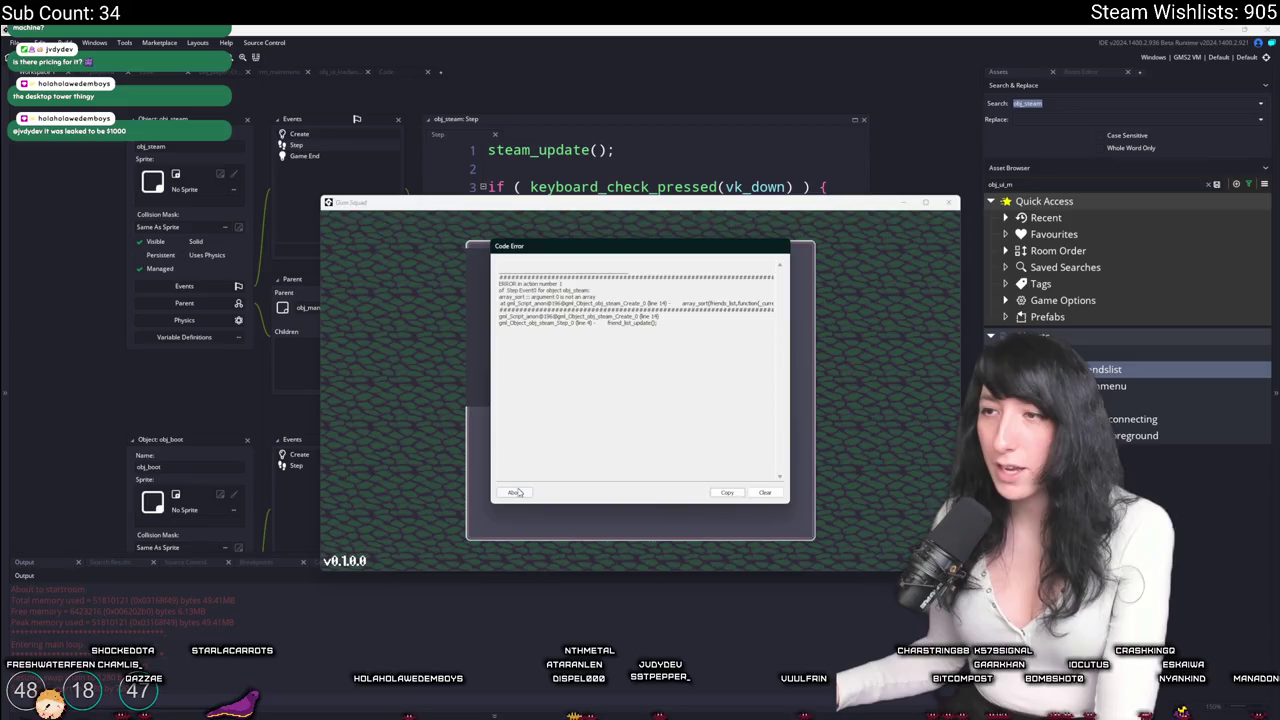
click(514, 492)
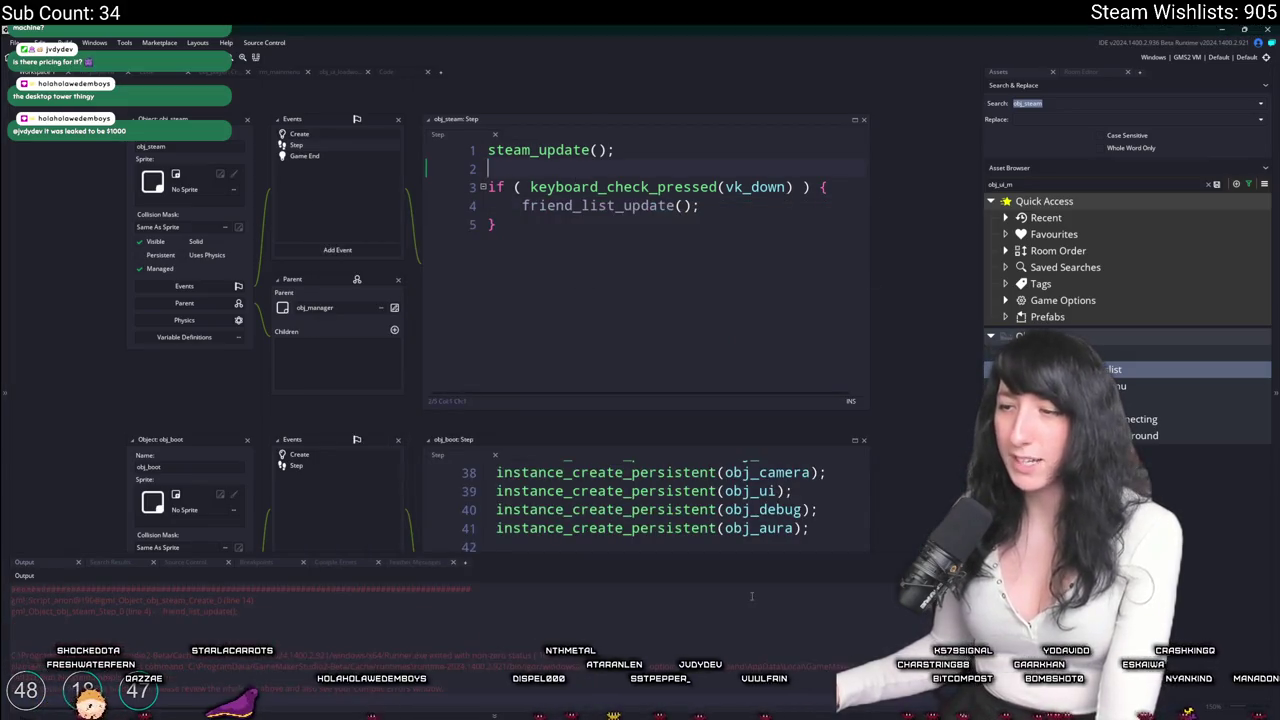
Close the pixel-art editor without saving and return to GameMaker.
key(alt+Tab)
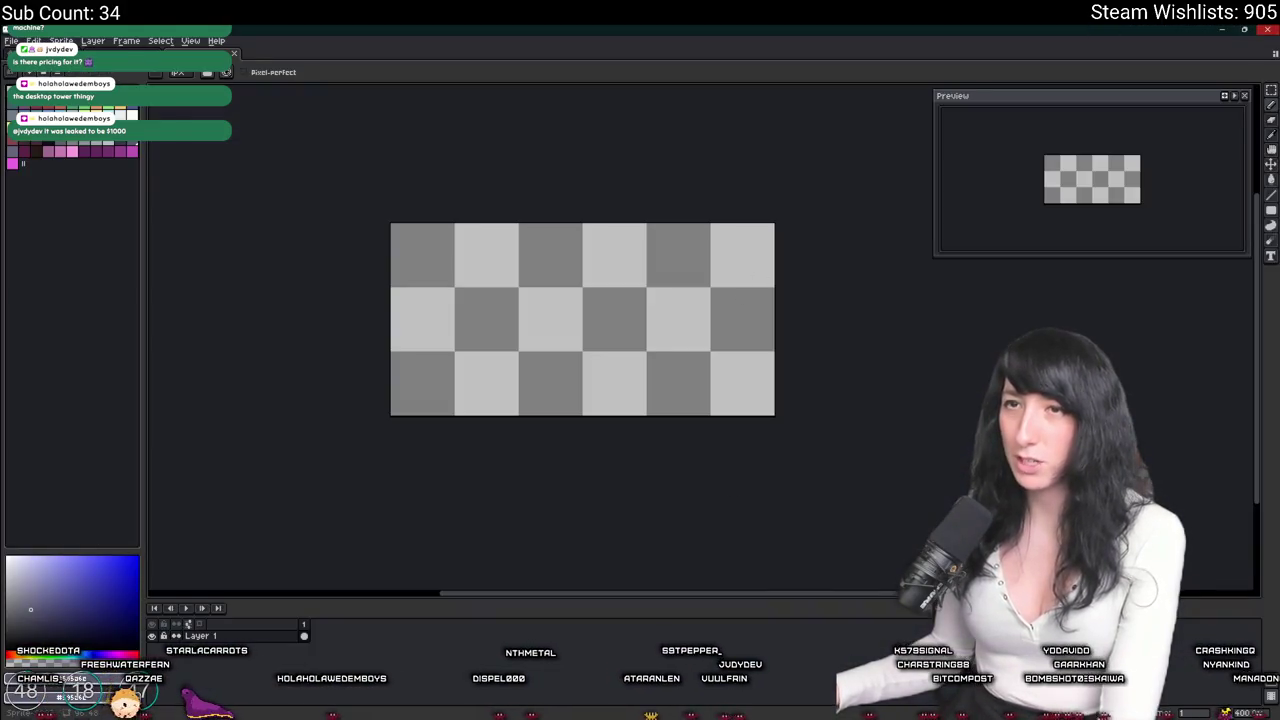
key(alt+F4)
click(640, 403)
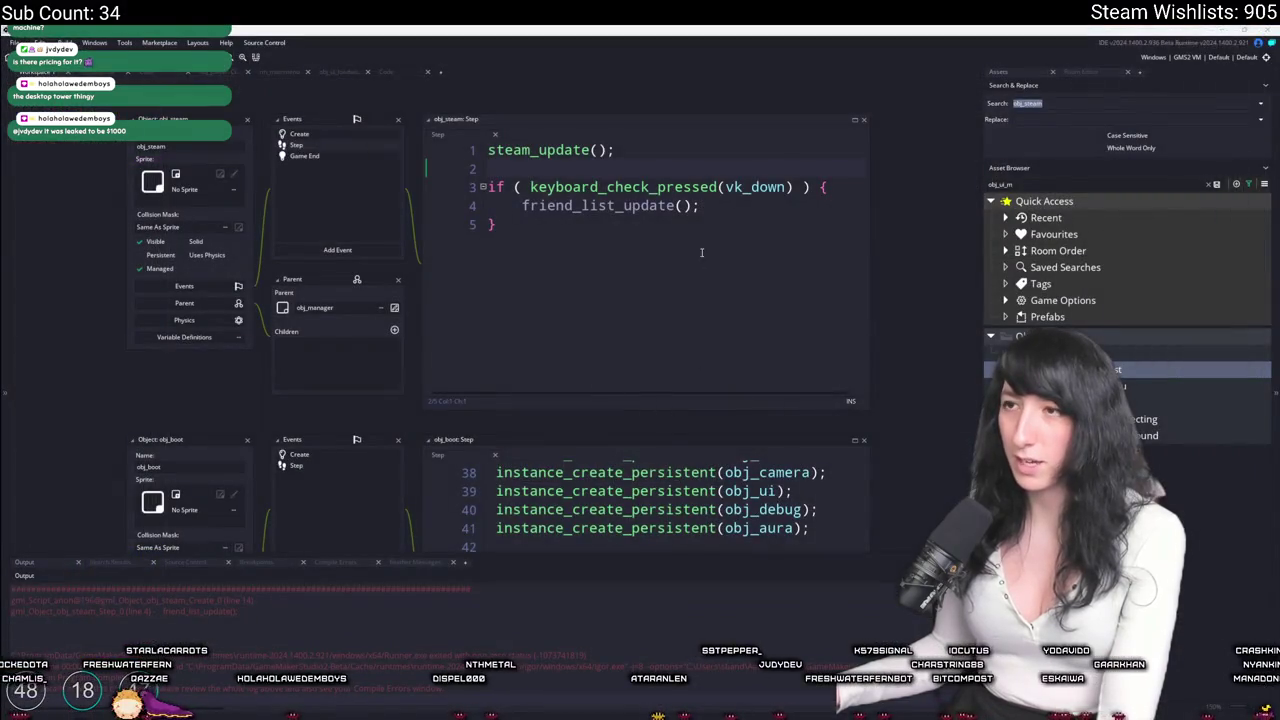
click(555, 312)
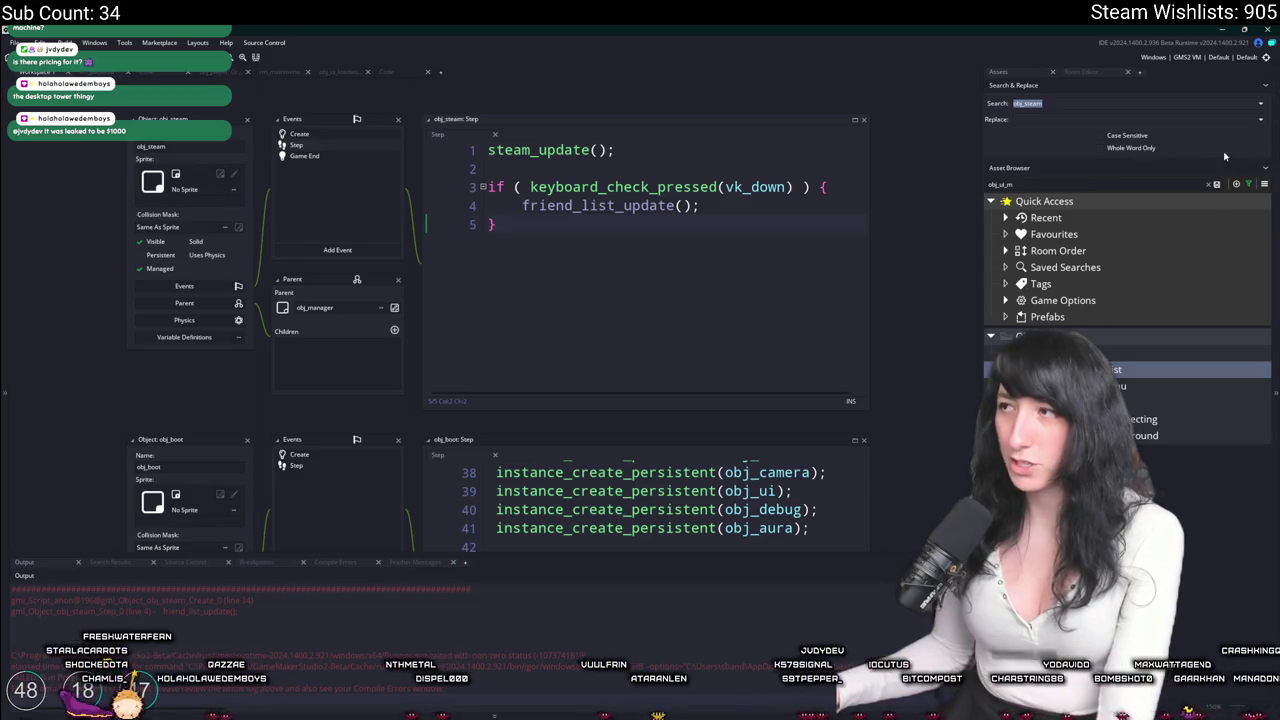
Tick Windows under the Steamworks extension's Copies To options.
scroll(1100, 290, down, 10)
scroll(1010, 304, up, 10)
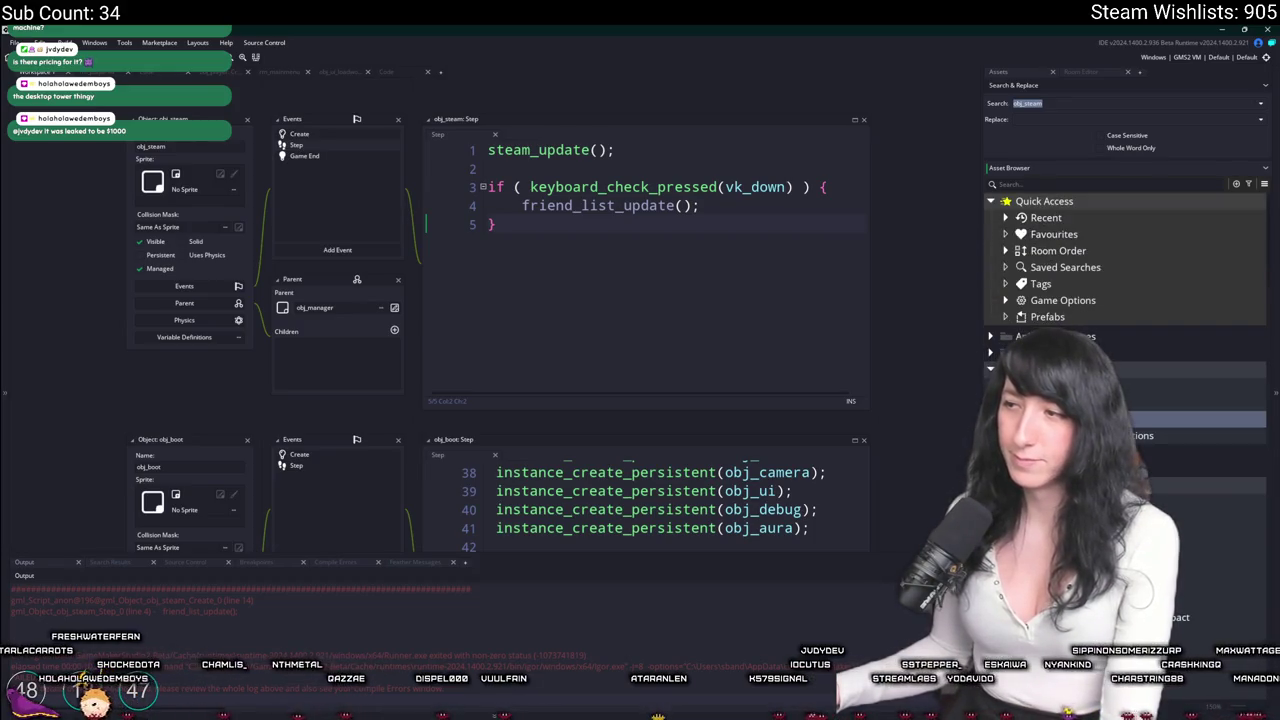
scroll(259, 263, down, 5)
click(200, 221)
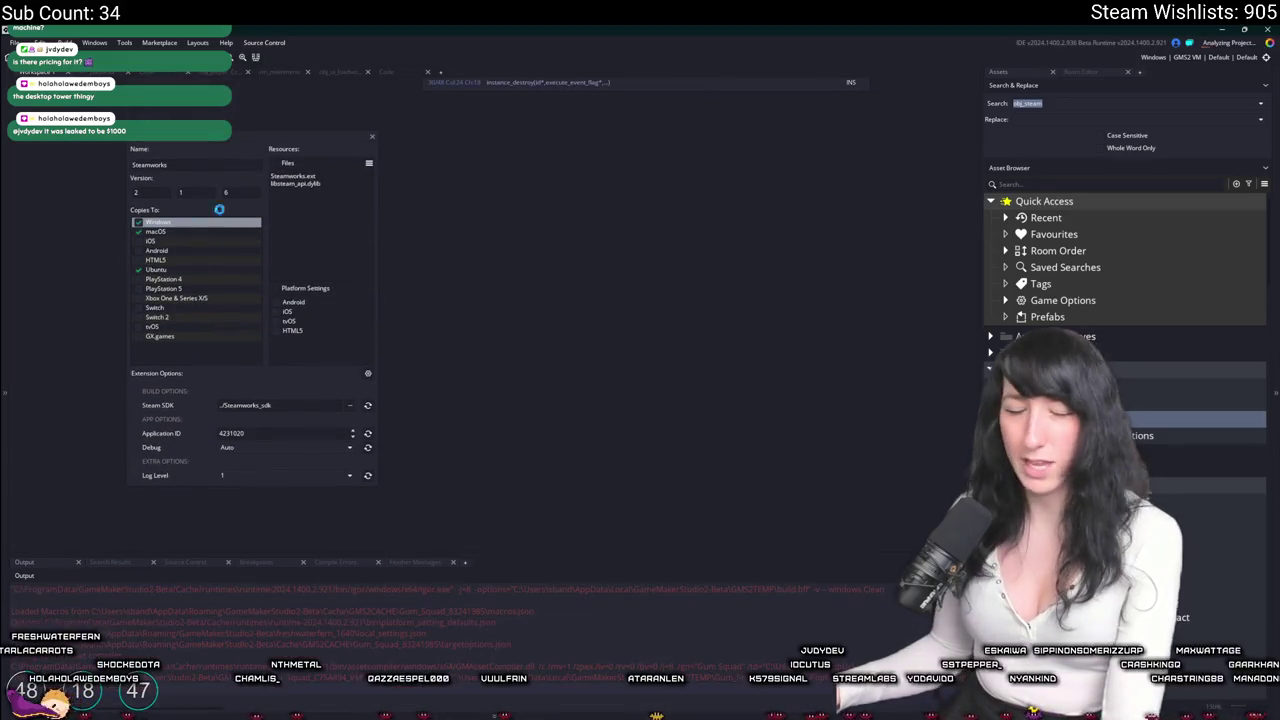
scroll(427, 250, up, 5)
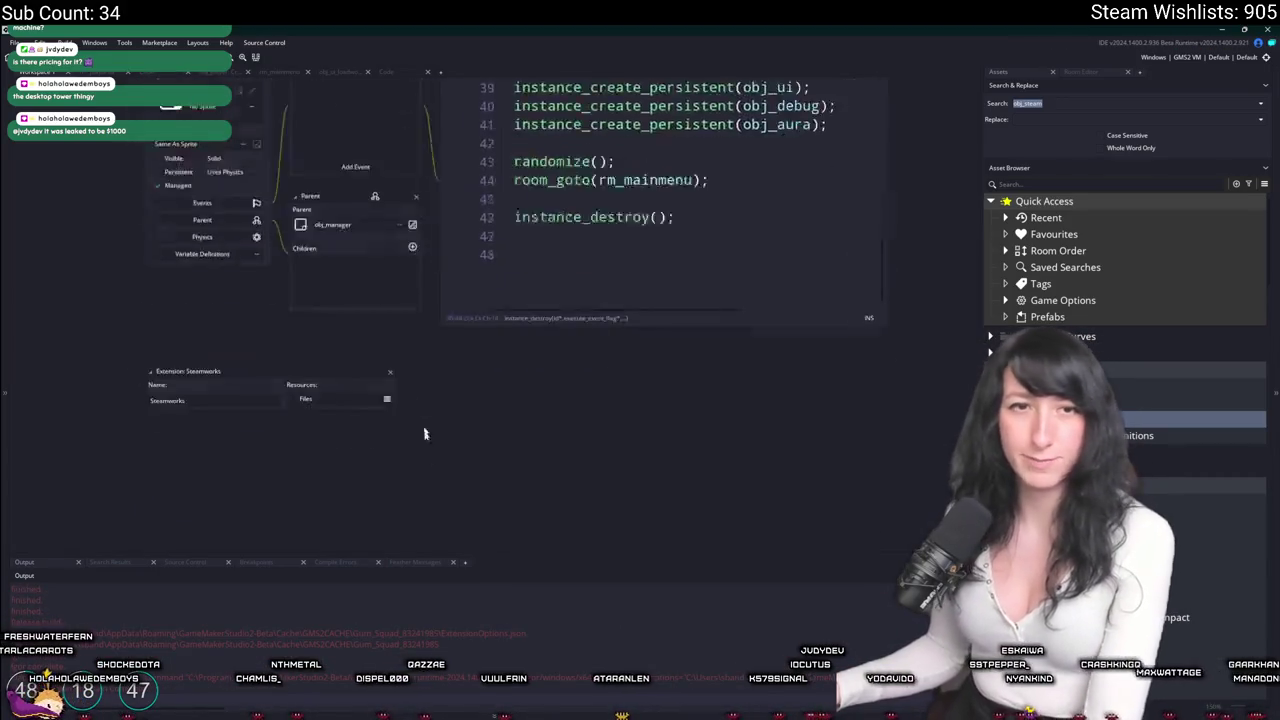
scroll(427, 250, up, 1)
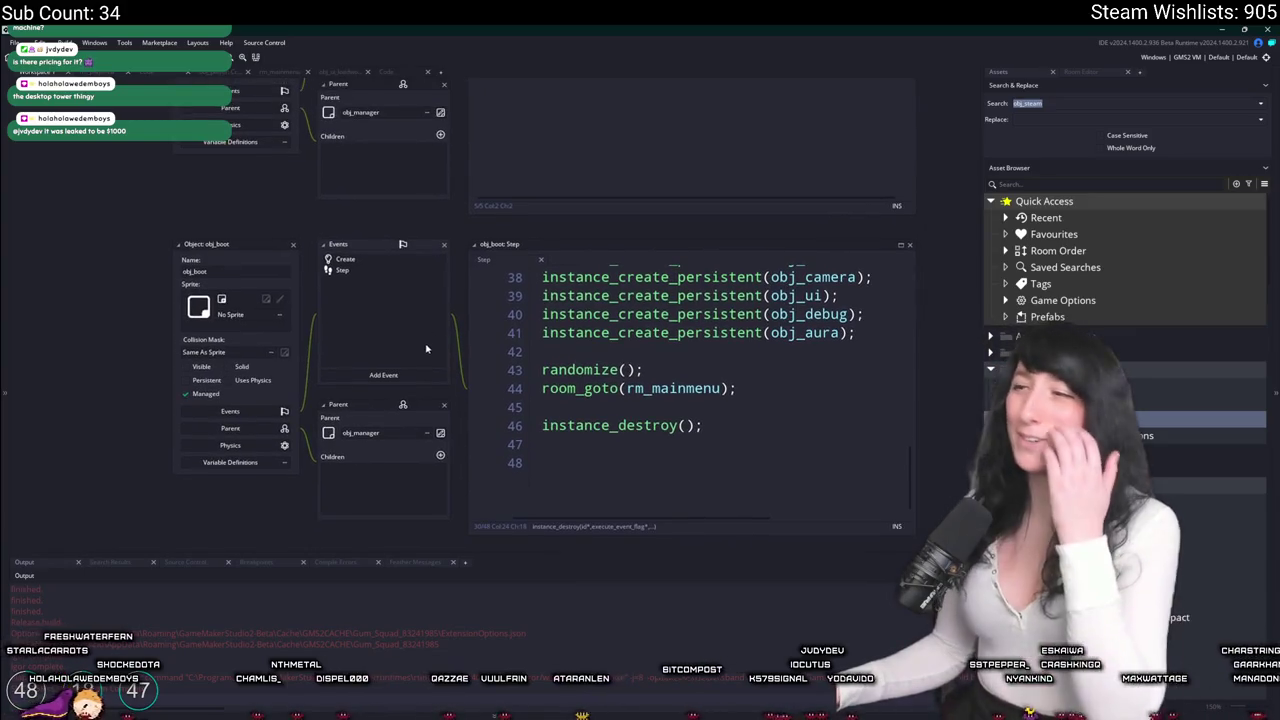
scroll(407, 300, up, 1)
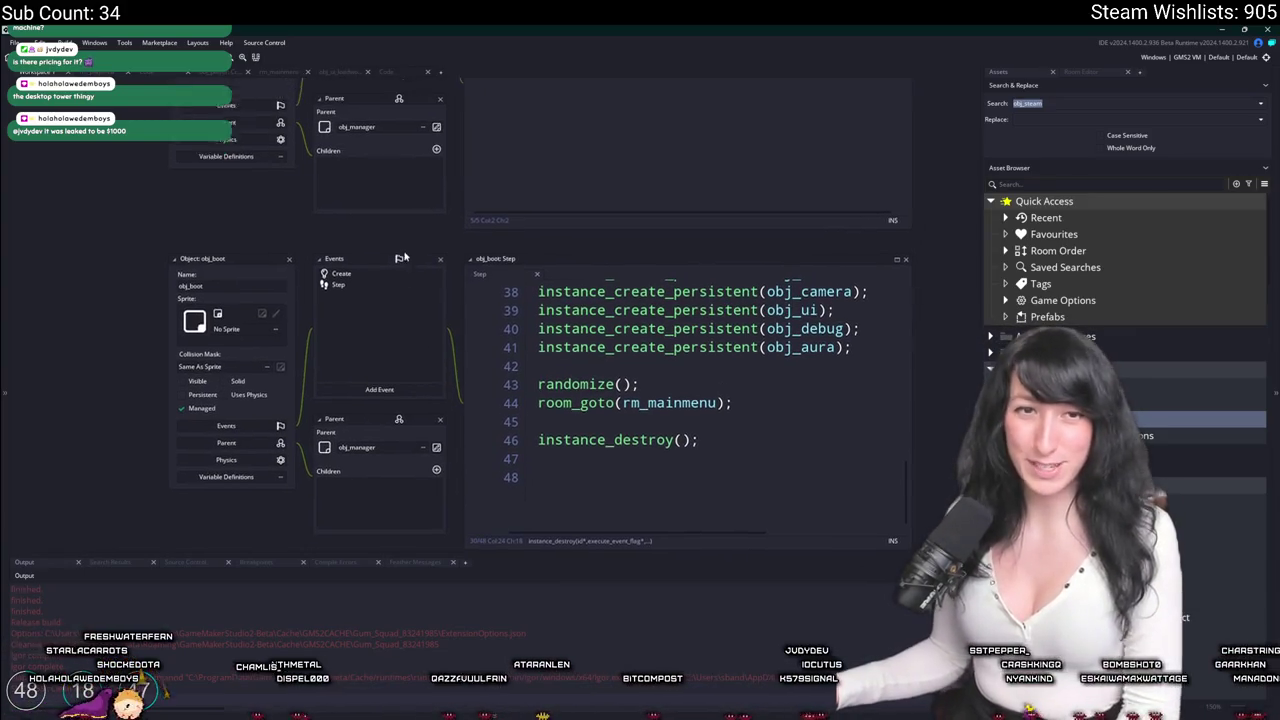
Run the game to show the friends list's gameid, lobbyid, friendid and name entries, then close it.
key(F5)
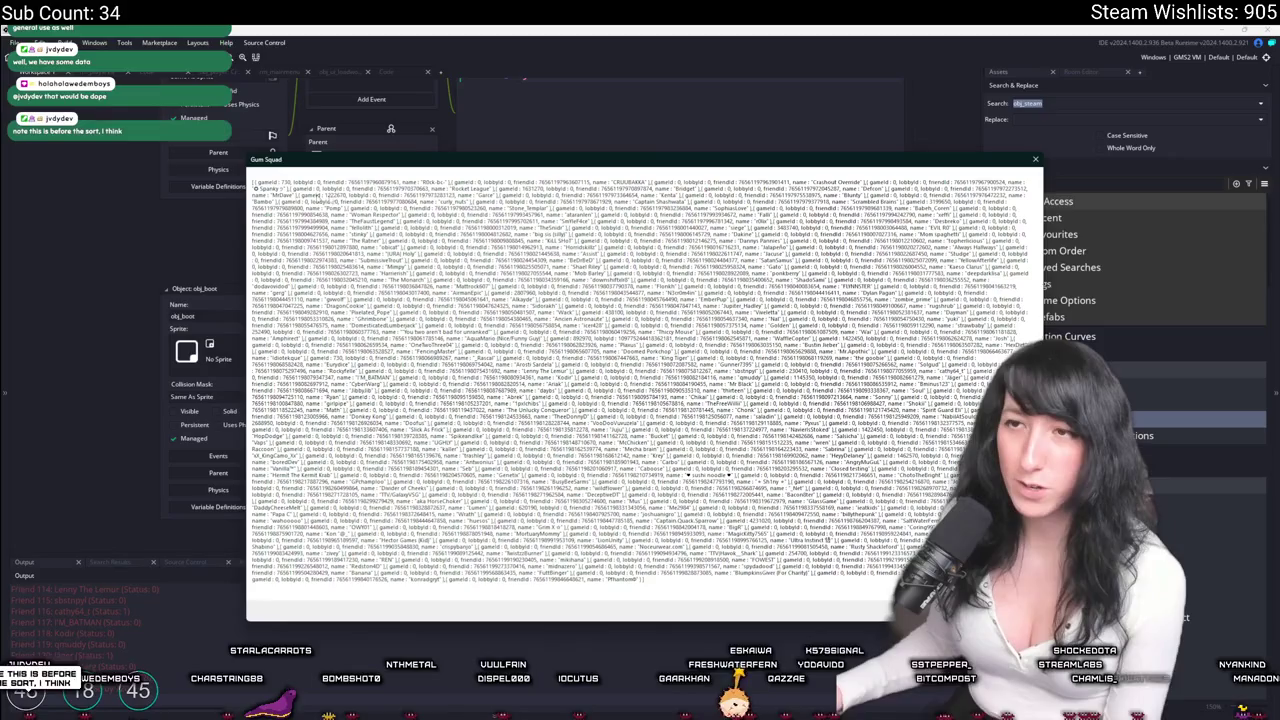
key(alt+F4)
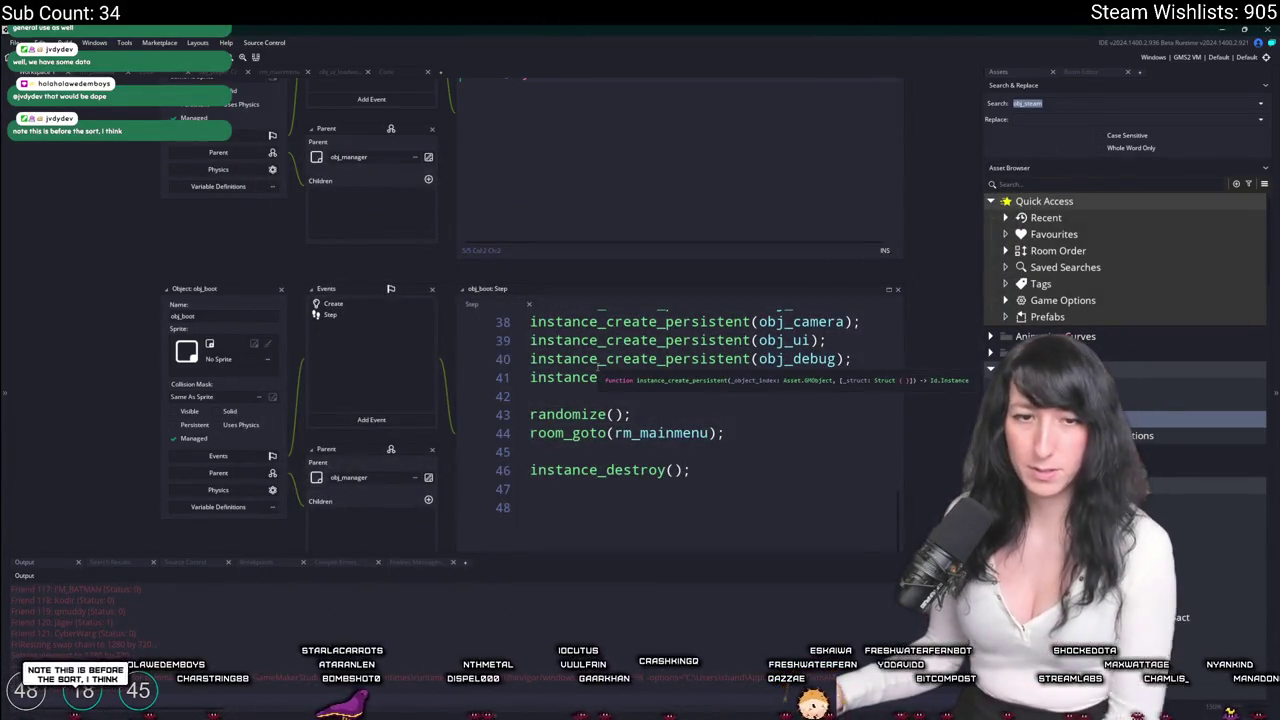
Review the show_message call and array_sort comparator in friend_list_update, then rerun the game.
click(385, 72)
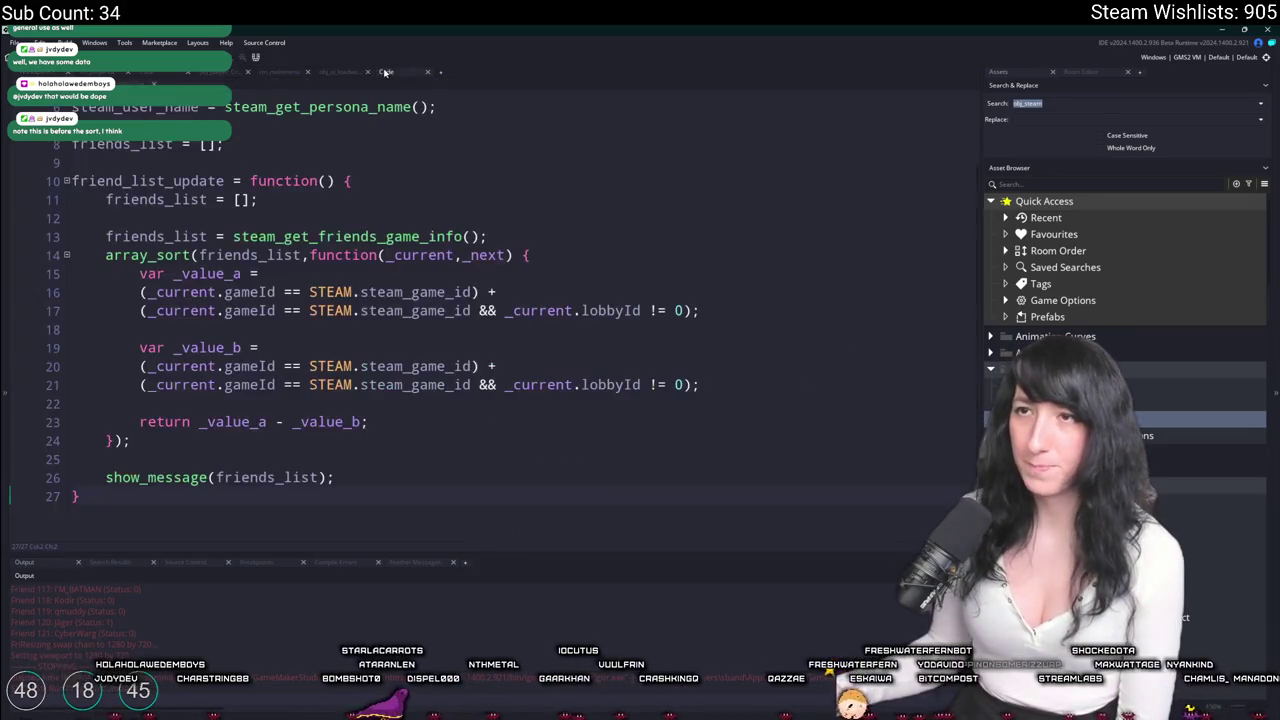
drag(342, 480, 72, 477)
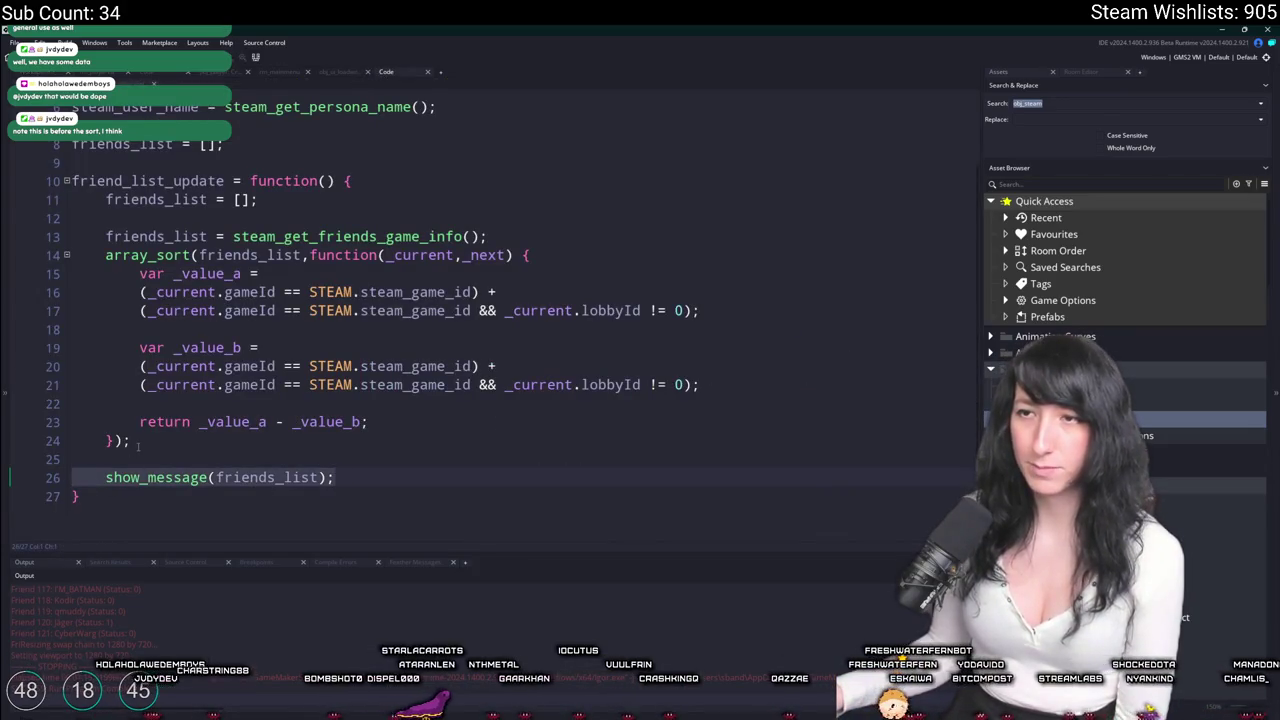
mouse_move(178, 251)
mouse_down()
mouse_move(140, 330)
mouse_move(130, 440)
mouse_up()
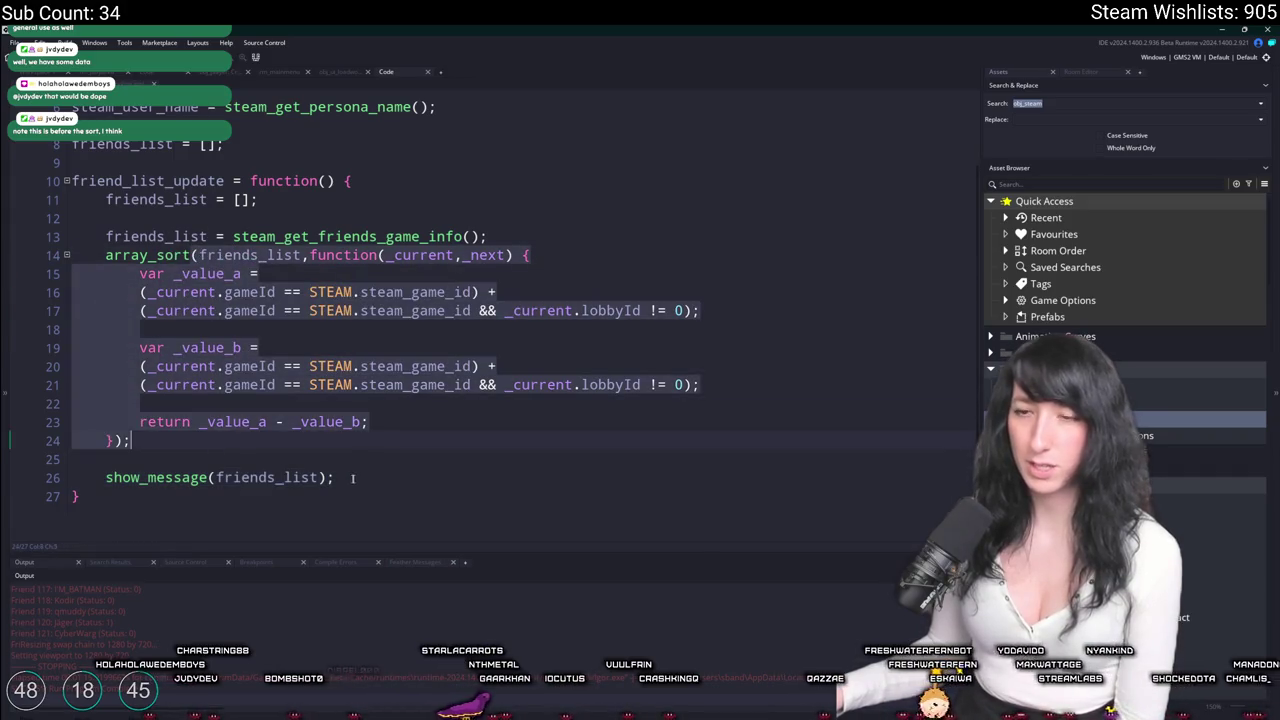
click(105, 477)
click(281, 478)
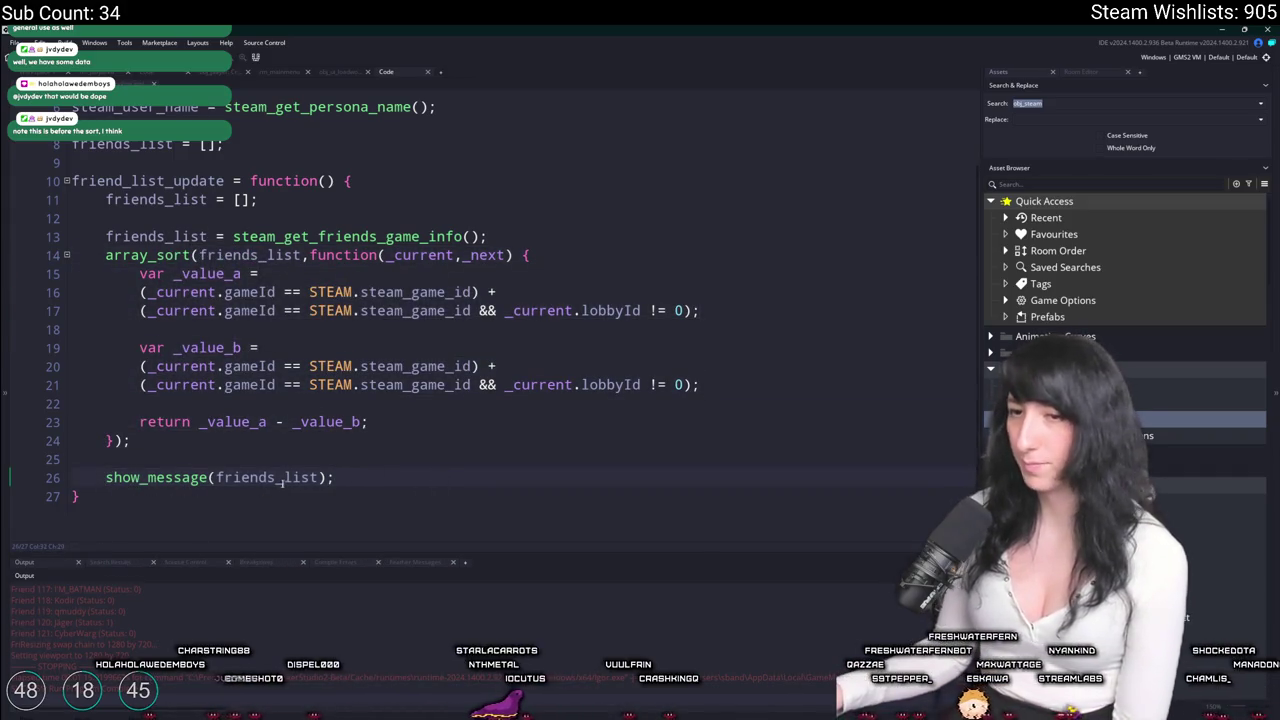
key(End)
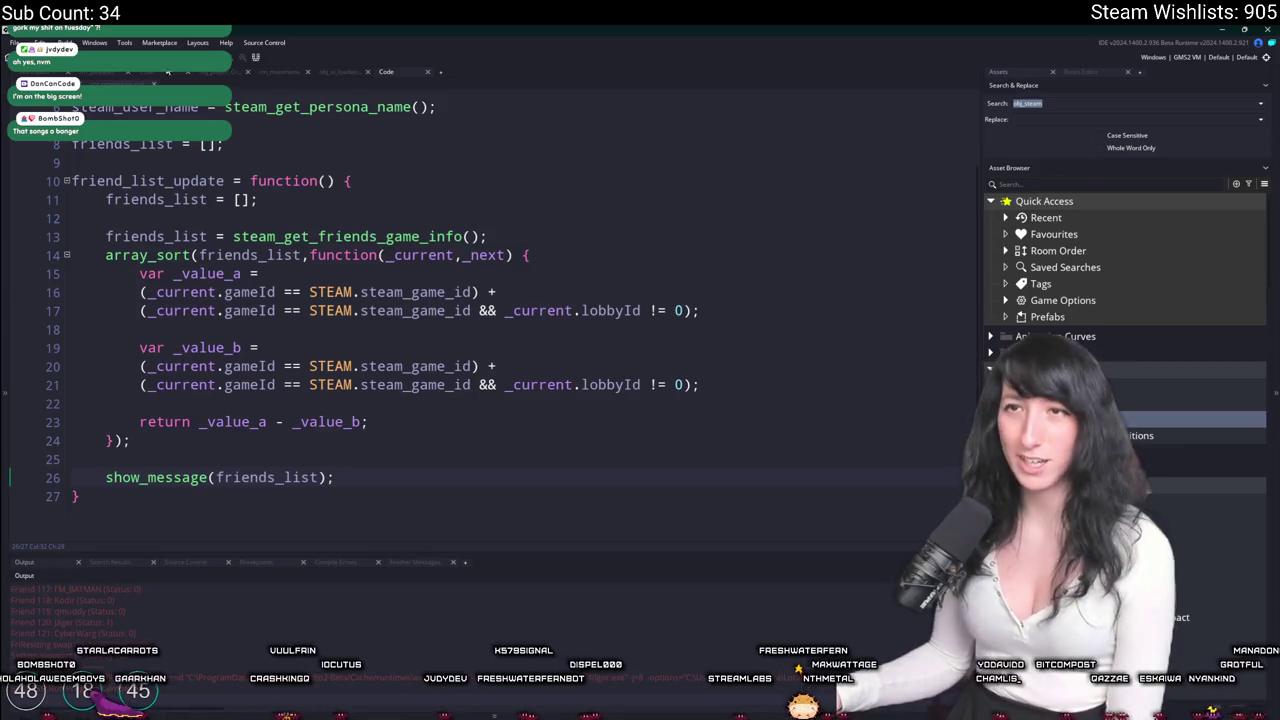
key(F5)
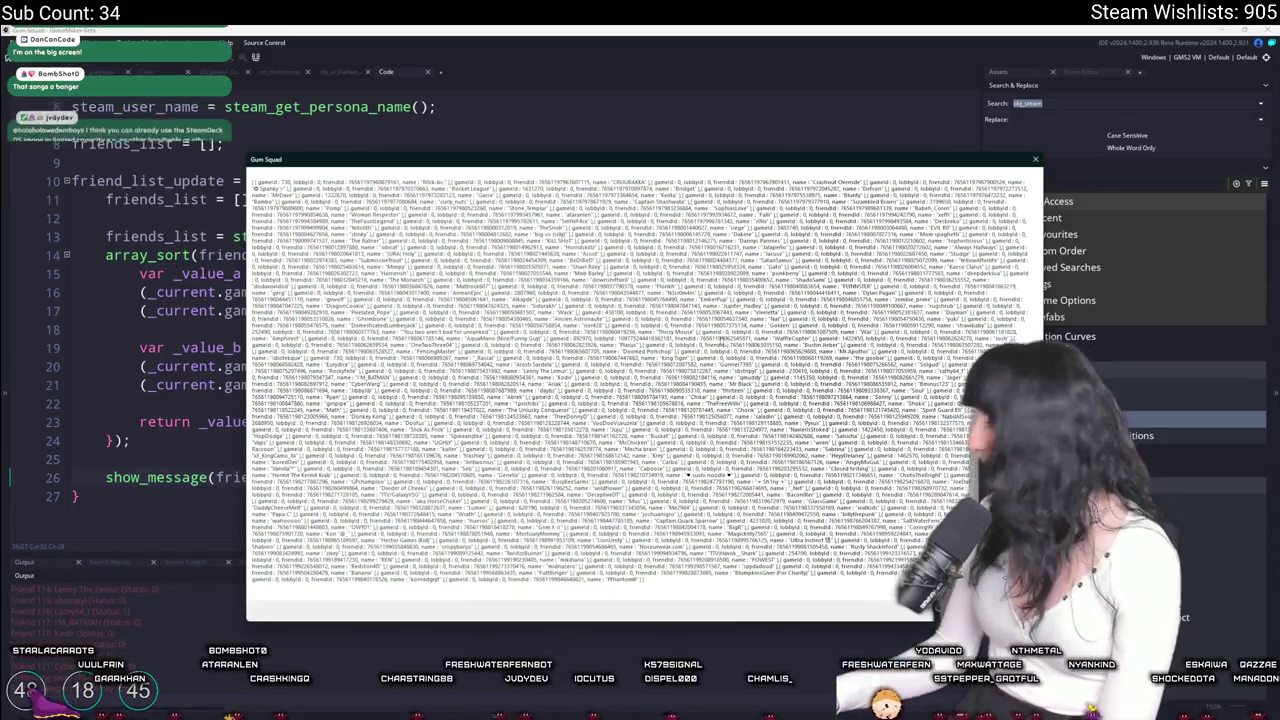
Dismiss the friends message, search 'sa' in the Steam overlay friends list, then close the message again.
key(Return)
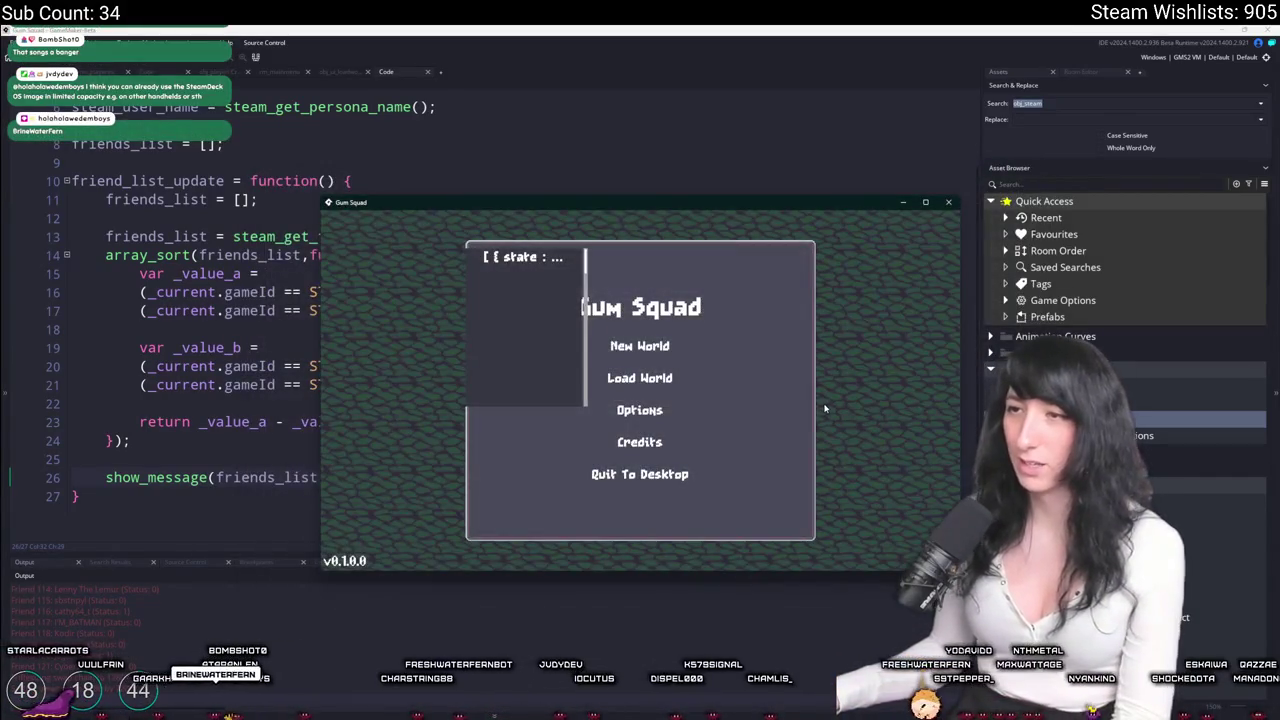
key(shift+Tab)
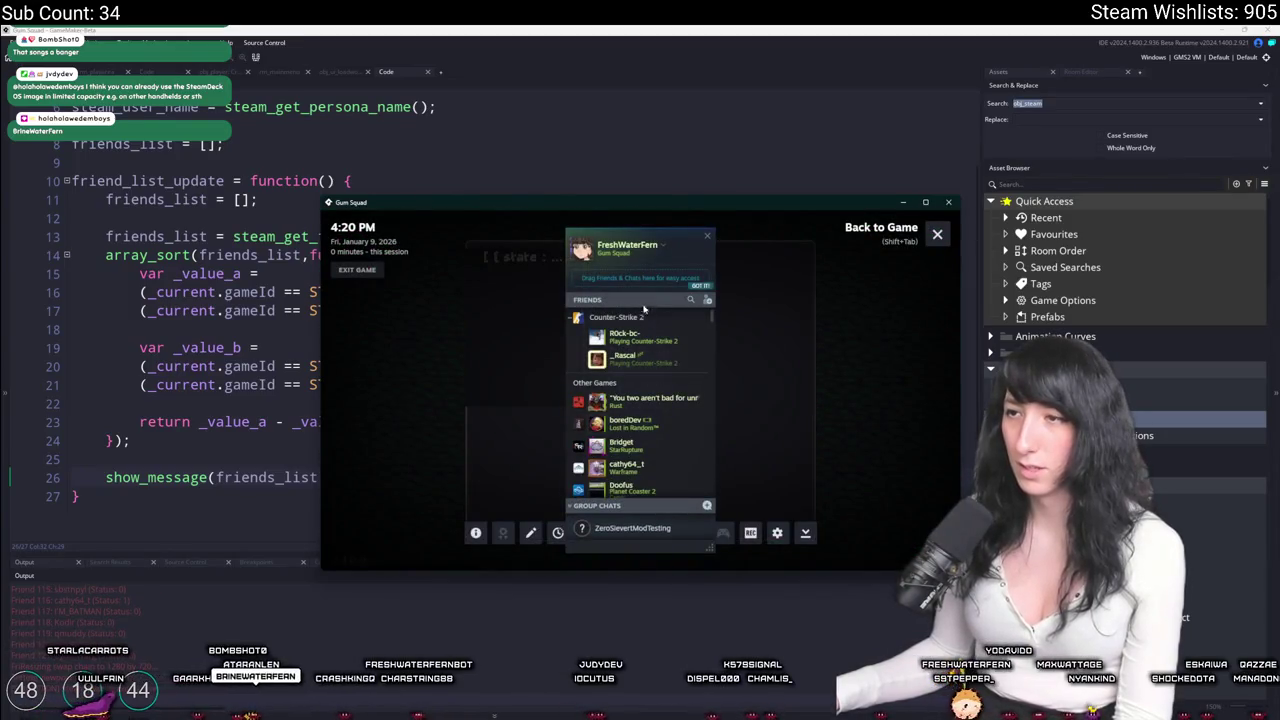
click(690, 299)
text(sa)
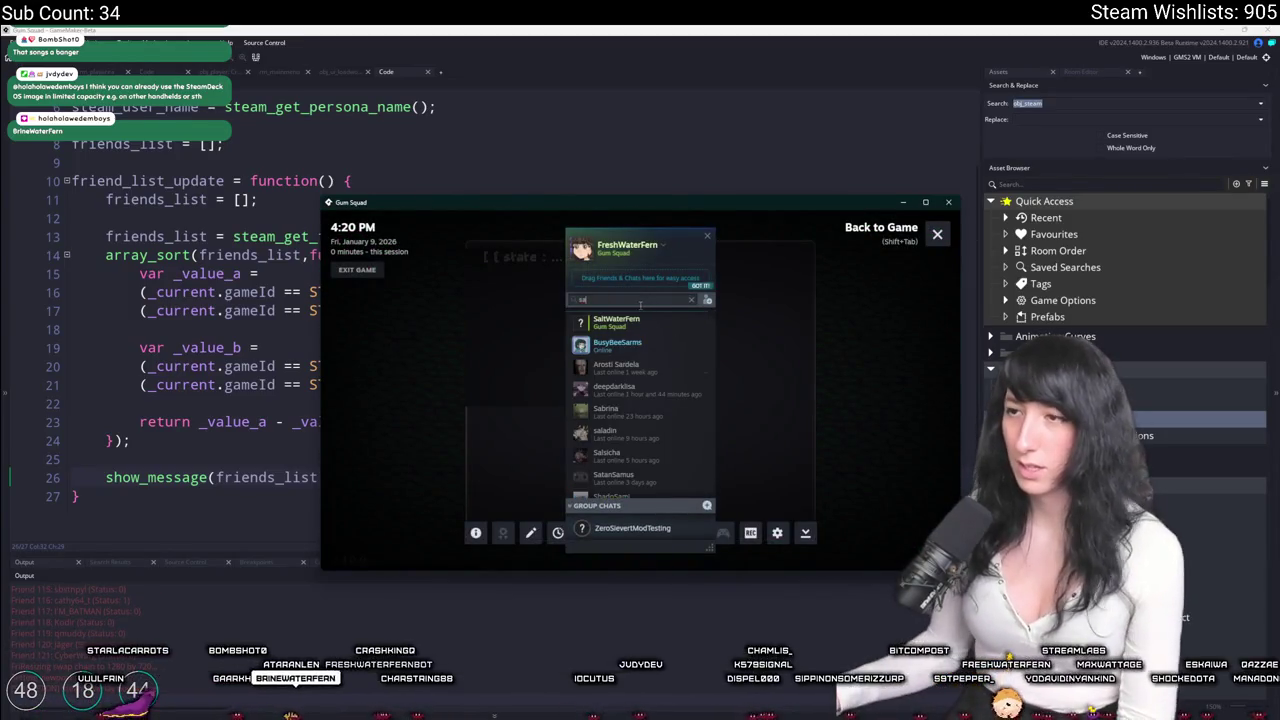
right_click(644, 321)
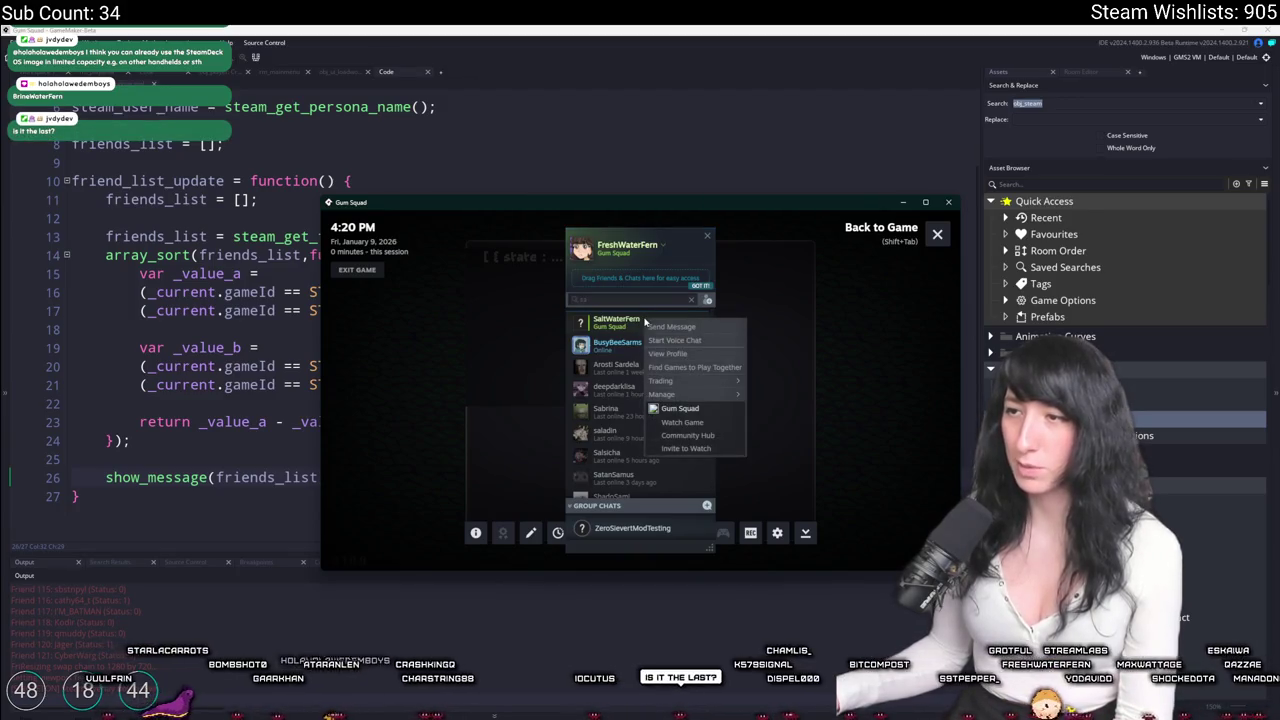
click(707, 237)
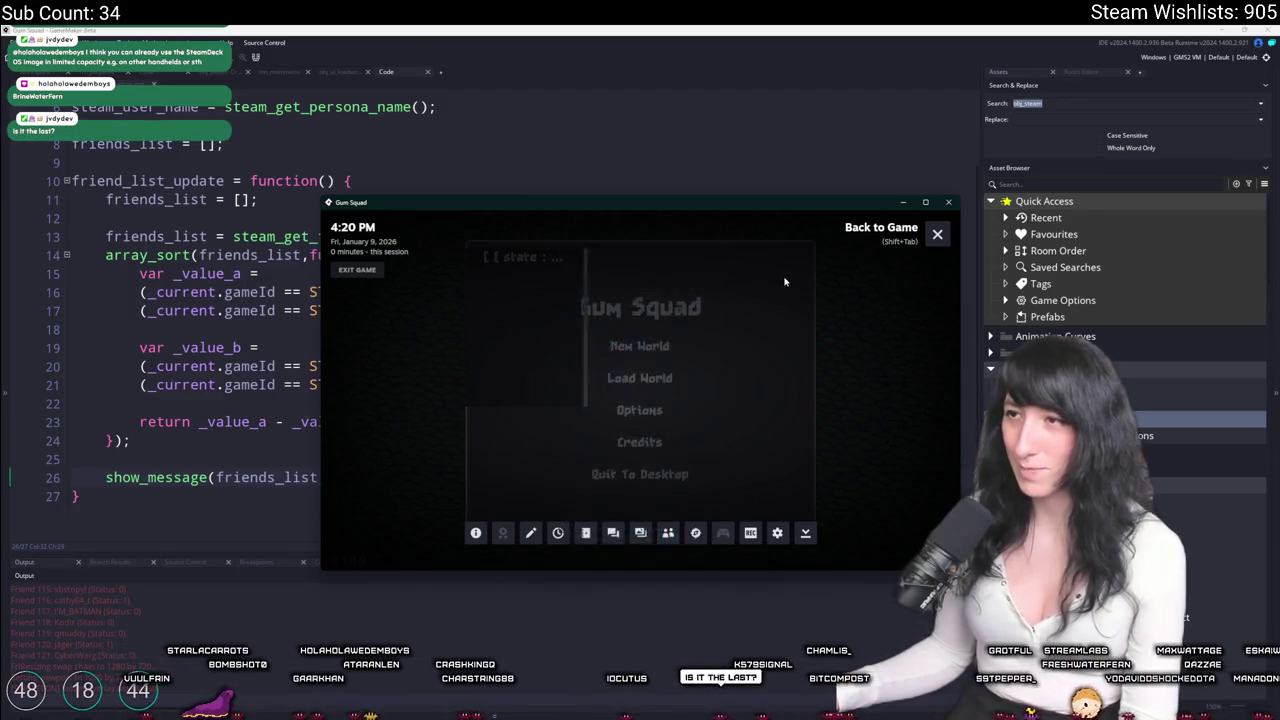
key(shift+Tab)
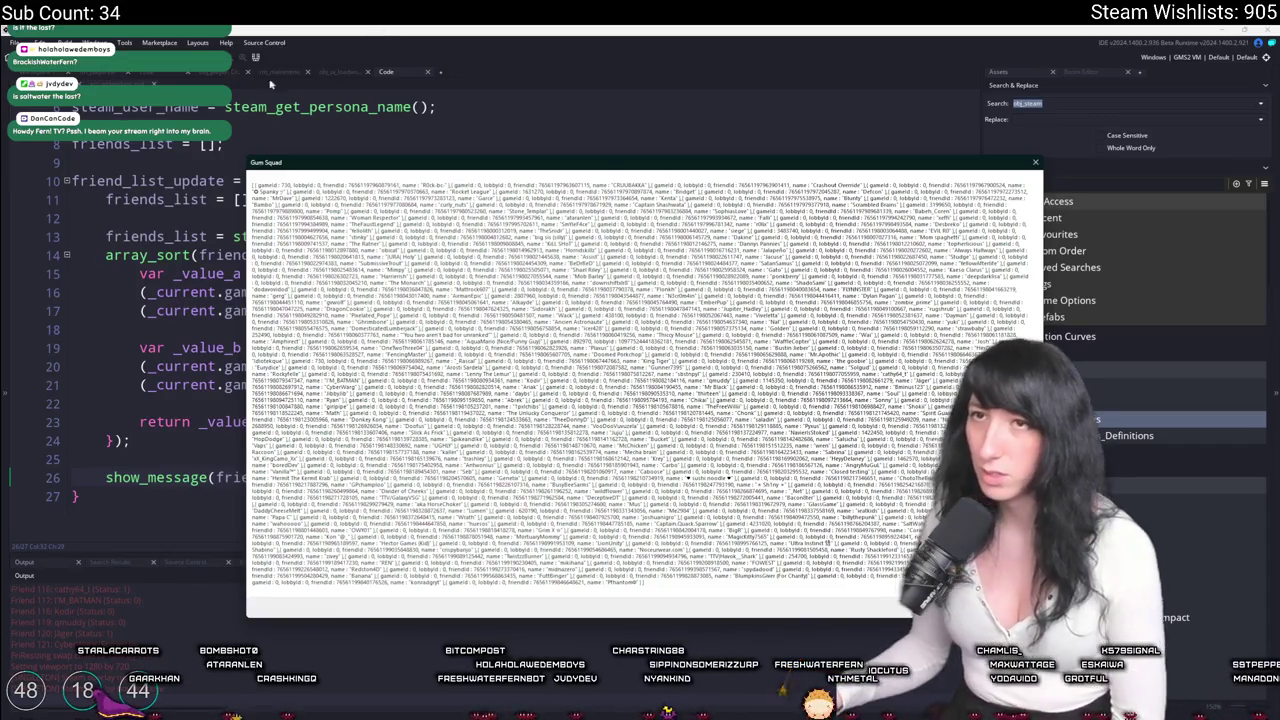
key(Return)
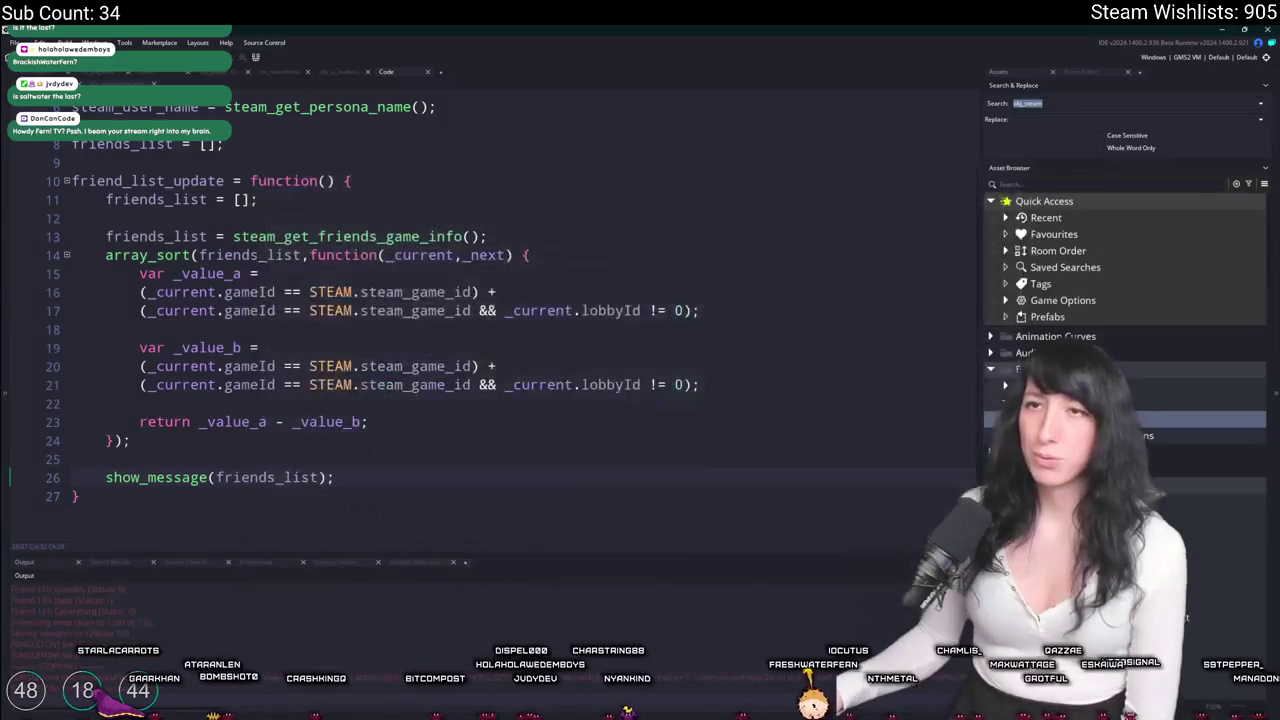
Replace _current with _next in line 21's lobby check and rerun the game.
click(262, 291)
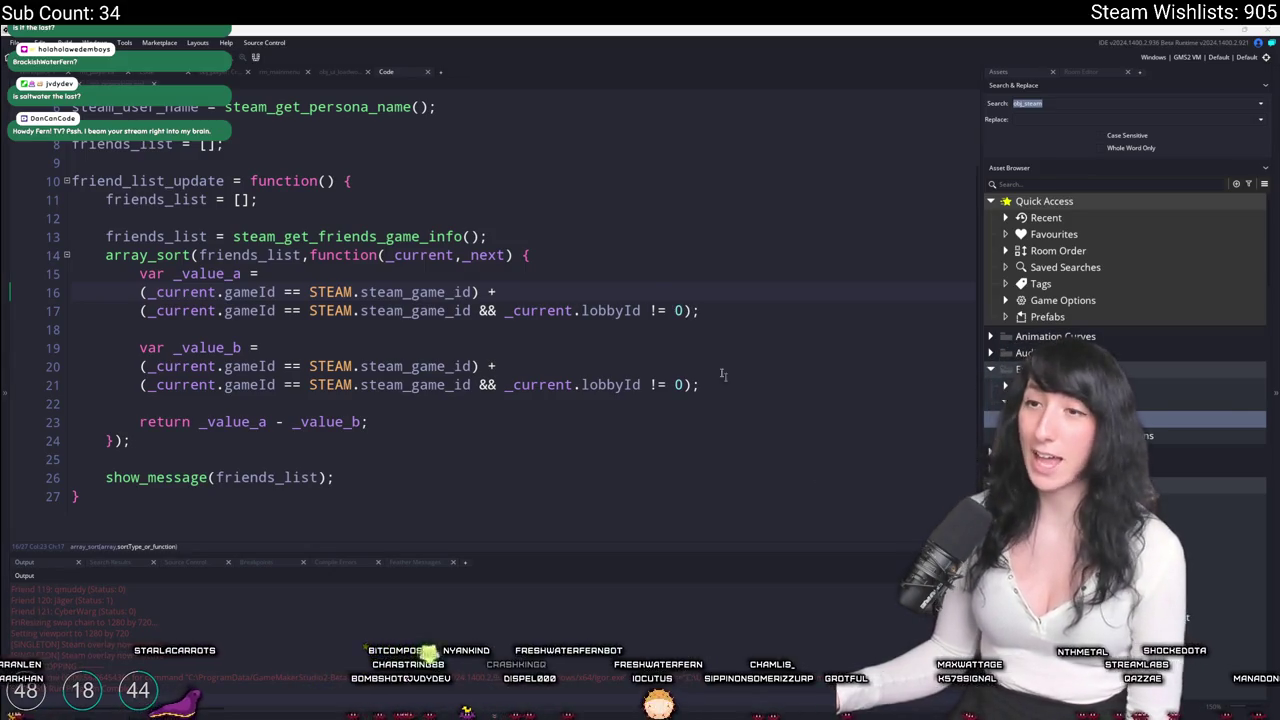
click(647, 291)
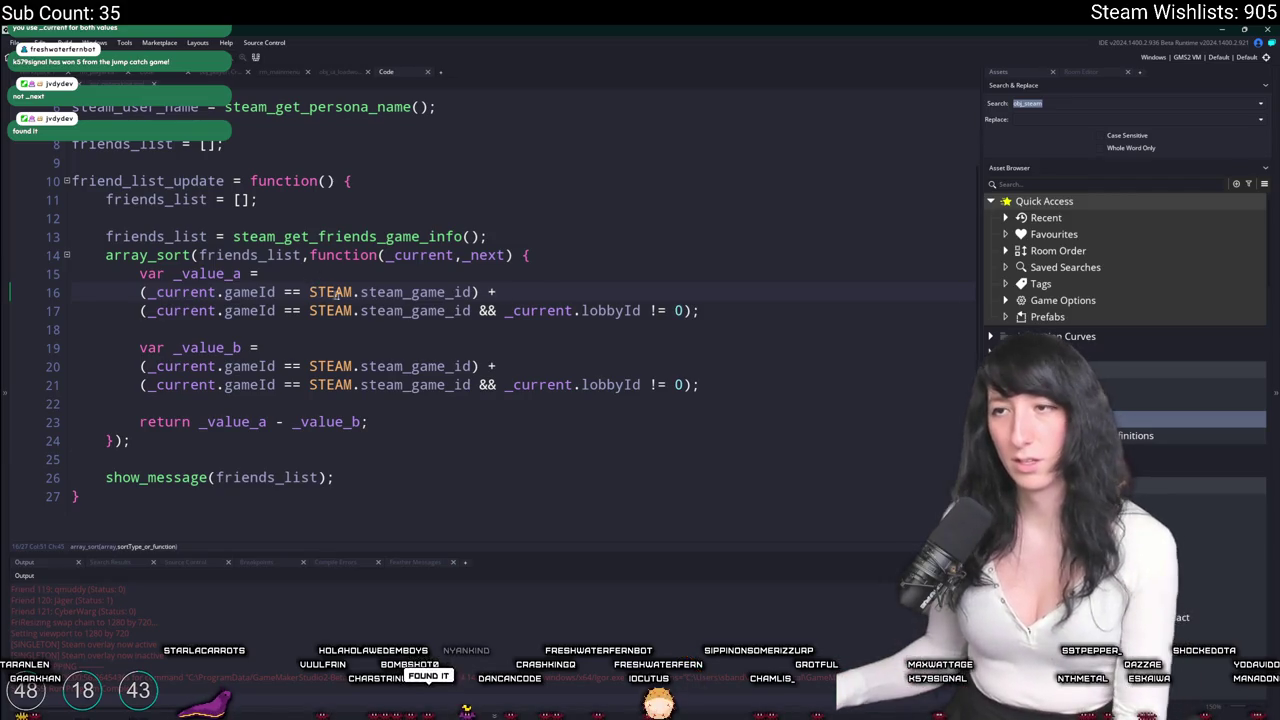
click(537, 384)
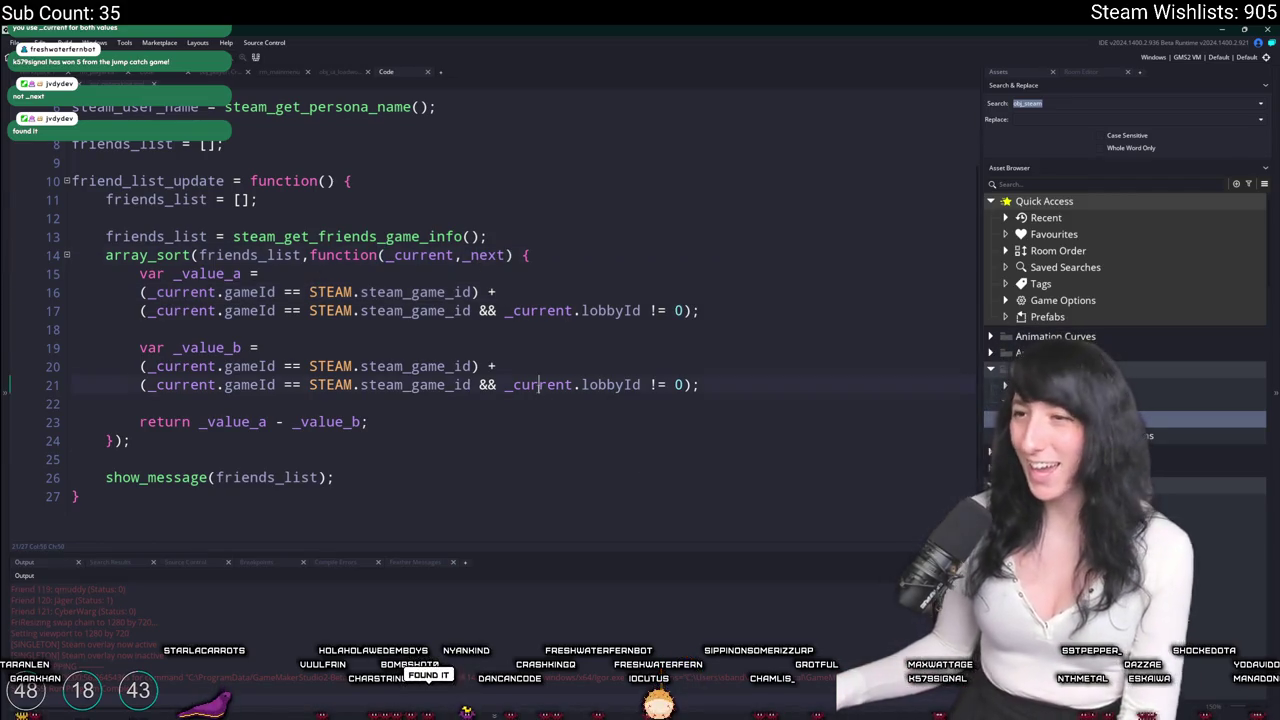
double_click(537, 384)
text(_next)
key(F5)
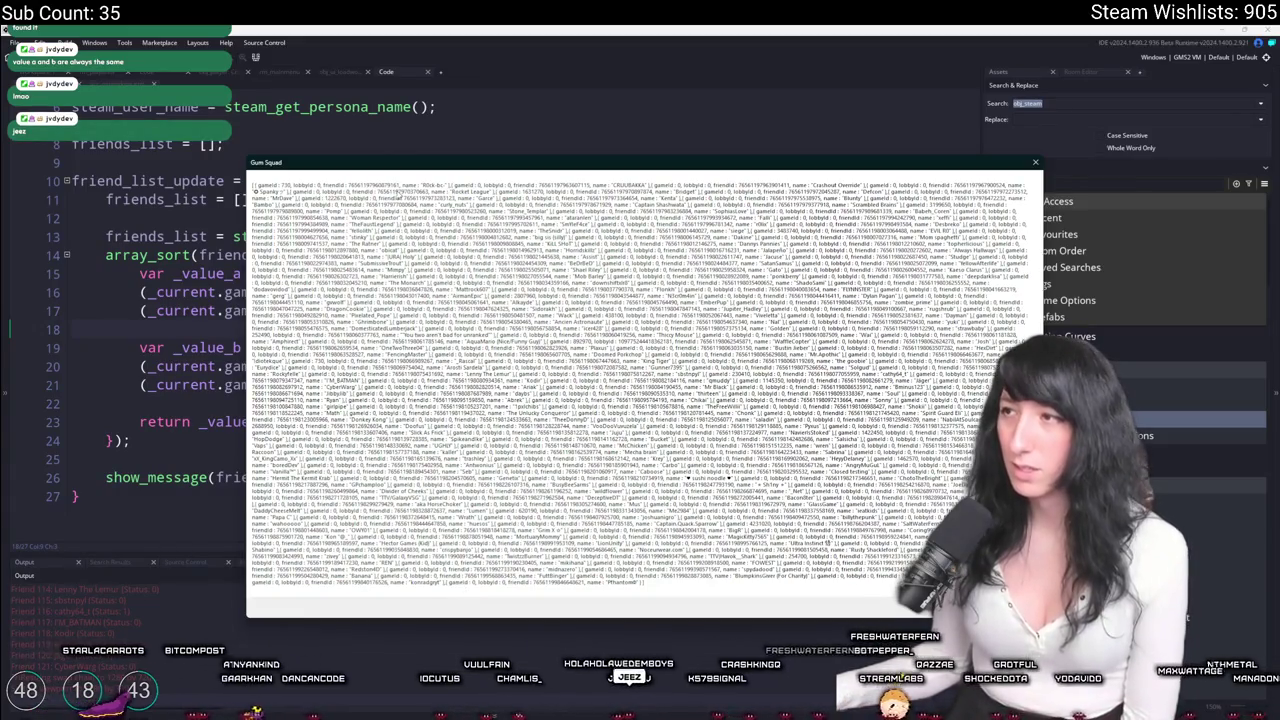
Comment out lobby lines 17 and 21 and the + on line 20, then open the Steamworks extension.
key(Return)
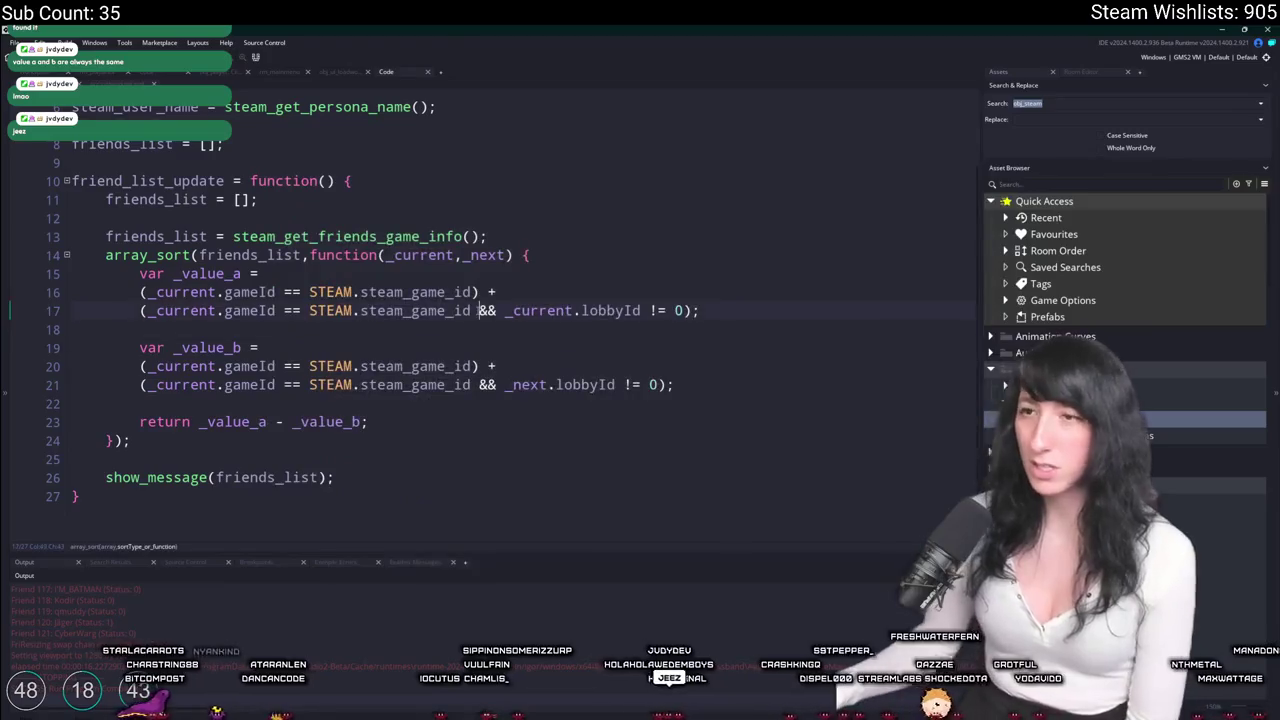
click(139, 310)
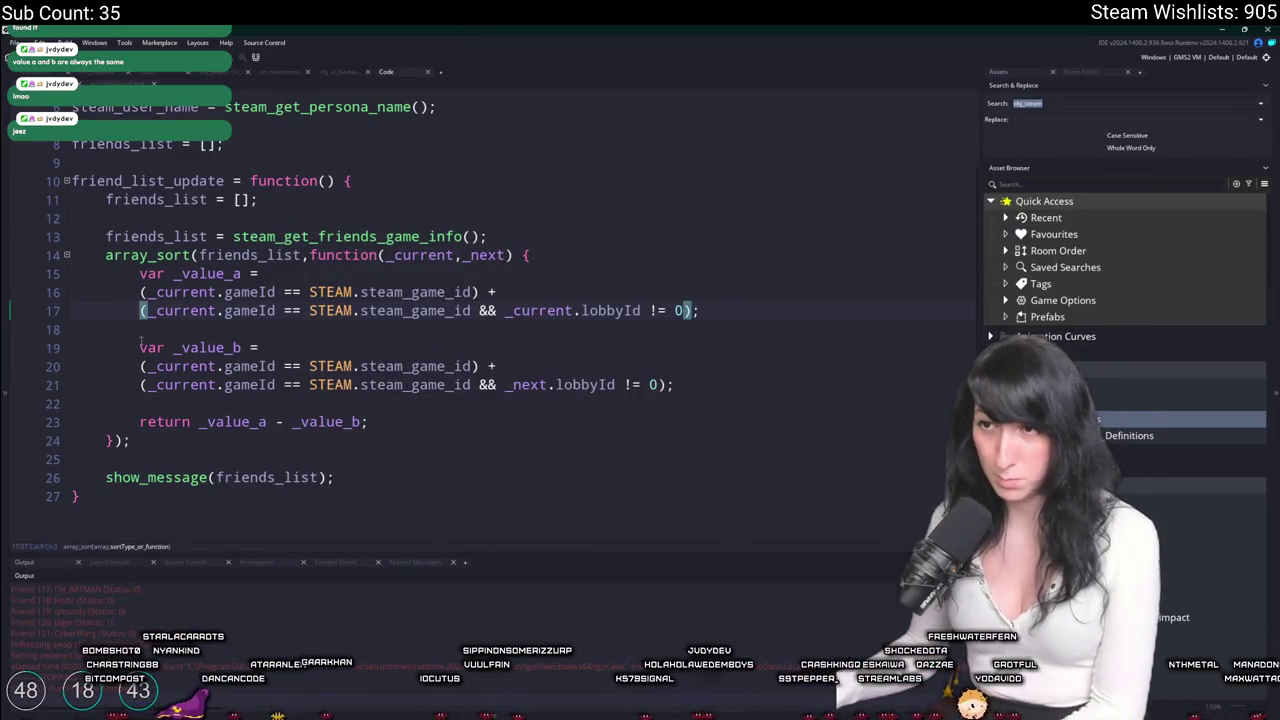
text(//)
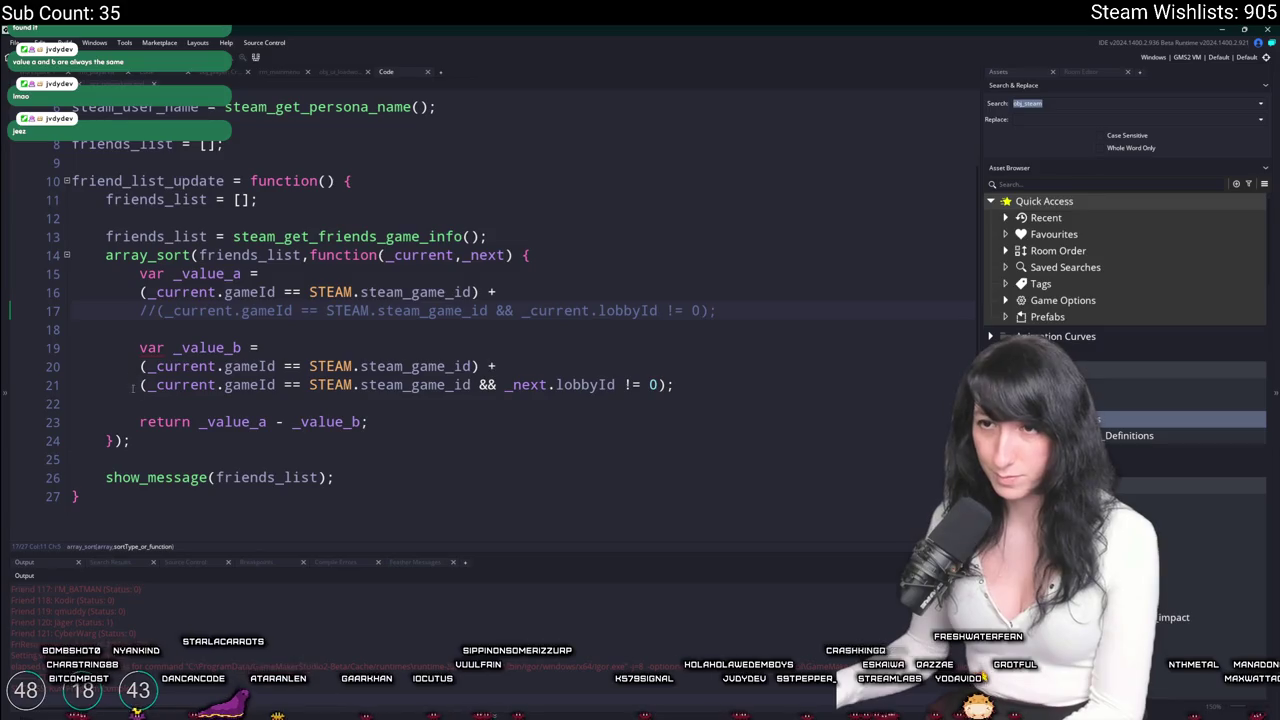
click(139, 385)
text(//)
click(479, 366)
text(////)
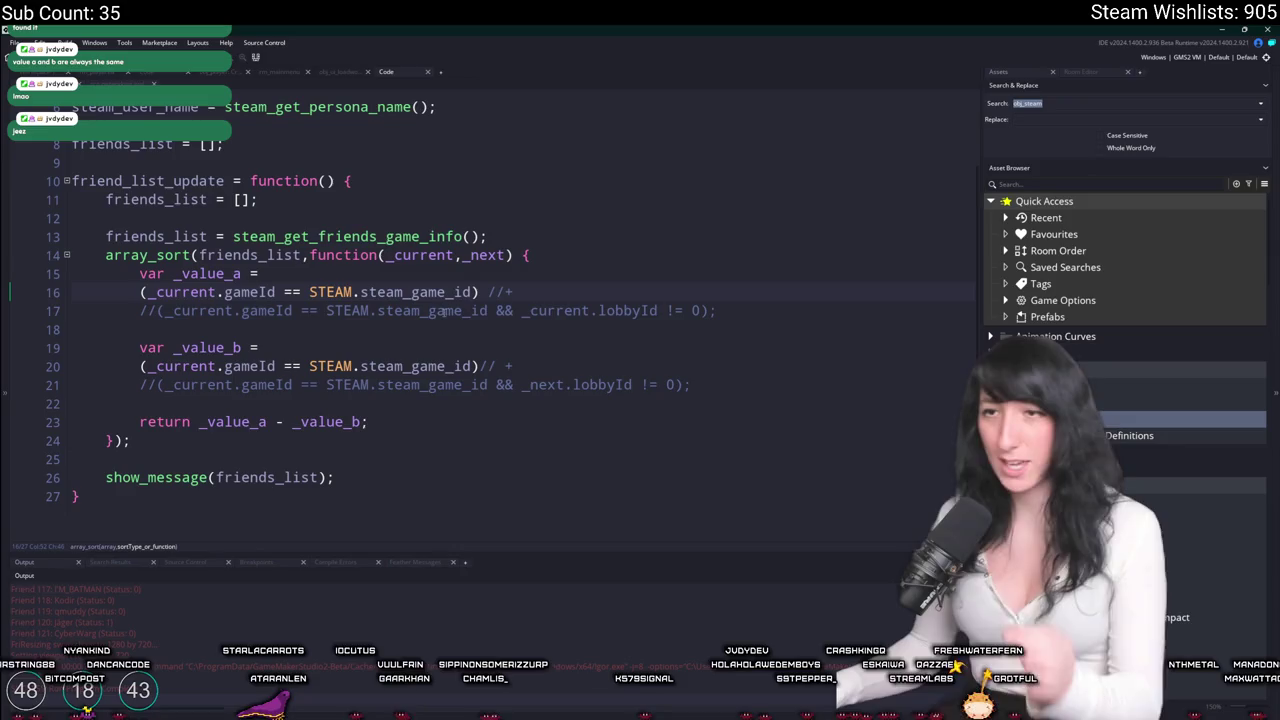
scroll(363, 129, up, 2)
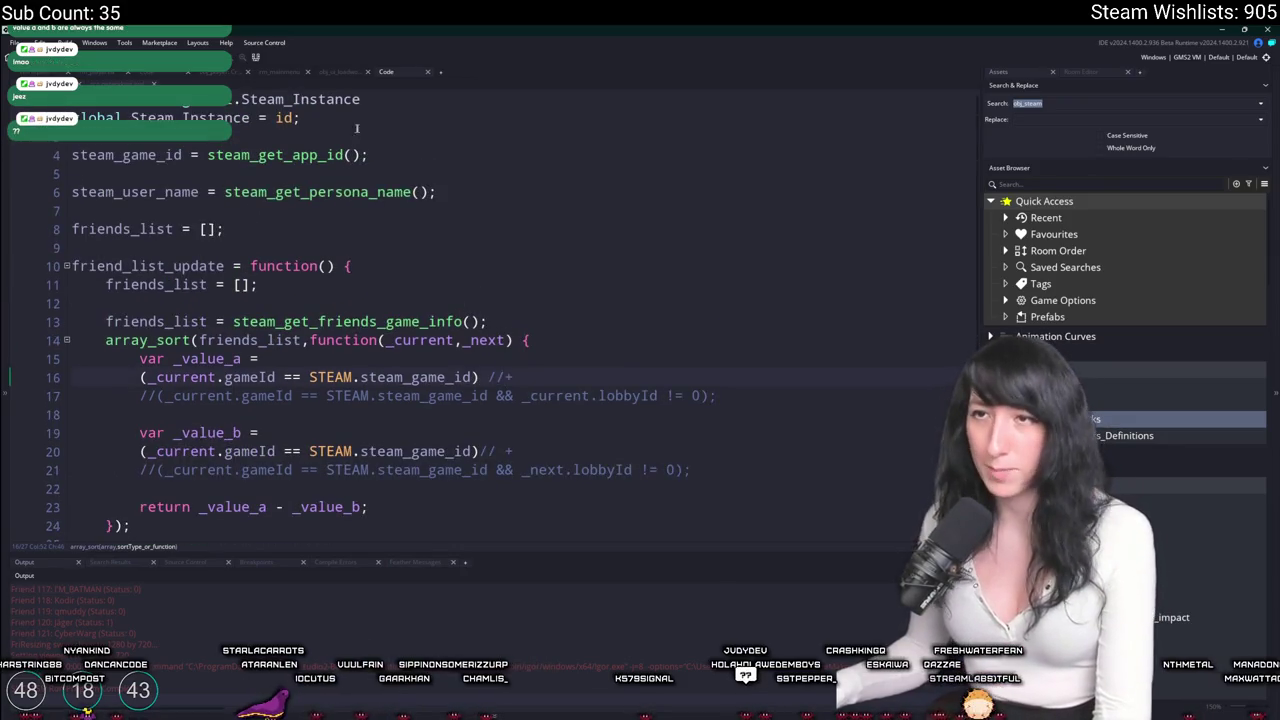
double_click(1000, 419)
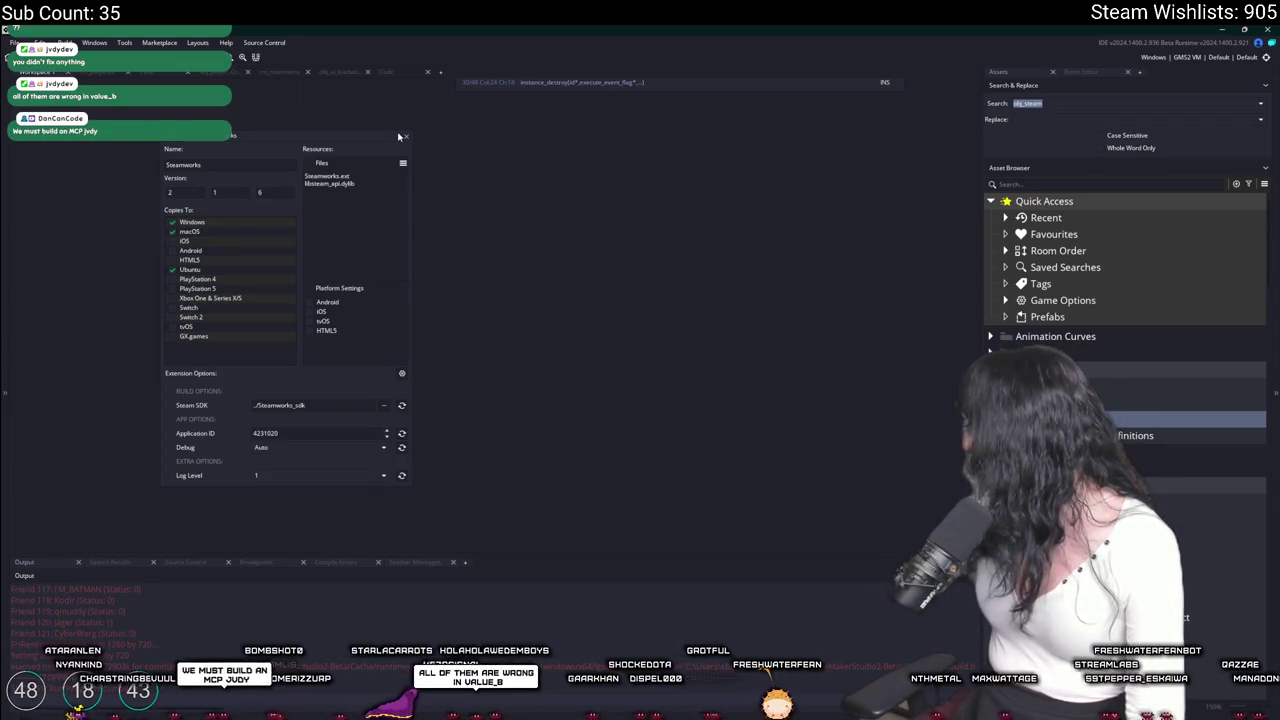
Run the game, then switch line 20's _current reference to _next.
key(F5)
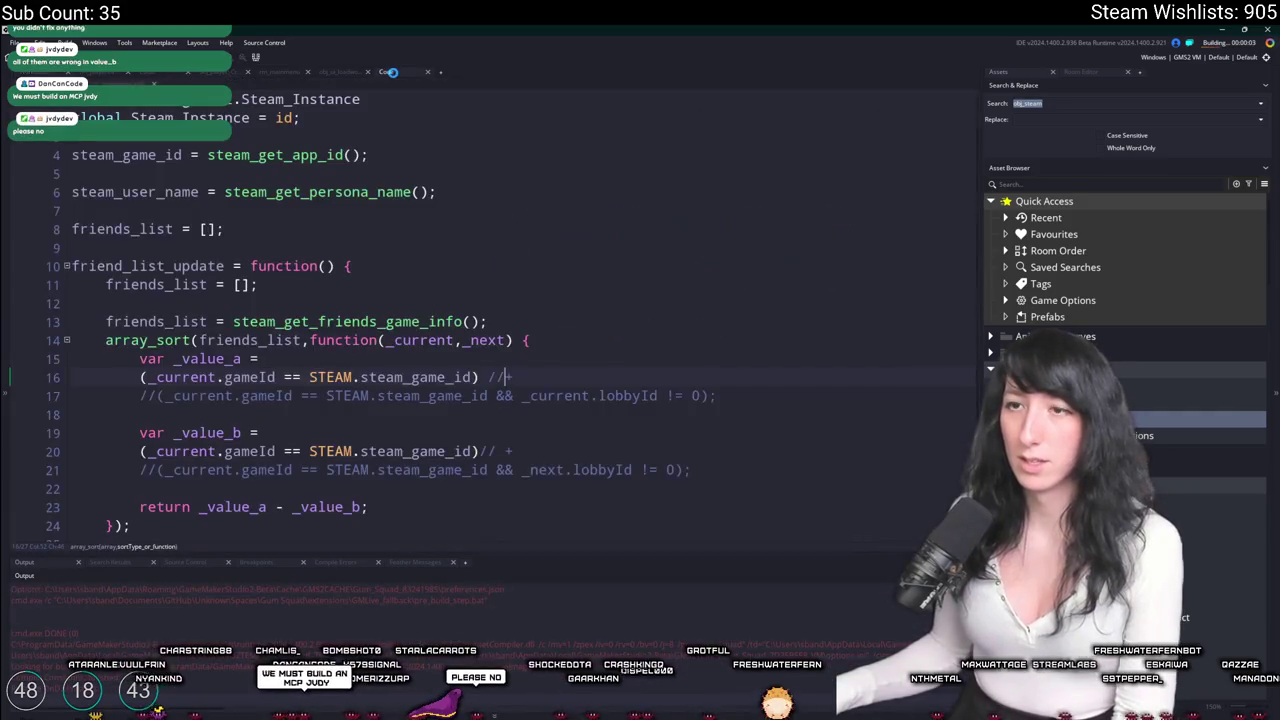
scroll(381, 114, down, 2)
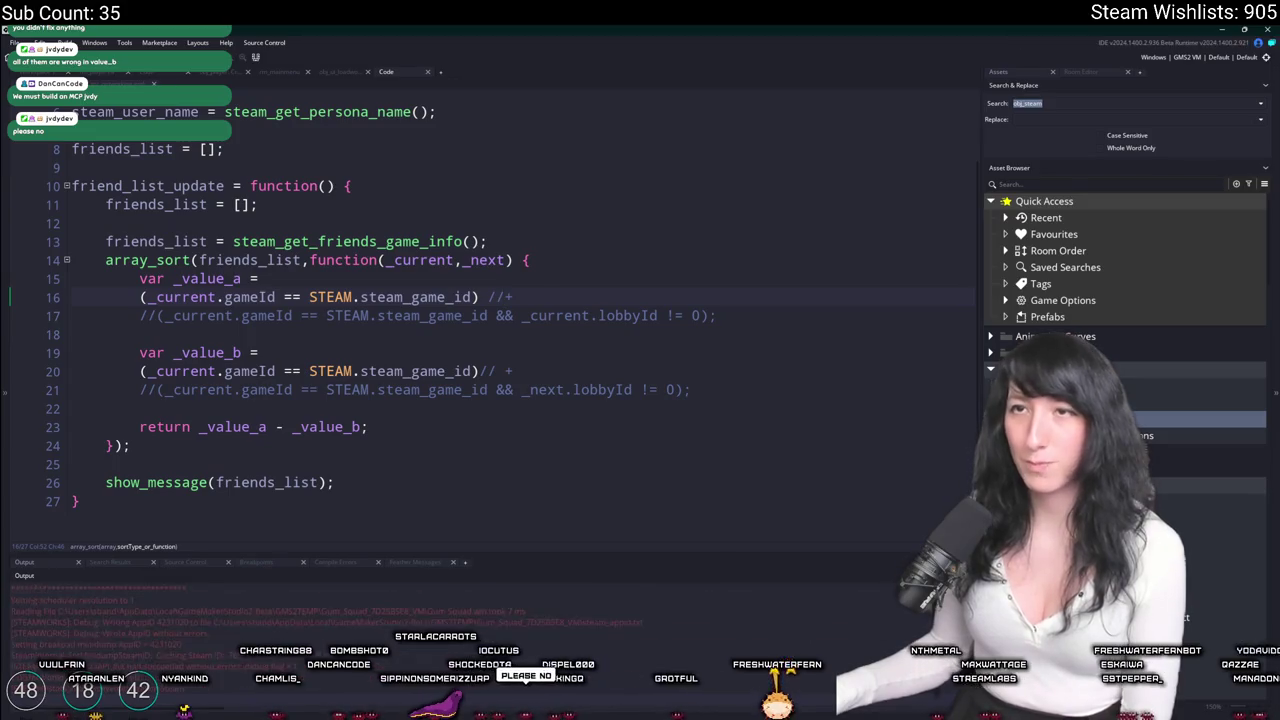
double_click(545, 389)
key(ctrl+c)
double_click(190, 371)
key(ctrl+v)
Uncomment lines 17 and 21, change line 21 to _next, and rerun the game.
key(BackSpace)
key(BackSpace)
key(Up)
key(Up)
key(Up)
key(BackSpace)
key(BackSpace)
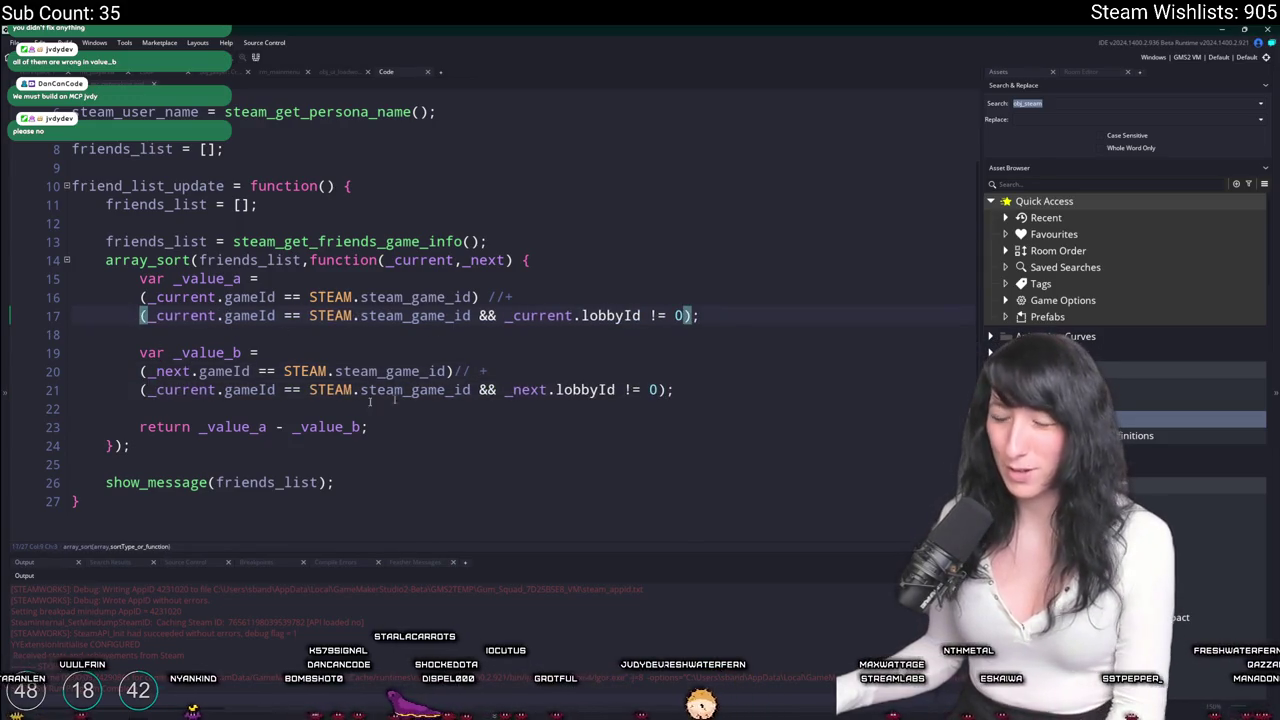
double_click(200, 389)
key(ctrl+v)
click(403, 346)
key(F5)
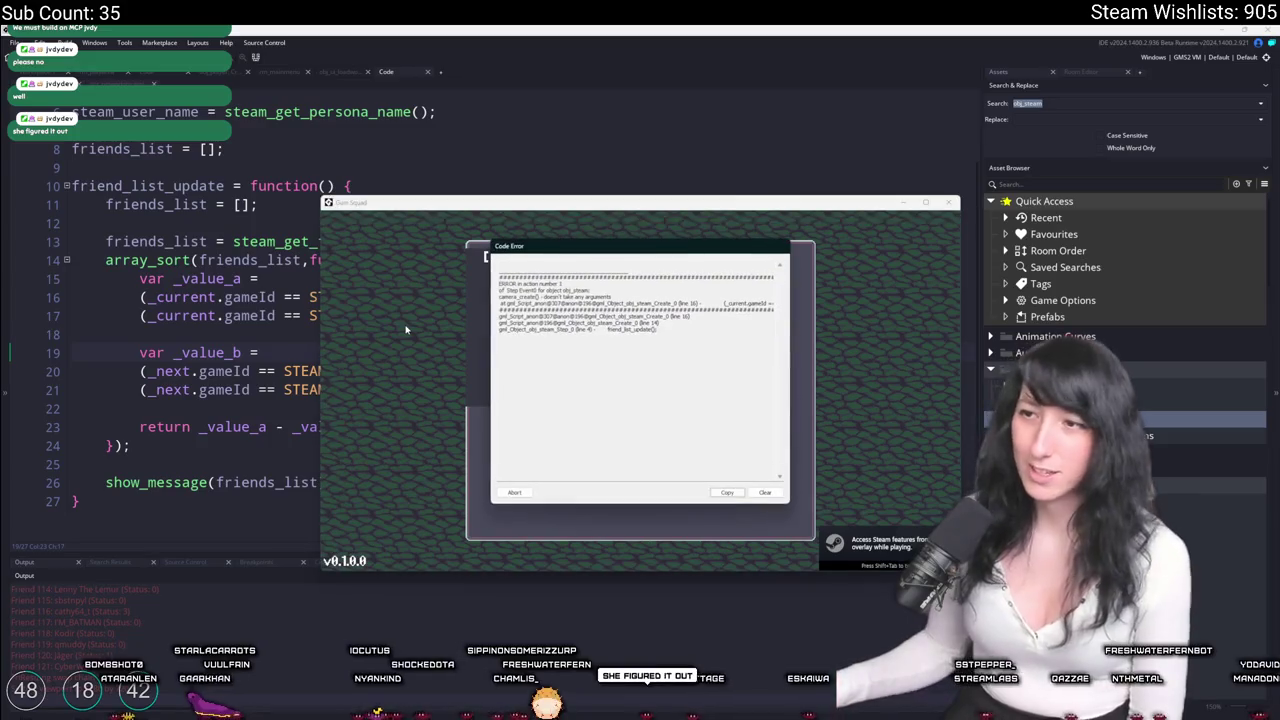
Dismiss the code error, uncomment the + on lines 16 and 20, and rerun error-free.
click(530, 490)
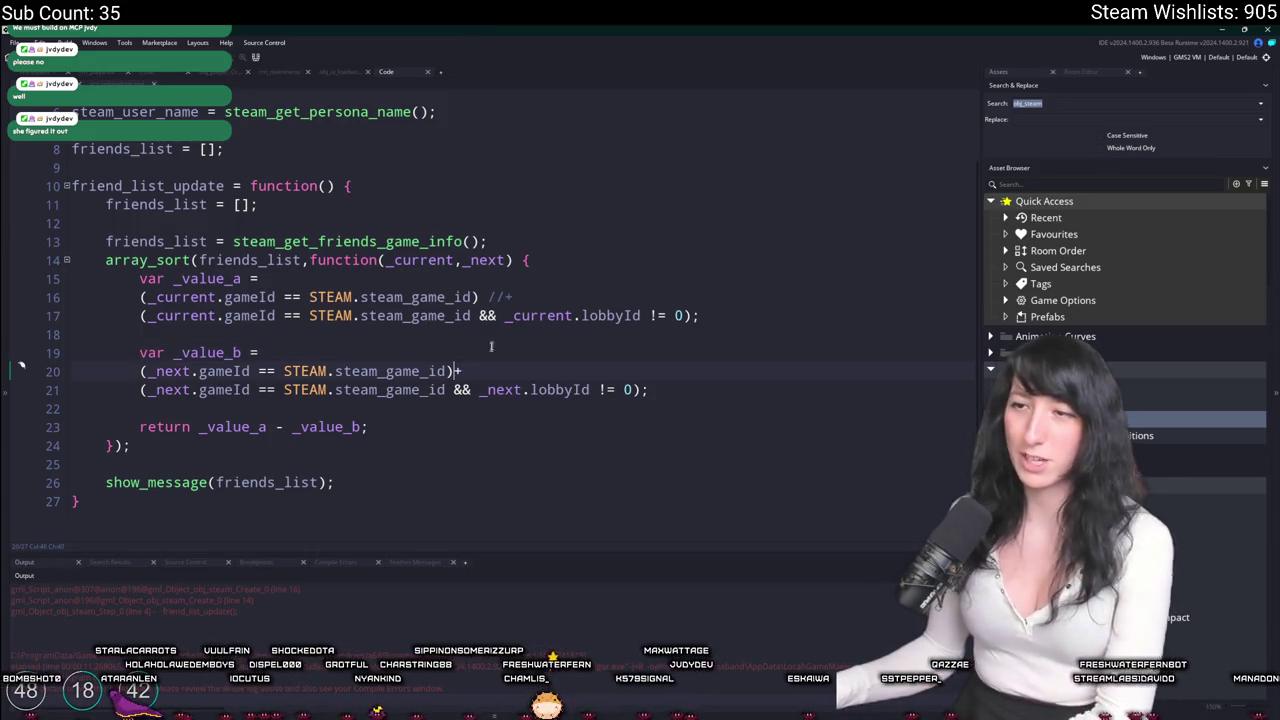
drag(512, 297, 486, 297)
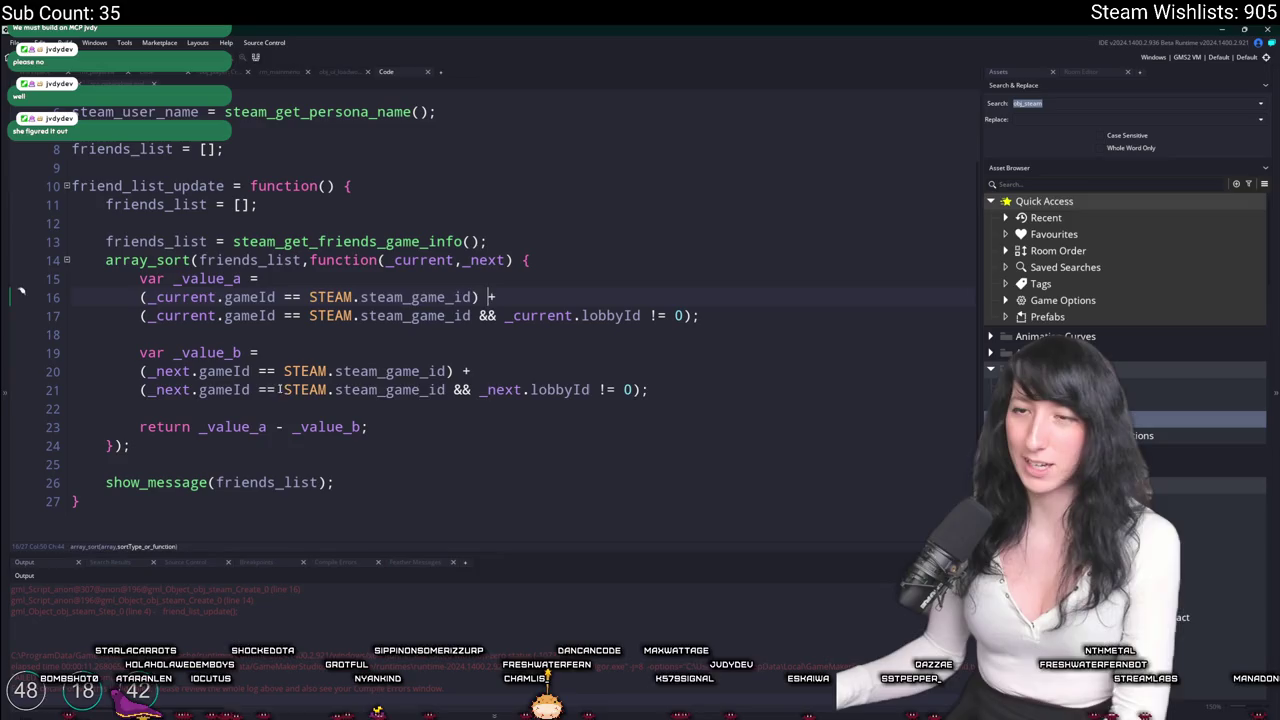
drag(283, 390, 480, 390)
key(F5)
click(262, 352)
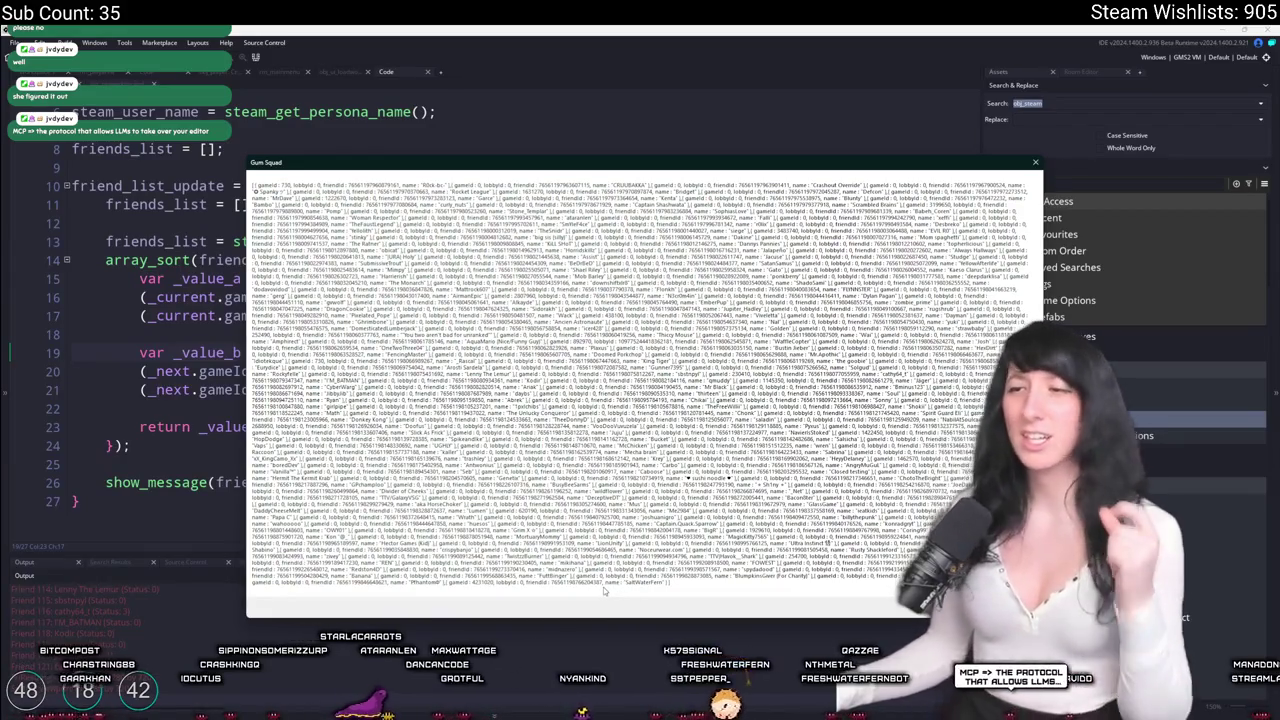
key(Escape)
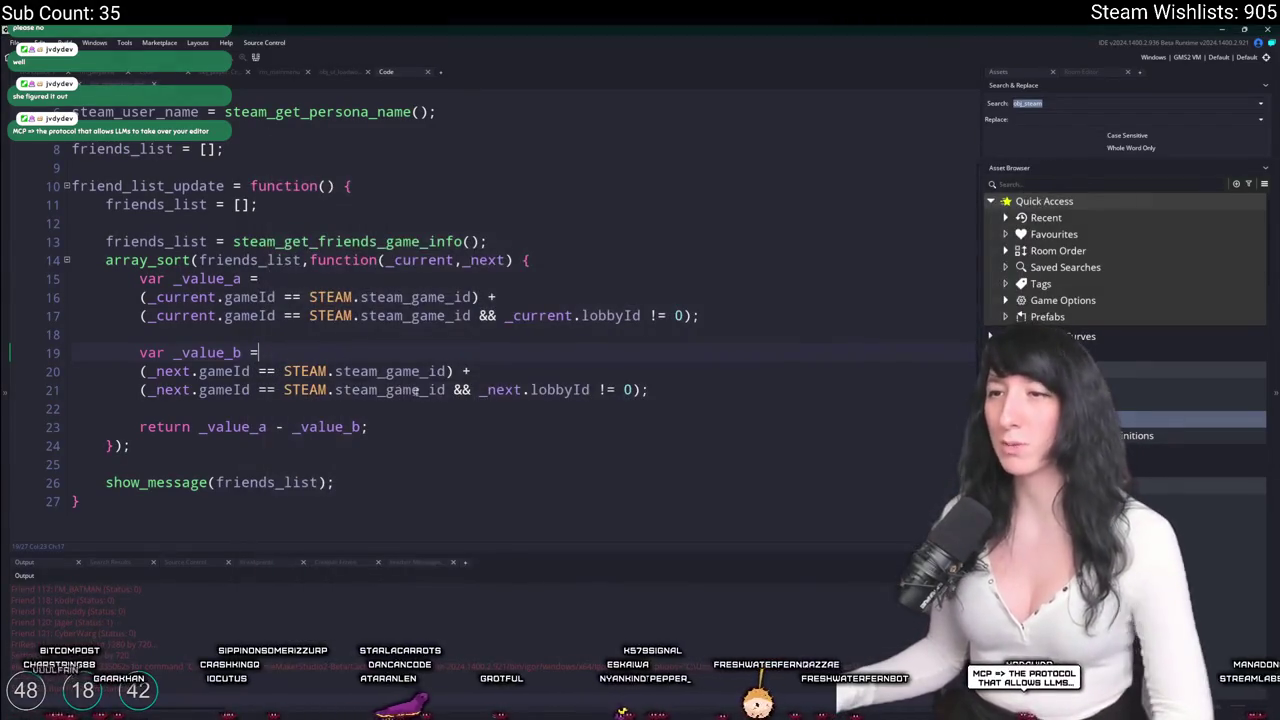
Change the comparator's return to _value_b - _value_a.
double_click(314, 427)
key(BackSpace)
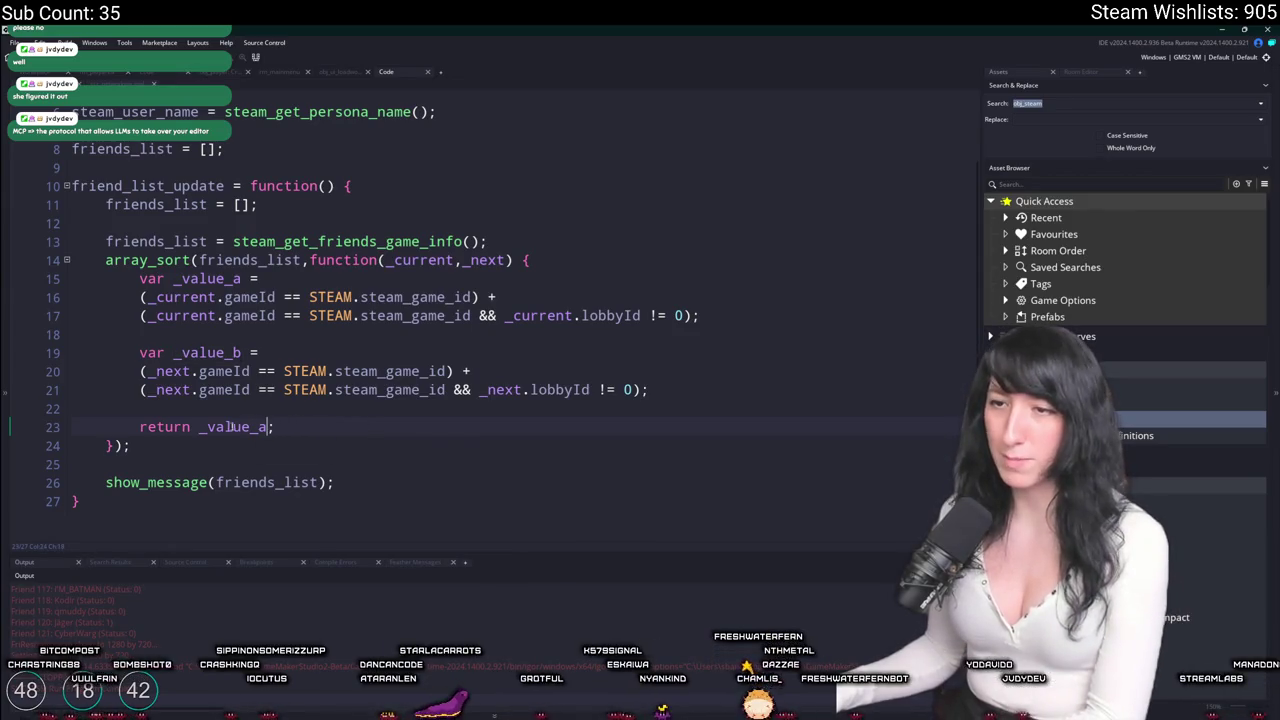
text(_value_b -)
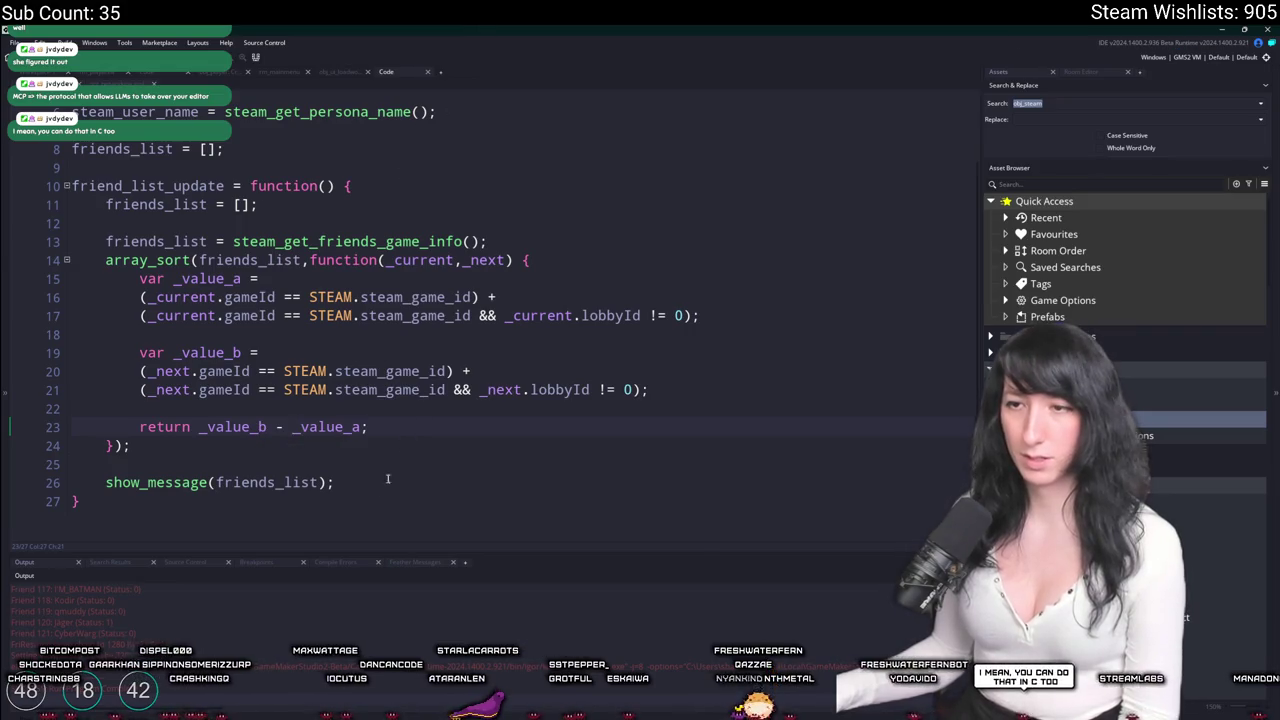
Replace the show_message line with a = 0; a(); test lines and run the game.
click(398, 446)
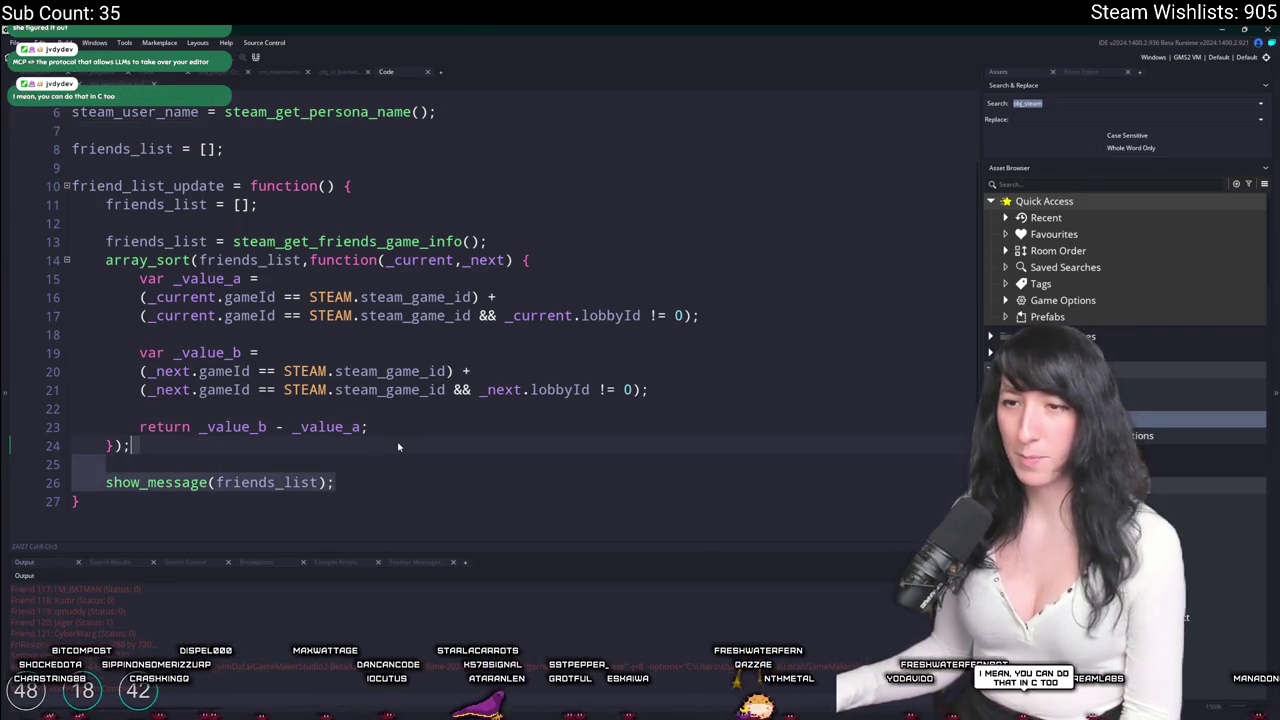
key(BackSpace)
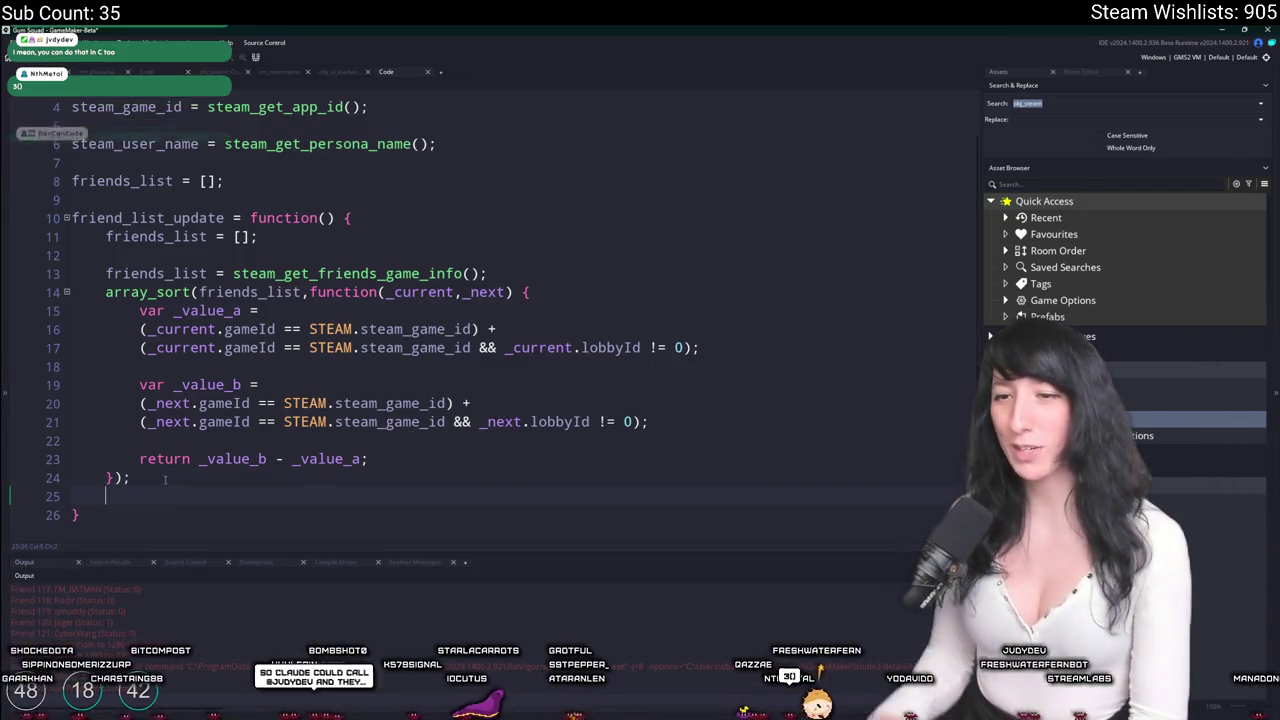
key(Return)
key(Return)
text(3())
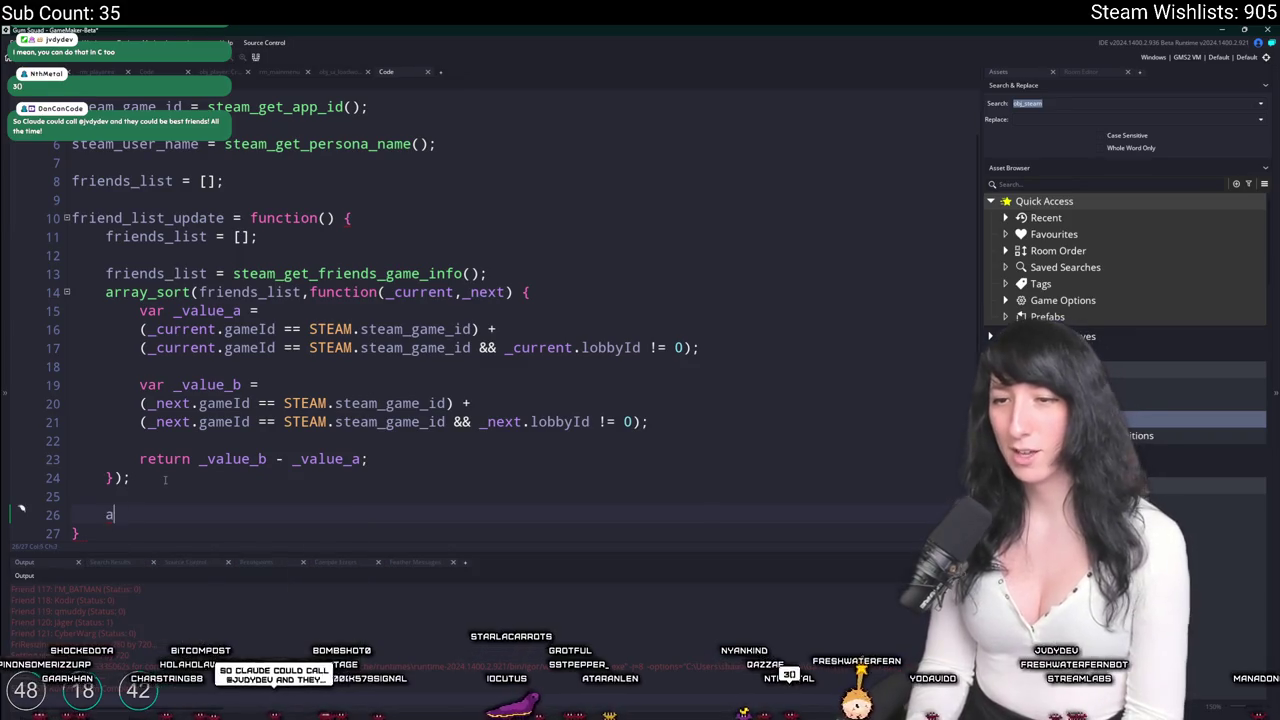
text(a = 0;)
key(Return)
text(a();)
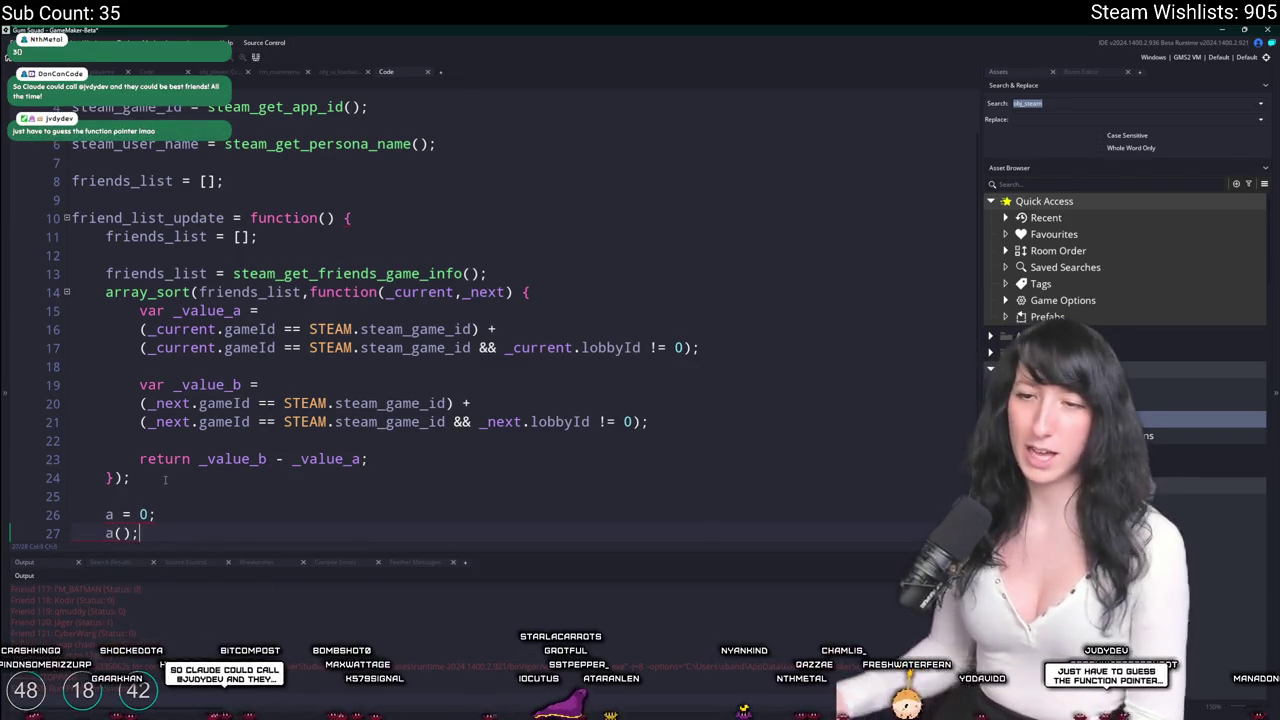
scroll(165, 480, down, 1)
key(F5)
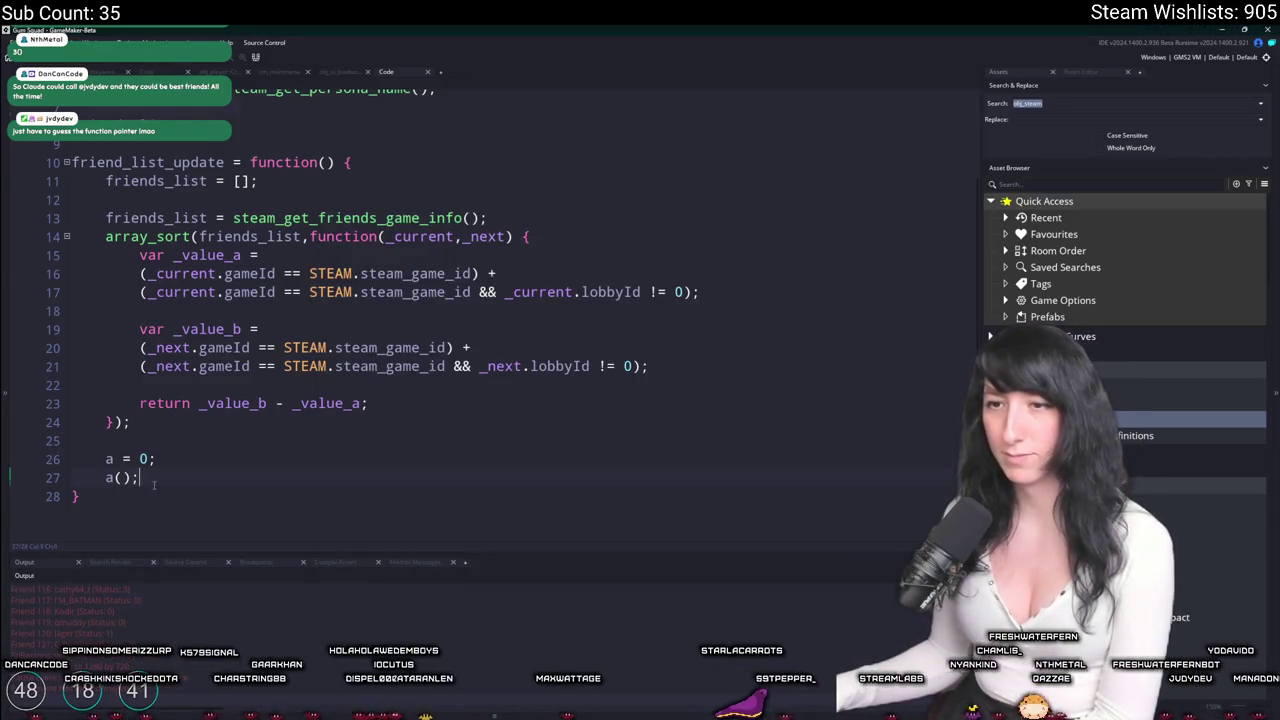
Delete the a = 0; a(); test lines.
drag(153, 484, 57, 438)
key(BackSpace)
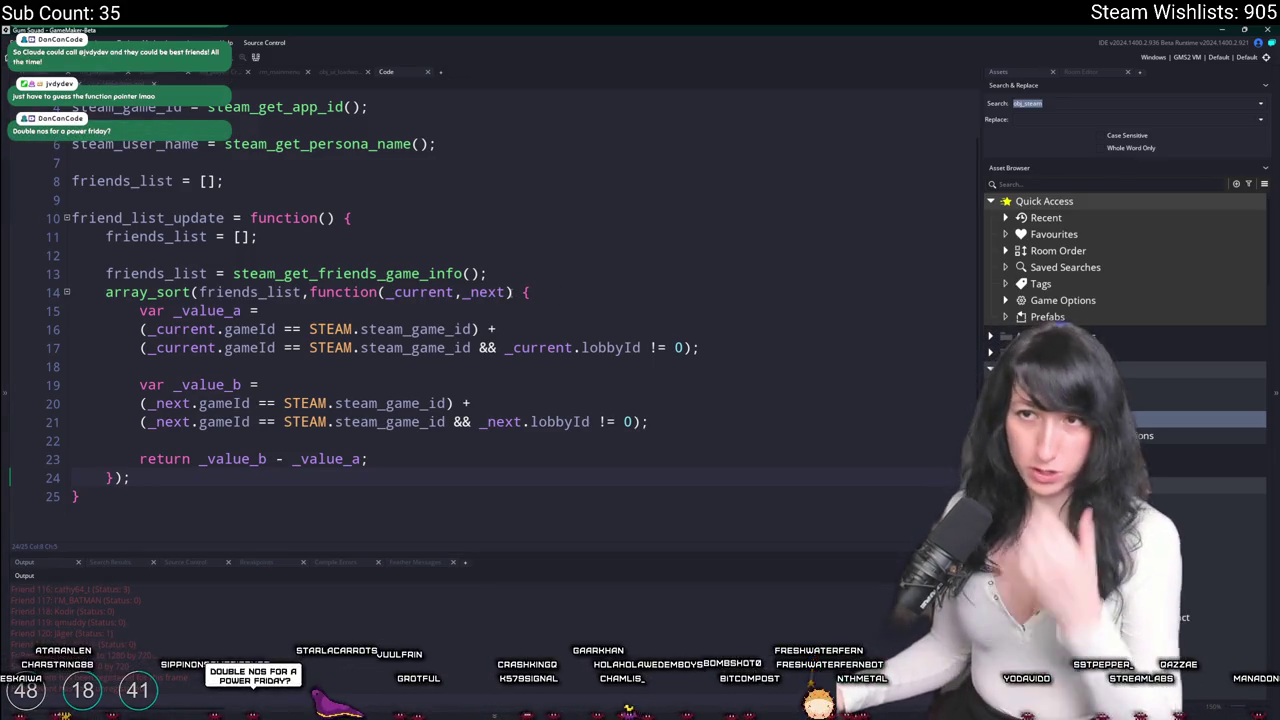
double_click(150, 236)
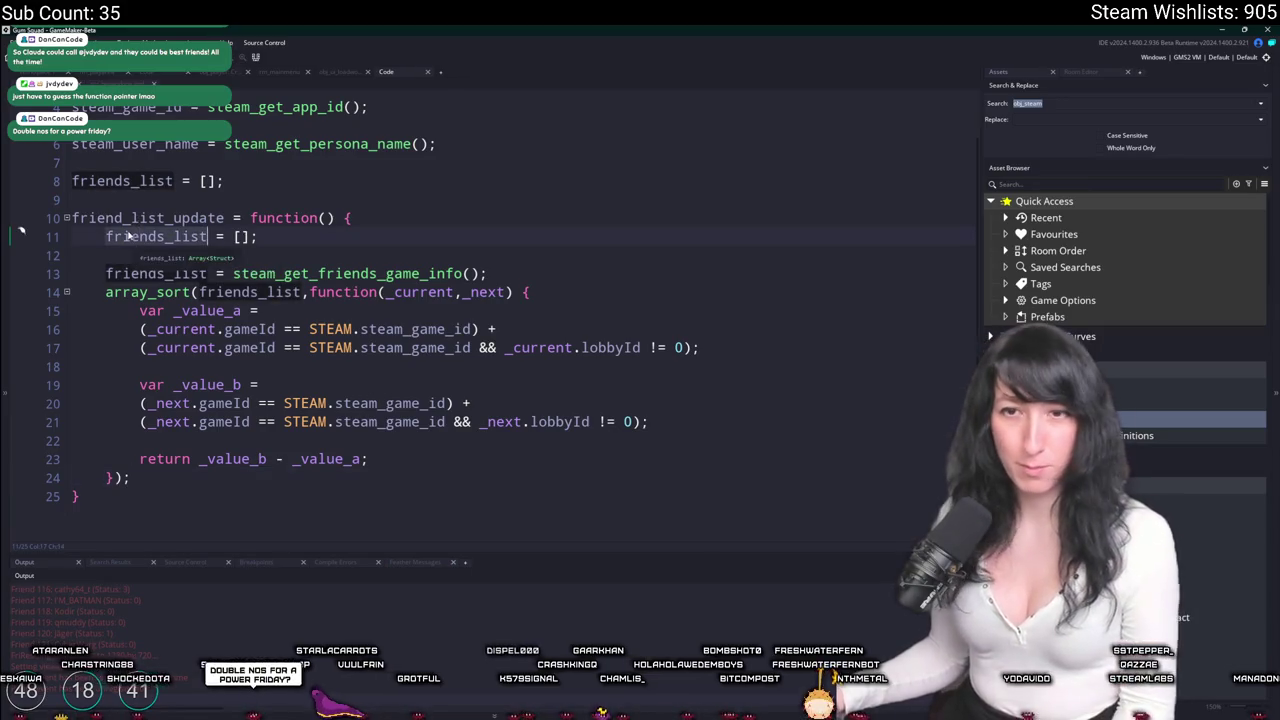
scroll(211, 200, up, 2)
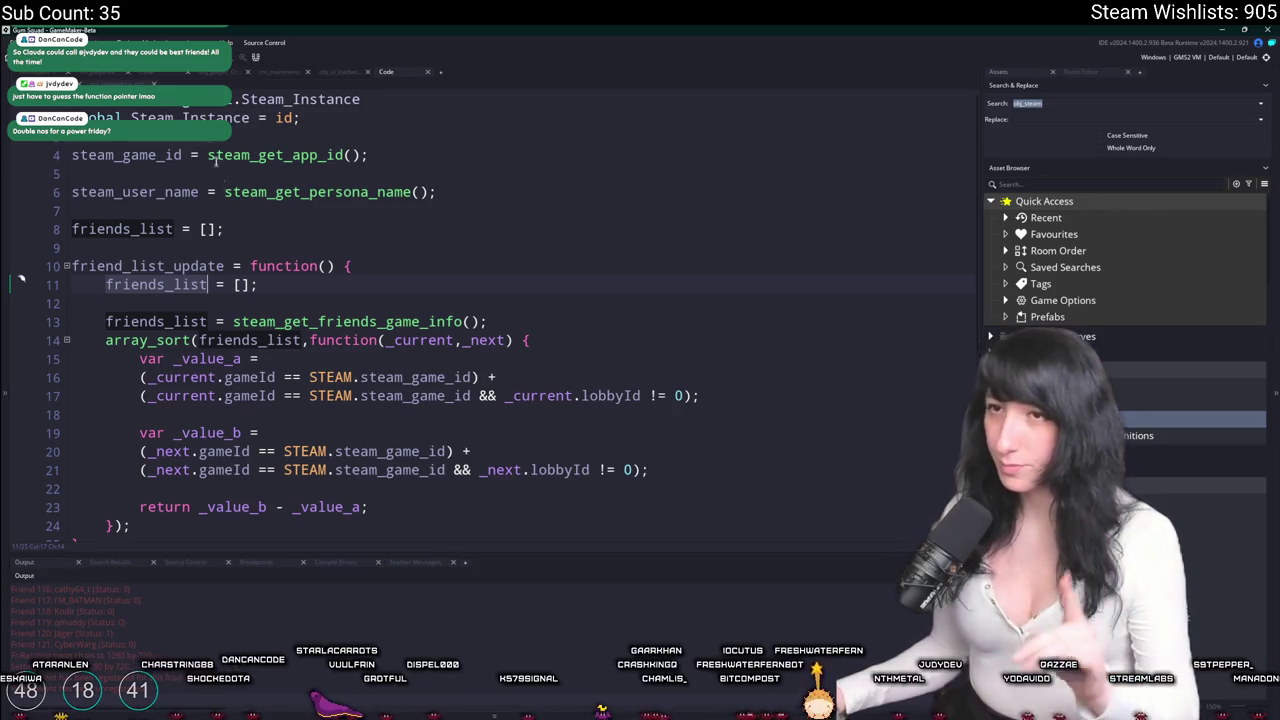
scroll(203, 197, down, 2)
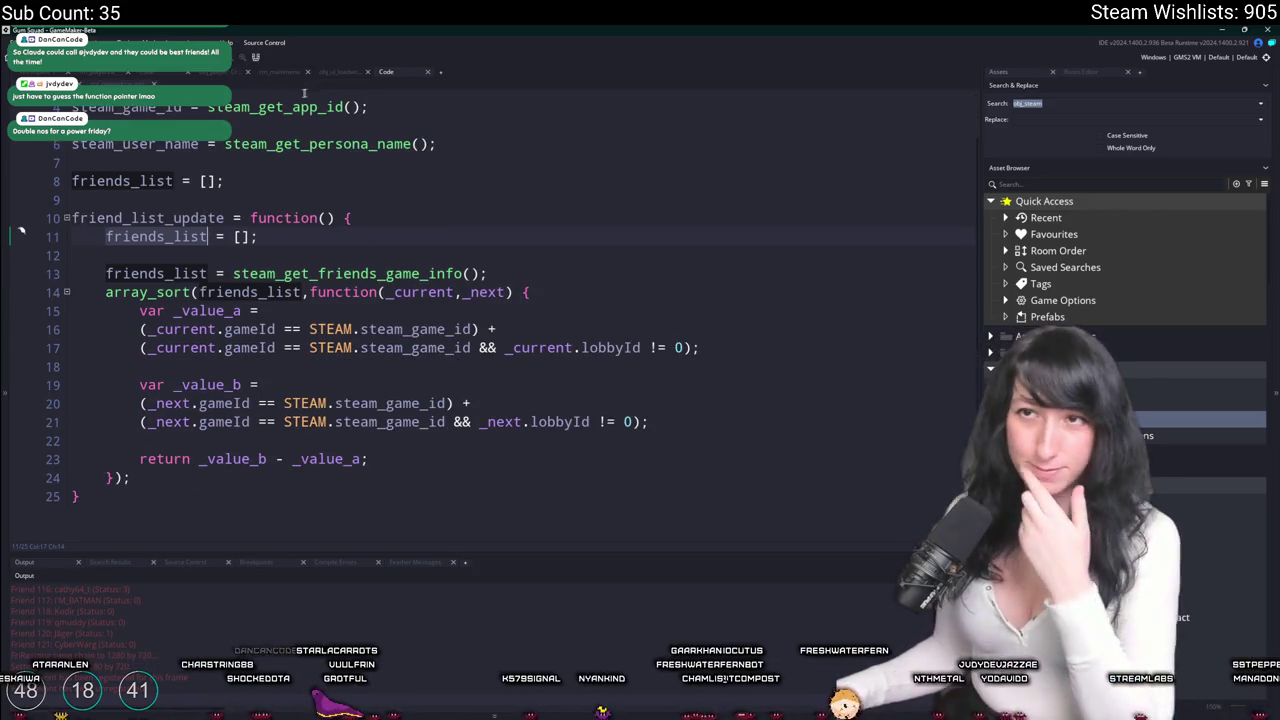
Add a friend_list_update(); call right after the function definition.
click(183, 480)
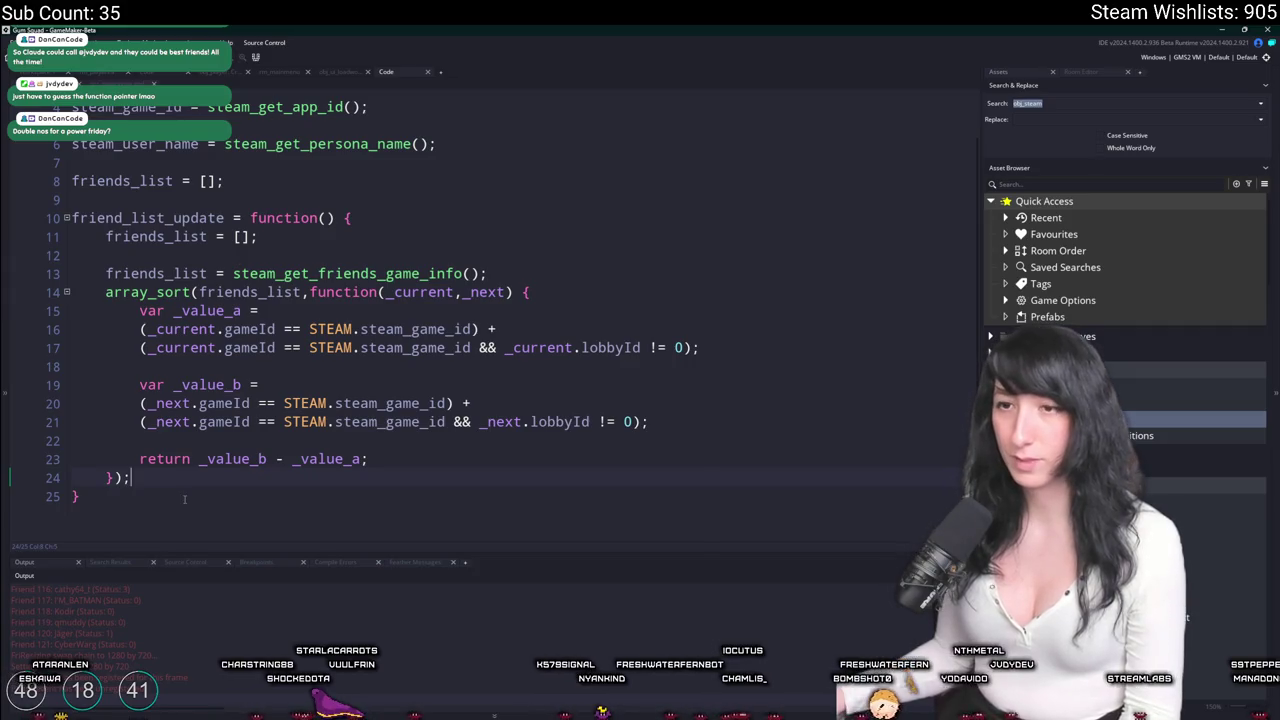
key(Return)
key(Return)
text(friends_list(I))
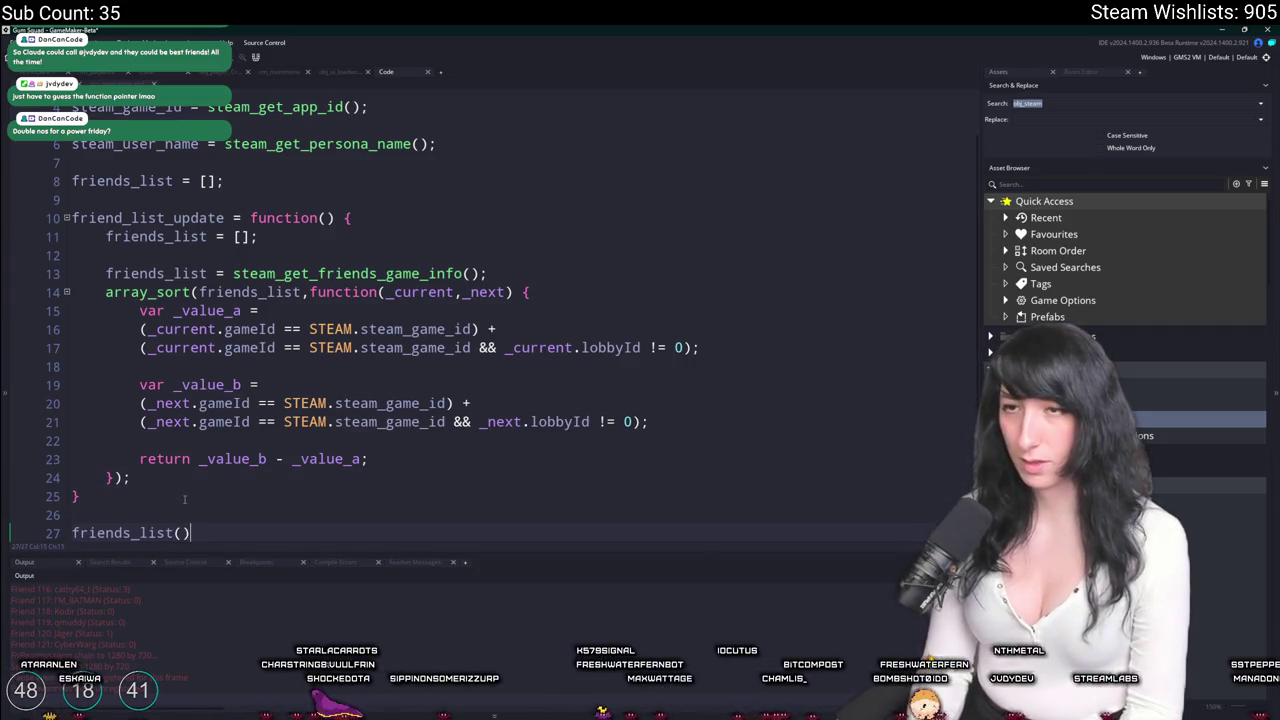
double_click(193, 217)
key(ctrl+c)
double_click(135, 533)
key(ctrl+v)
click(320, 379)
text(keyba)
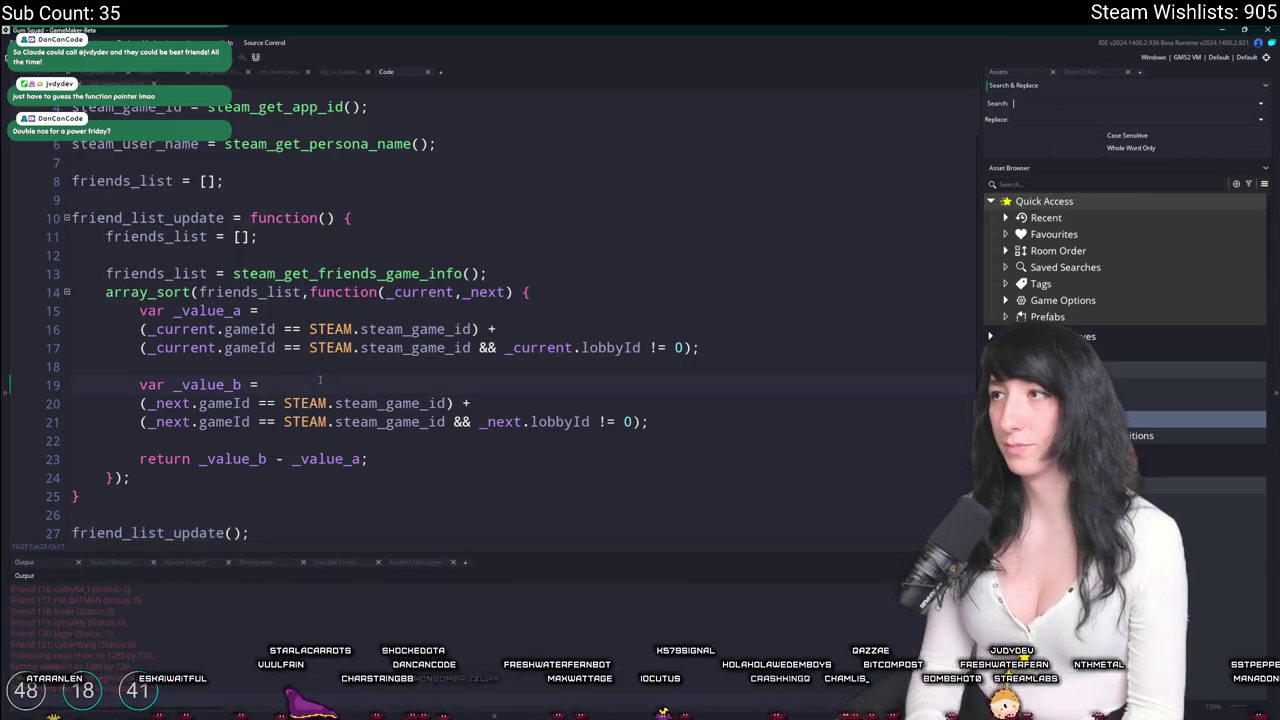
key(ctrl+Tab)
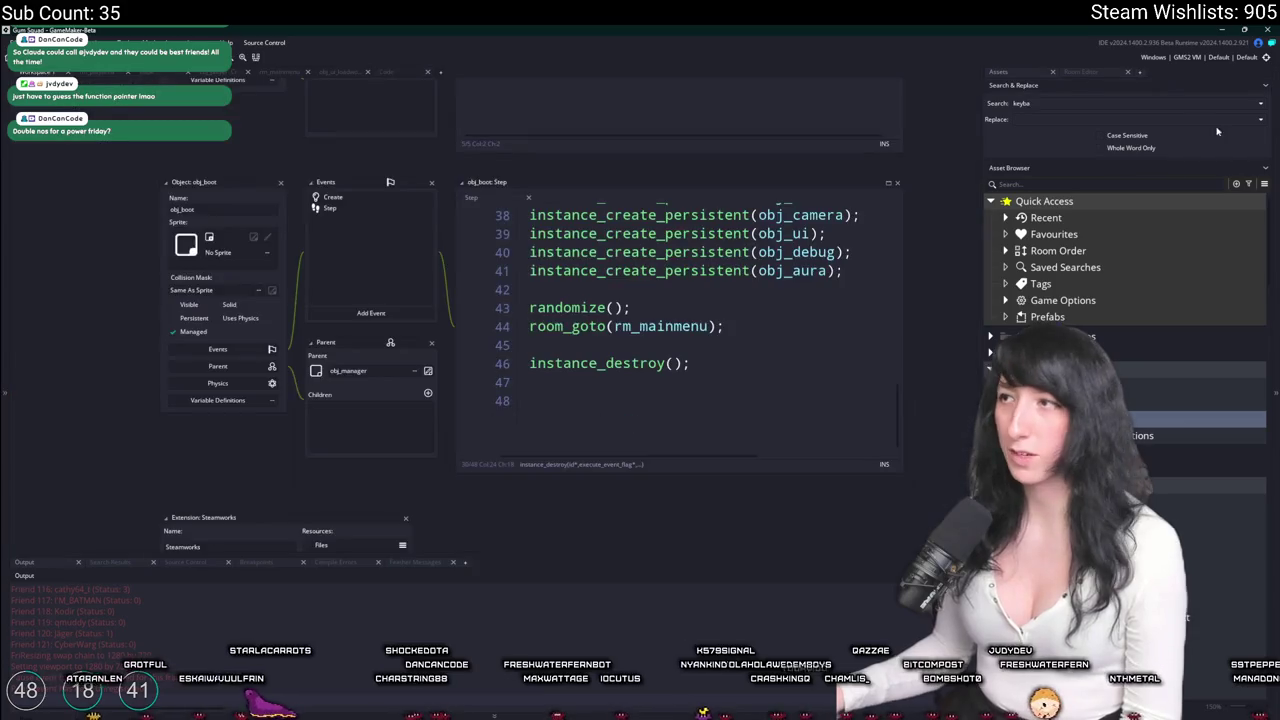
Delete the keyboard_check_pressed refresh block from obj_steam's Step code.
key(ctrl+Tab)
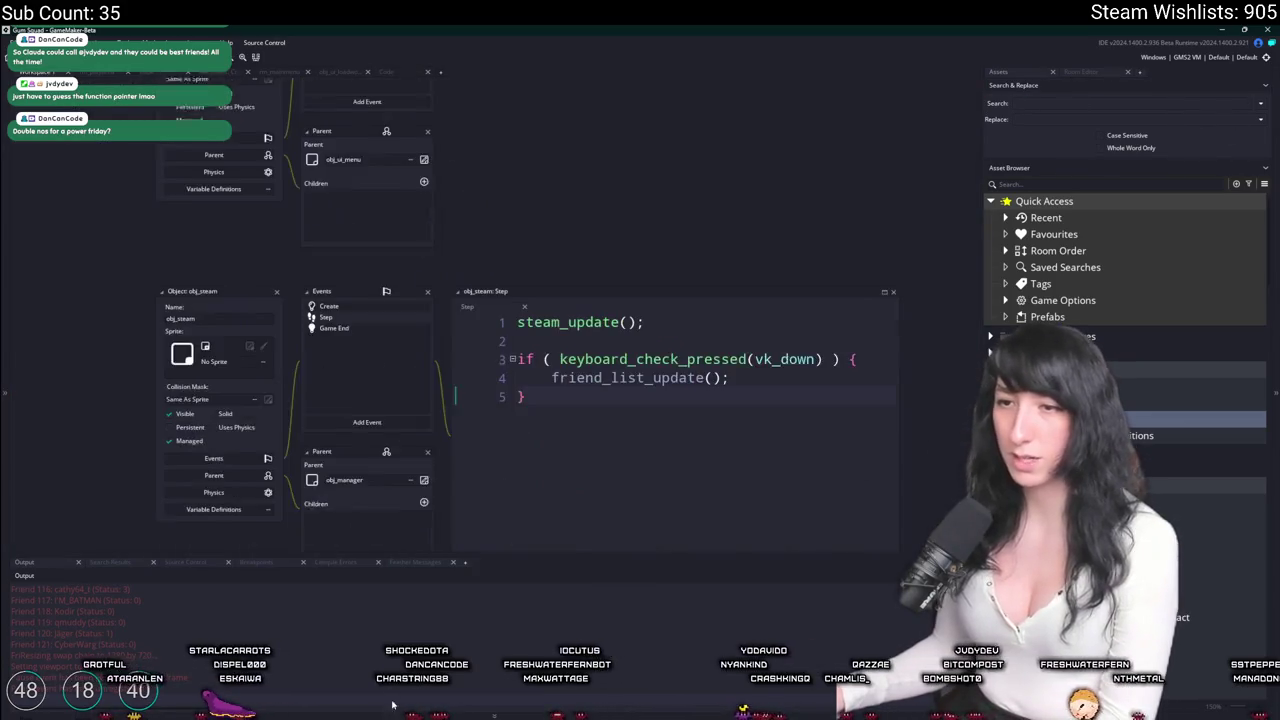
mouse_move(709, 457)
mouse_down()
mouse_move(469, 340)
mouse_move(646, 327)
mouse_up()
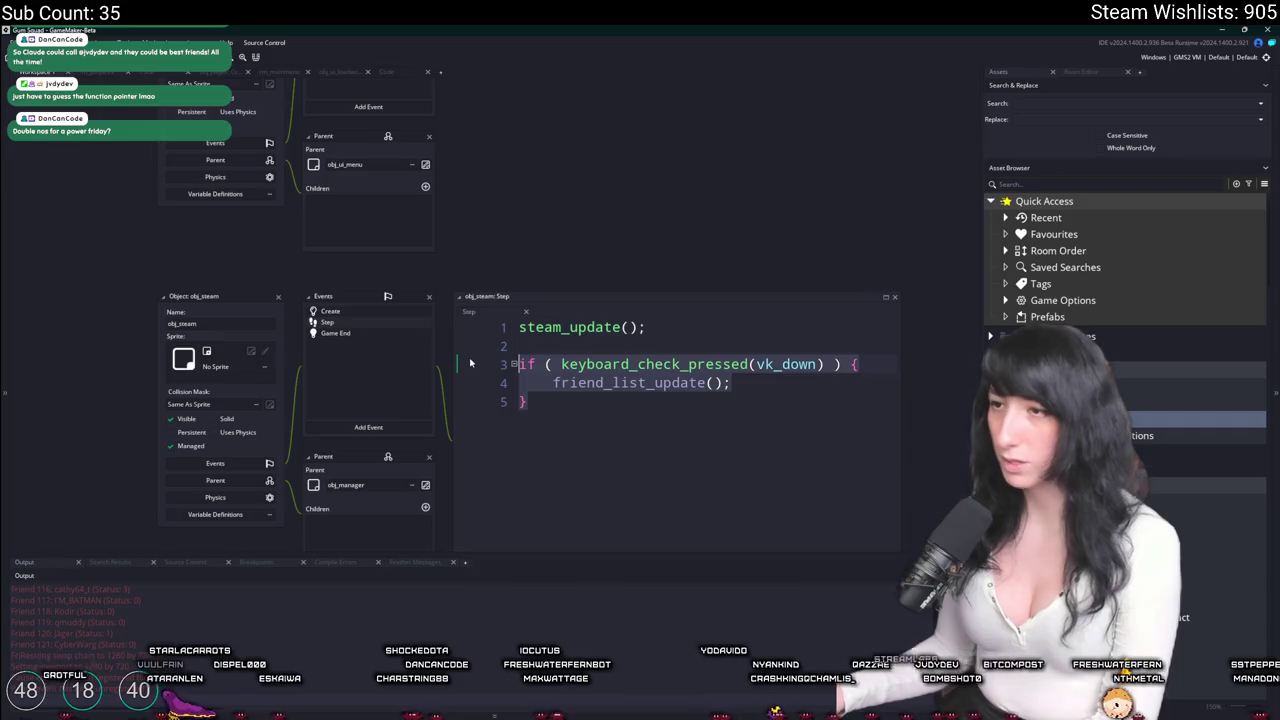
key(BackSpace)
Open obj_ui_friendslist's Create code and set its widths to 280 and heights to 300.
key(ctrl+t)
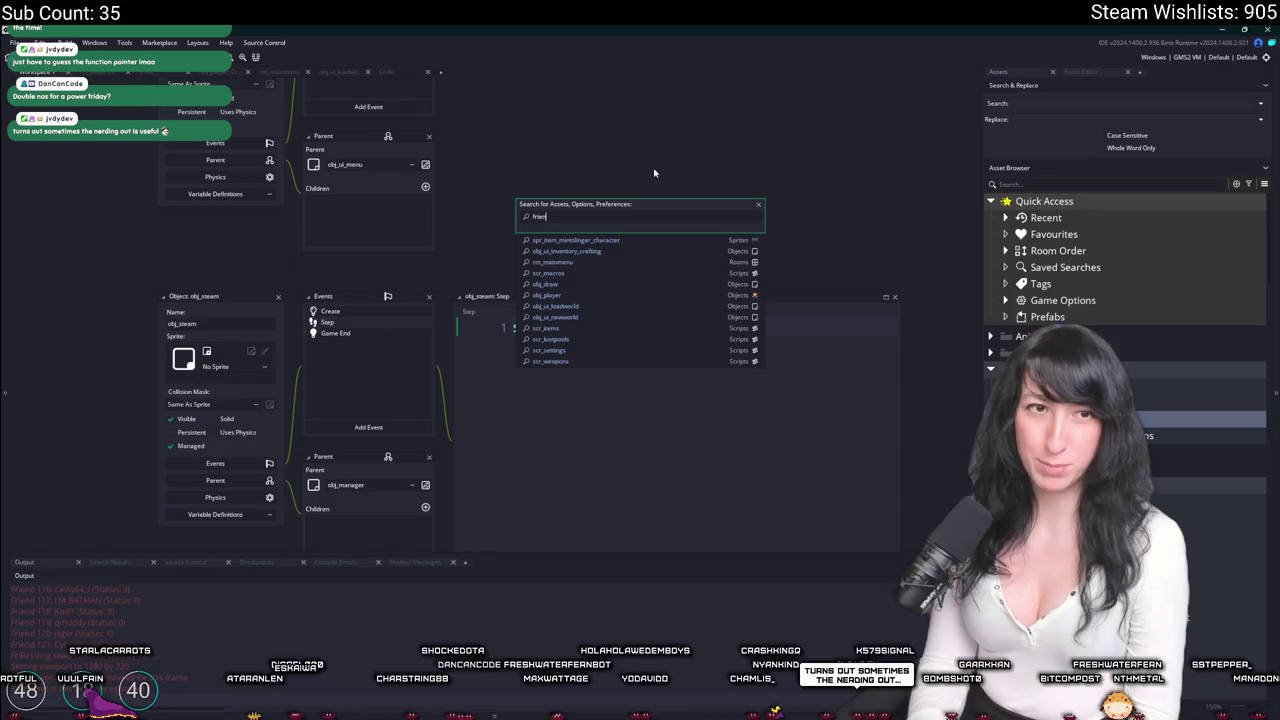
text(ds)
key(Return)
scroll(520, 163, up, 10)
scroll(490, 218, up, 10)
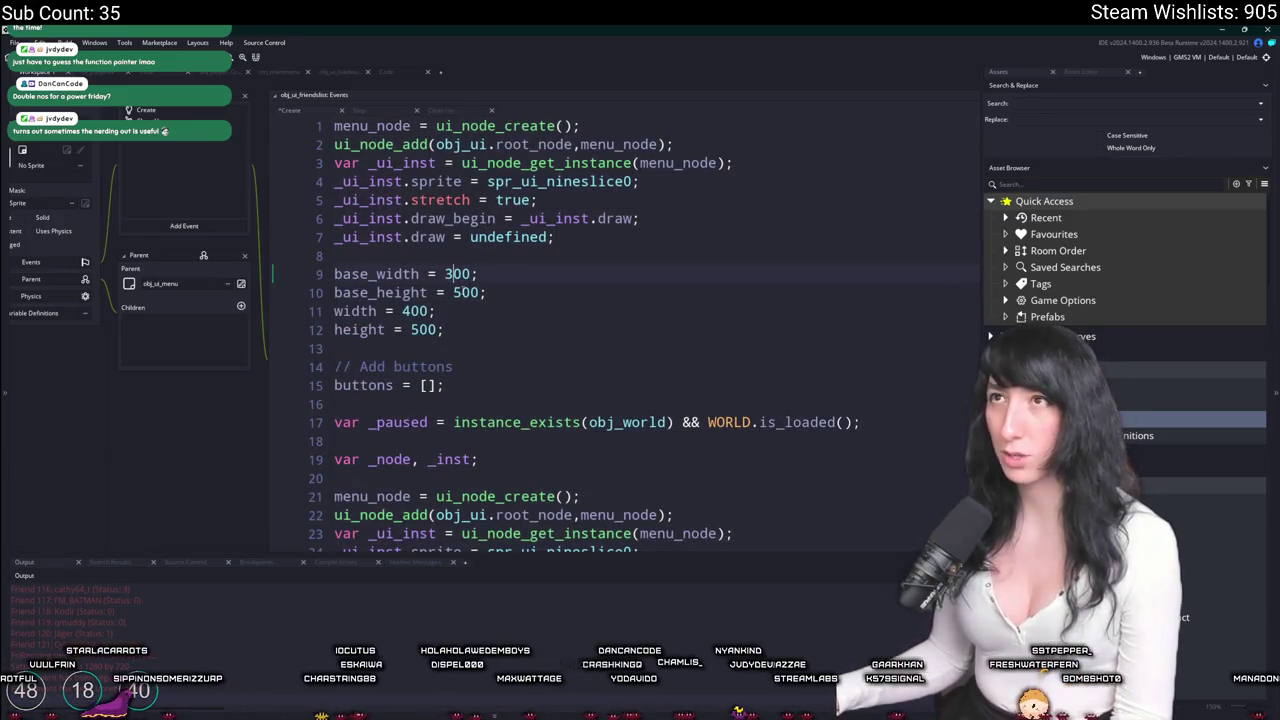
click(404, 312)
text(3)
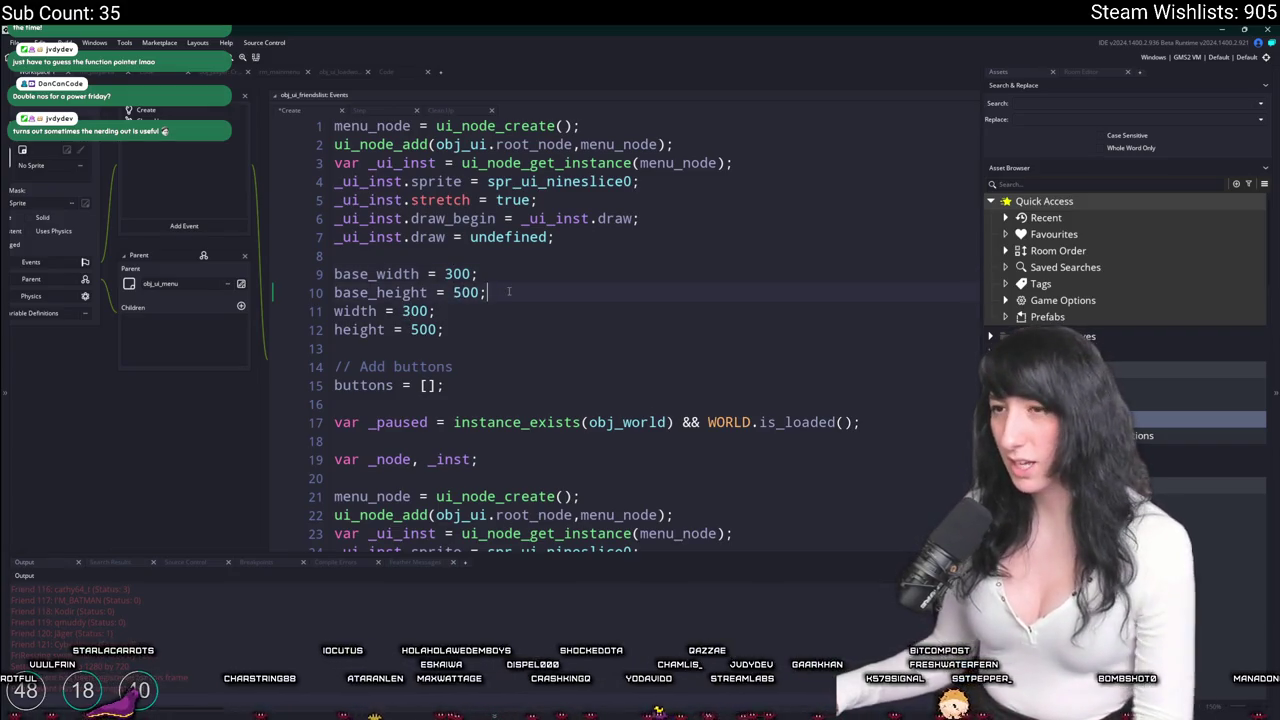
double_click(404, 311)
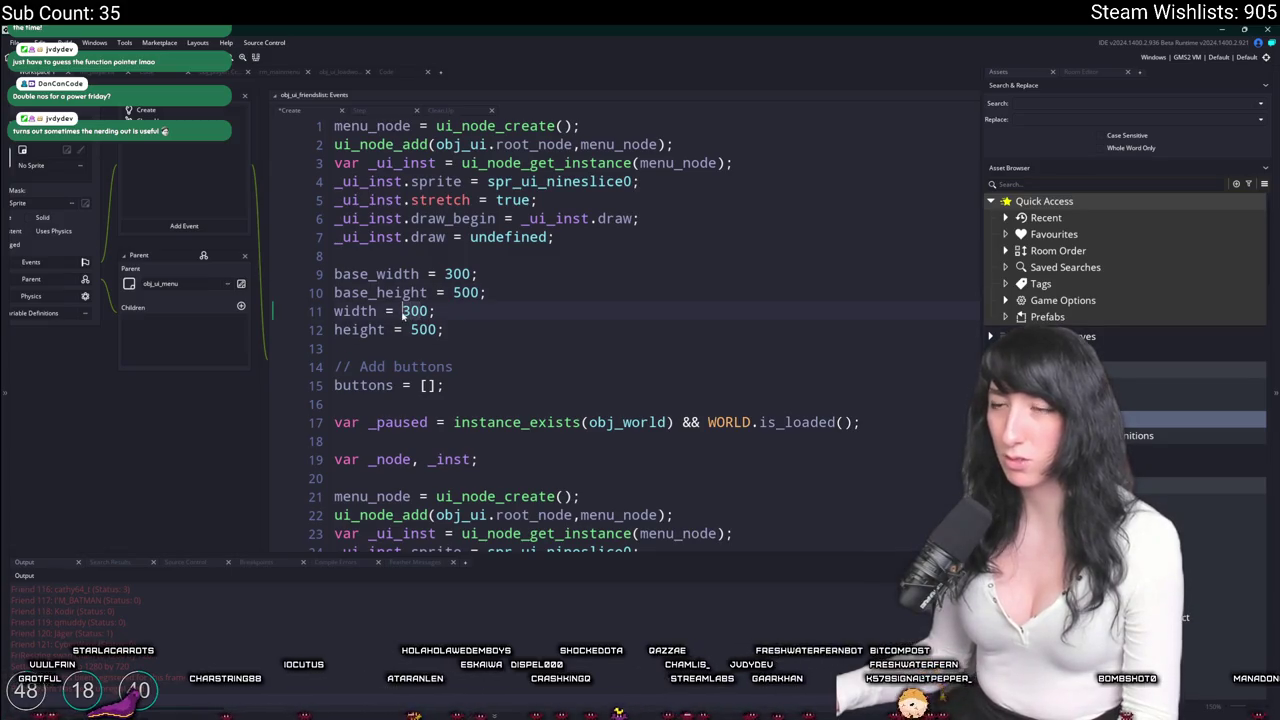
text(20)
double_click(457, 273)
text(280)
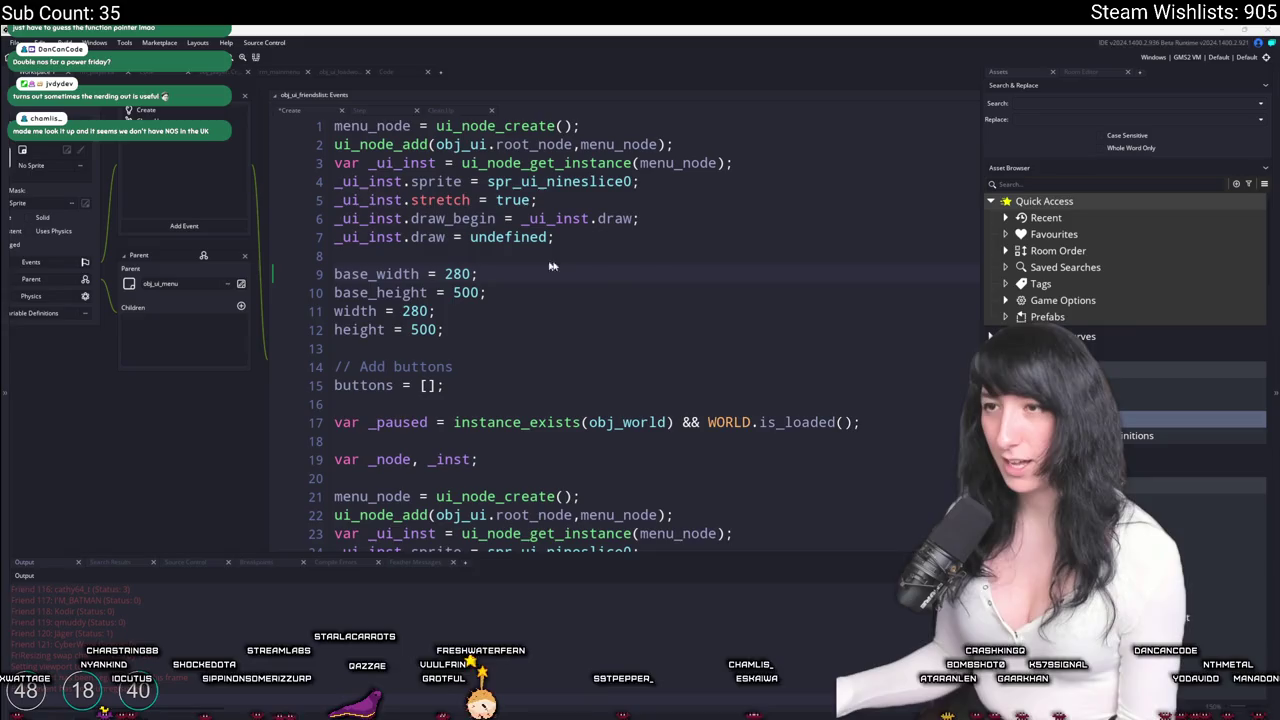
click(561, 301)
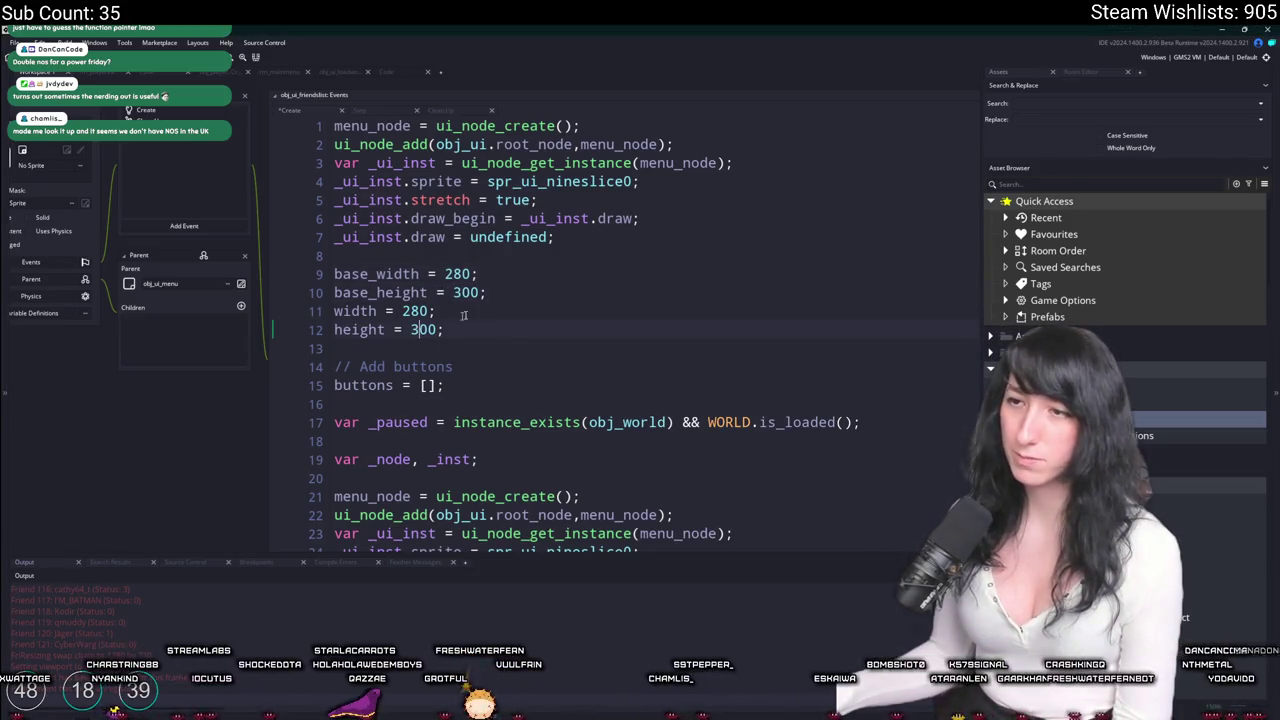
scroll(518, 299, down, 1)
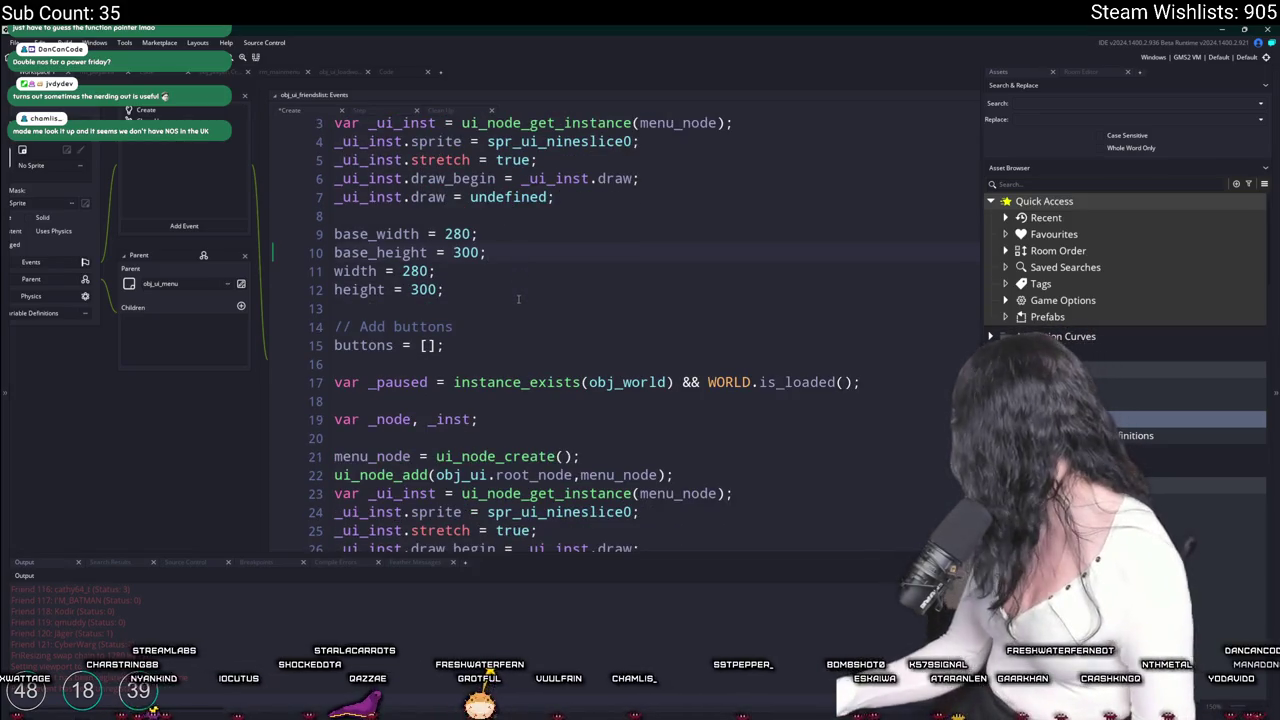
Delete the duplicate width and height size settings in obj_ui_friendslist Create.
scroll(515, 305, down, 1)
click(513, 309)
scroll(513, 310, down, 5)
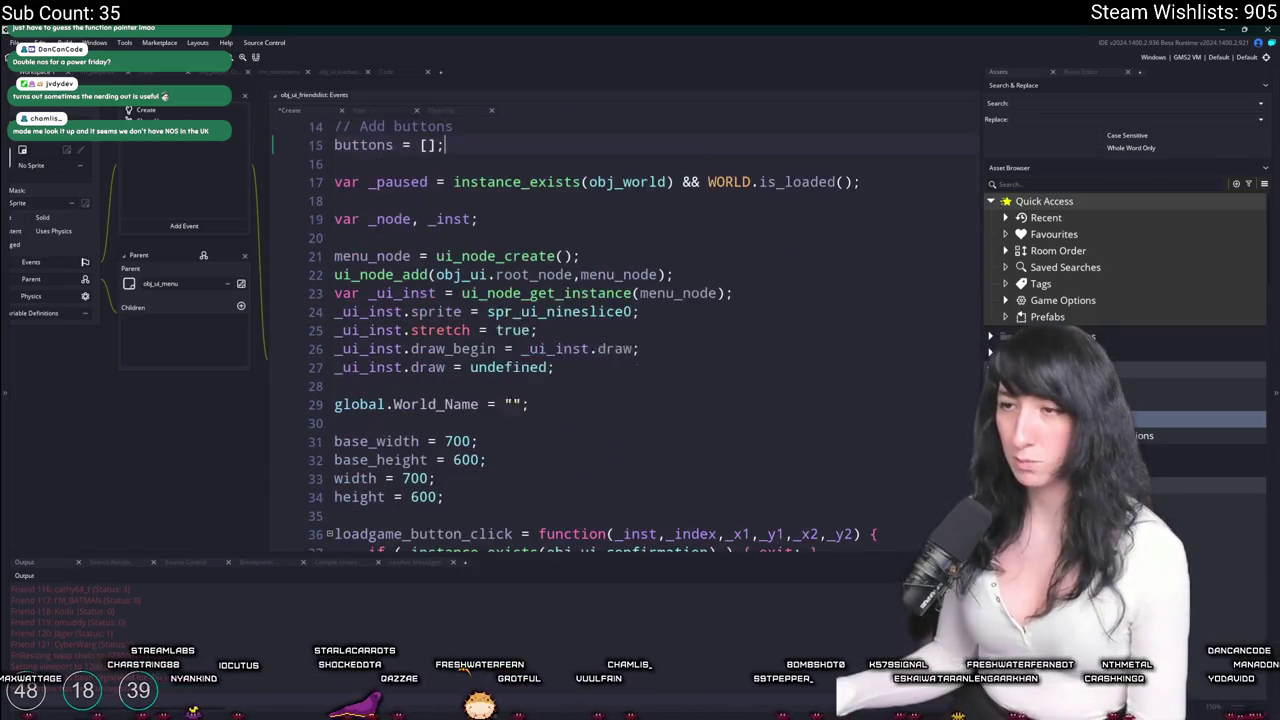
scroll(460, 360, up, 5)
scroll(452, 379, down, 5)
scroll(452, 379, up, 5)
scroll(452, 400, down, 2)
click(456, 497)
drag(457, 497, 540, 404)
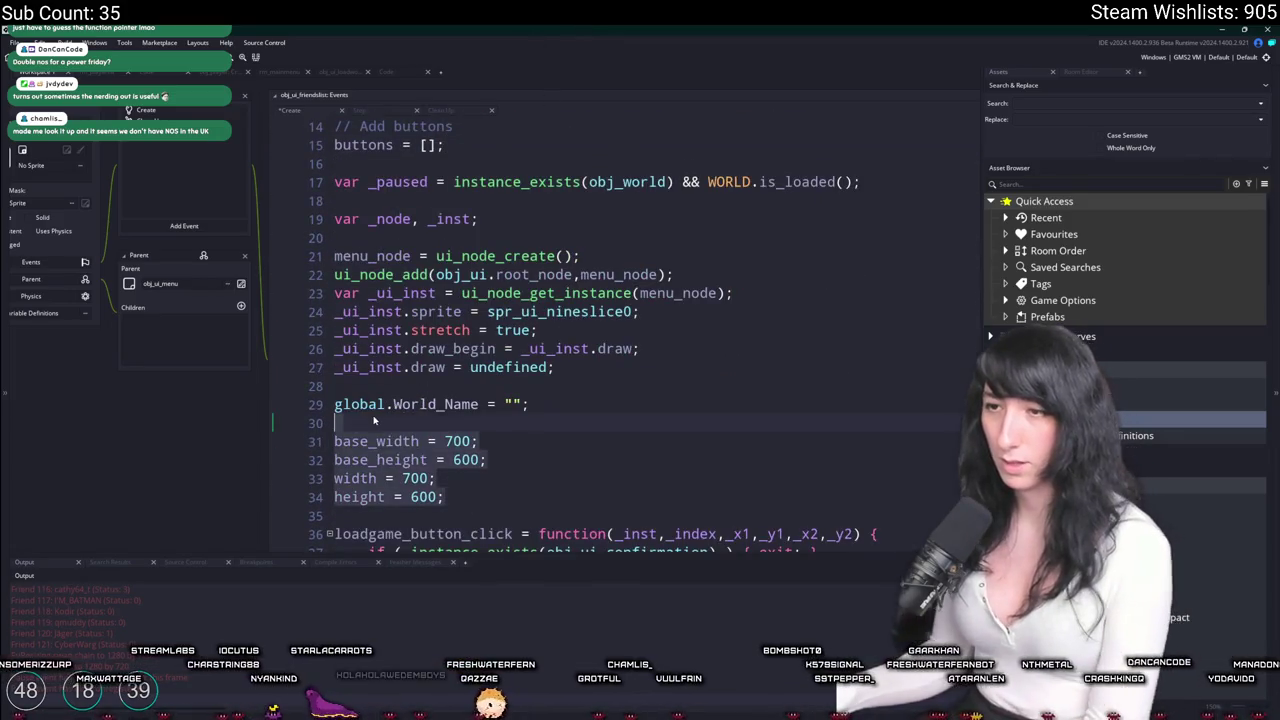
key(BackSpace)
Delete the var _paused world-check line.
scroll(604, 311, up, 2)
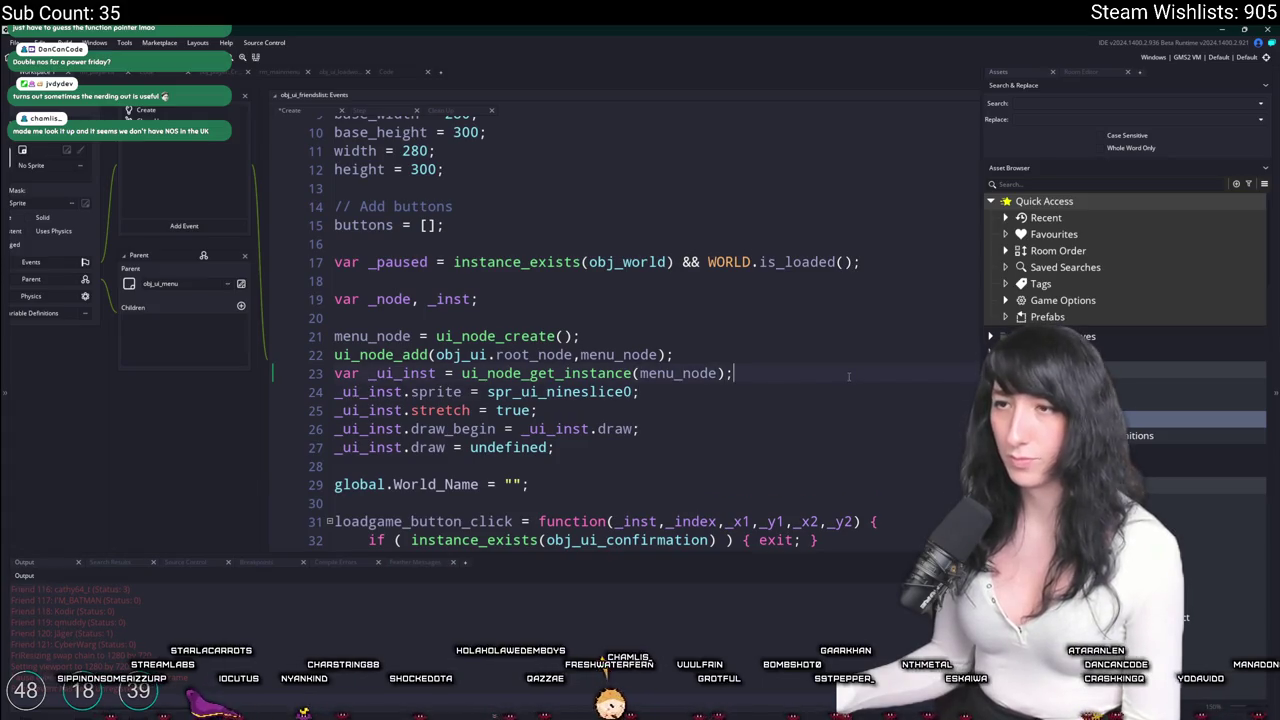
drag(875, 261, 445, 225)
key(BackSpace)
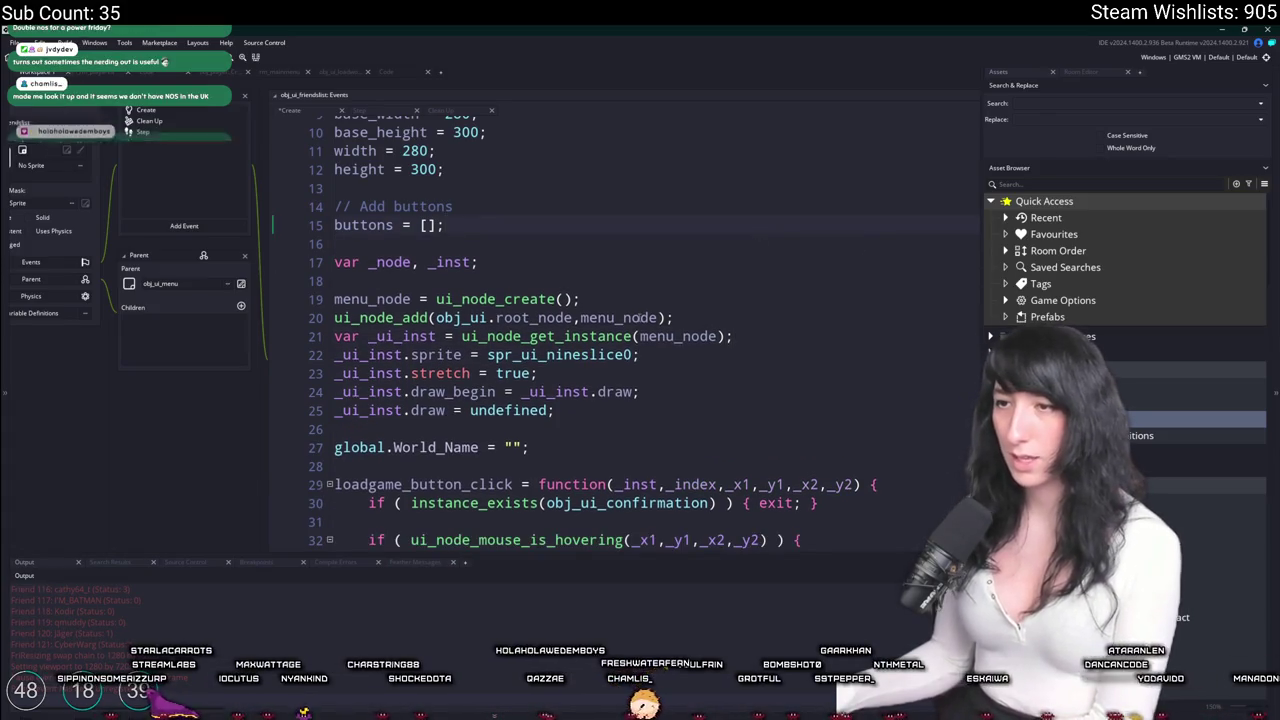
scroll(638, 316, down, 3)
scroll(638, 316, down, 3)
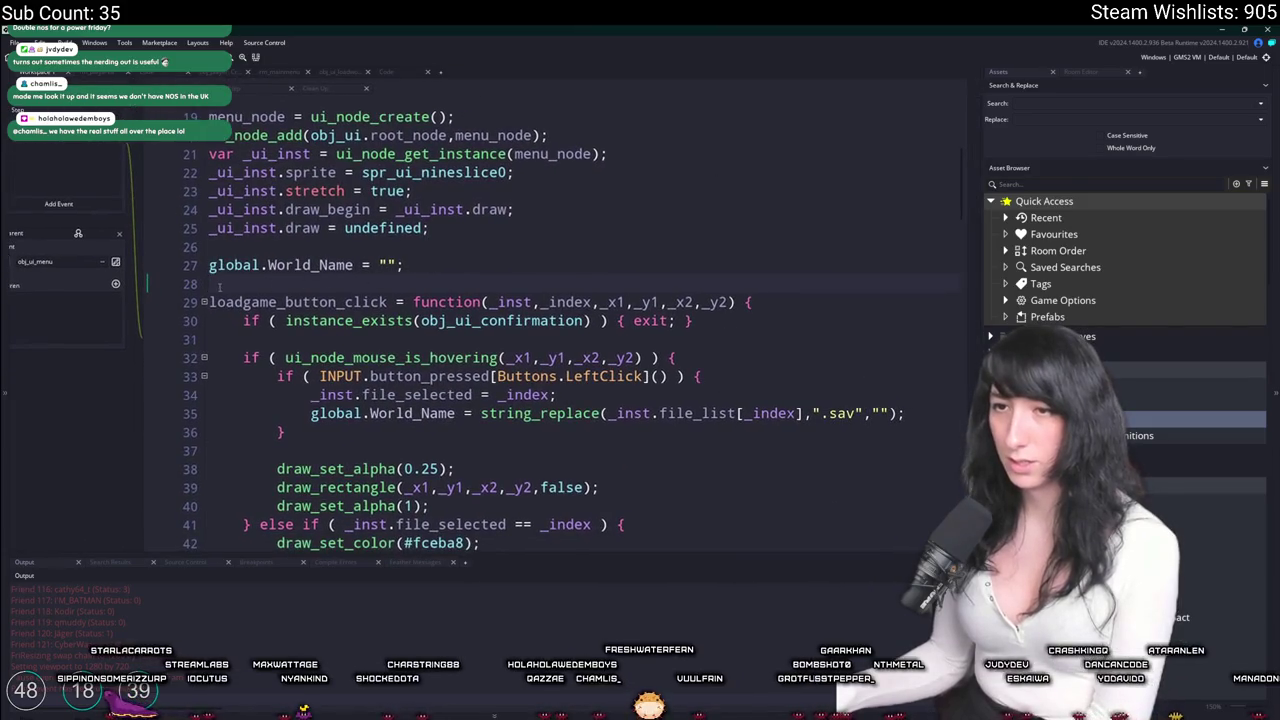
drag(210, 302, 260, 362)
click(263, 339)
Replace the steam_get_friends call with STEAM.friends_list;.
scroll(264, 336, down, 3)
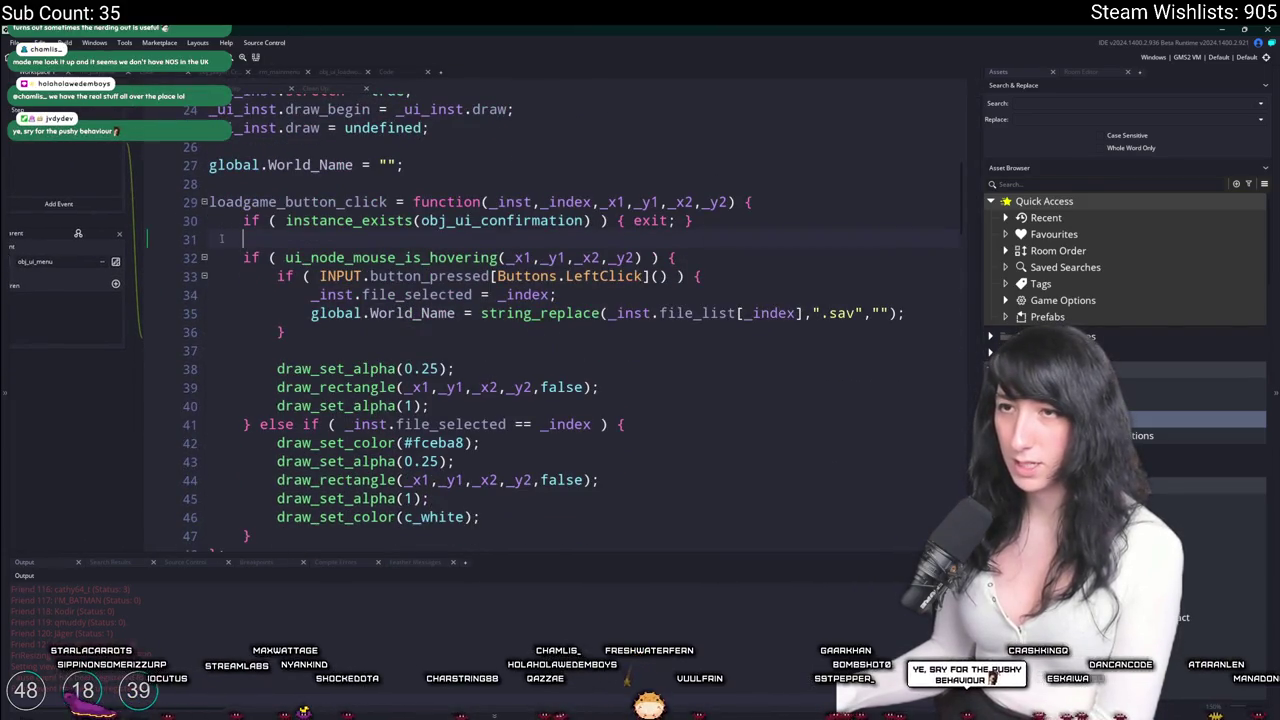
scroll(222, 237, down, 13)
scroll(390, 316, down, 3)
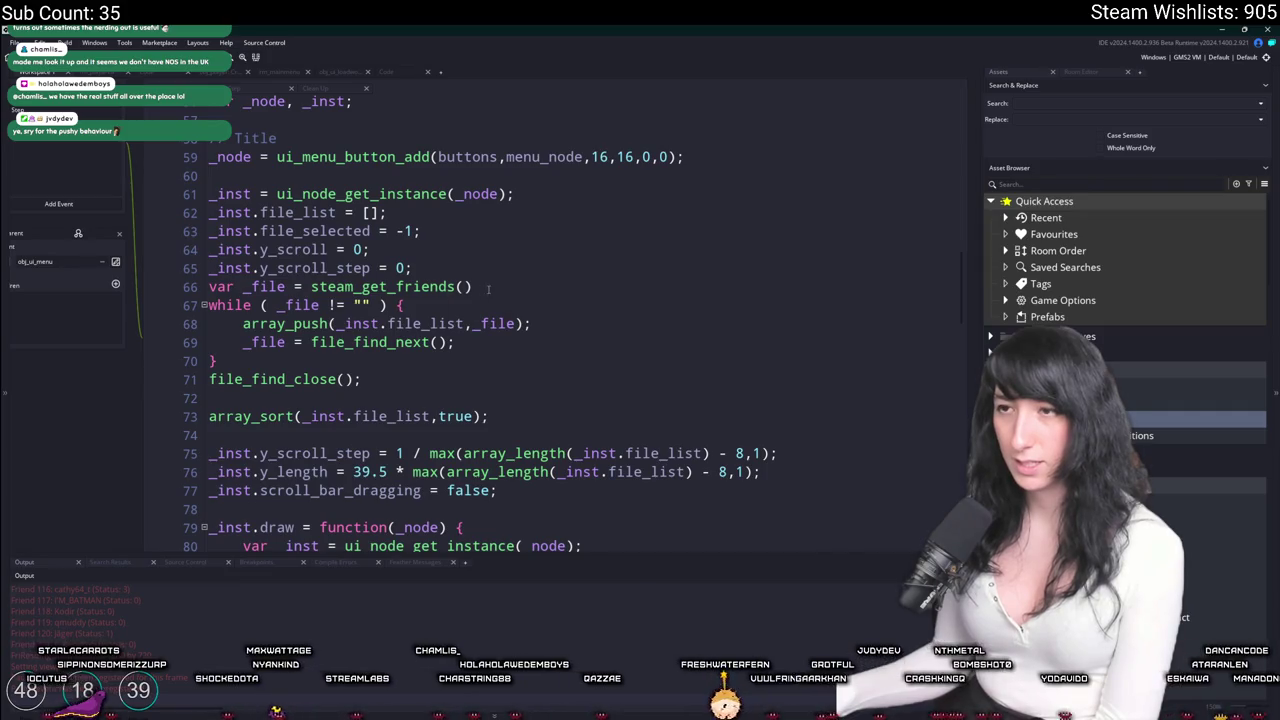
drag(488, 289, 311, 289)
text(STEAM.friends_list;)
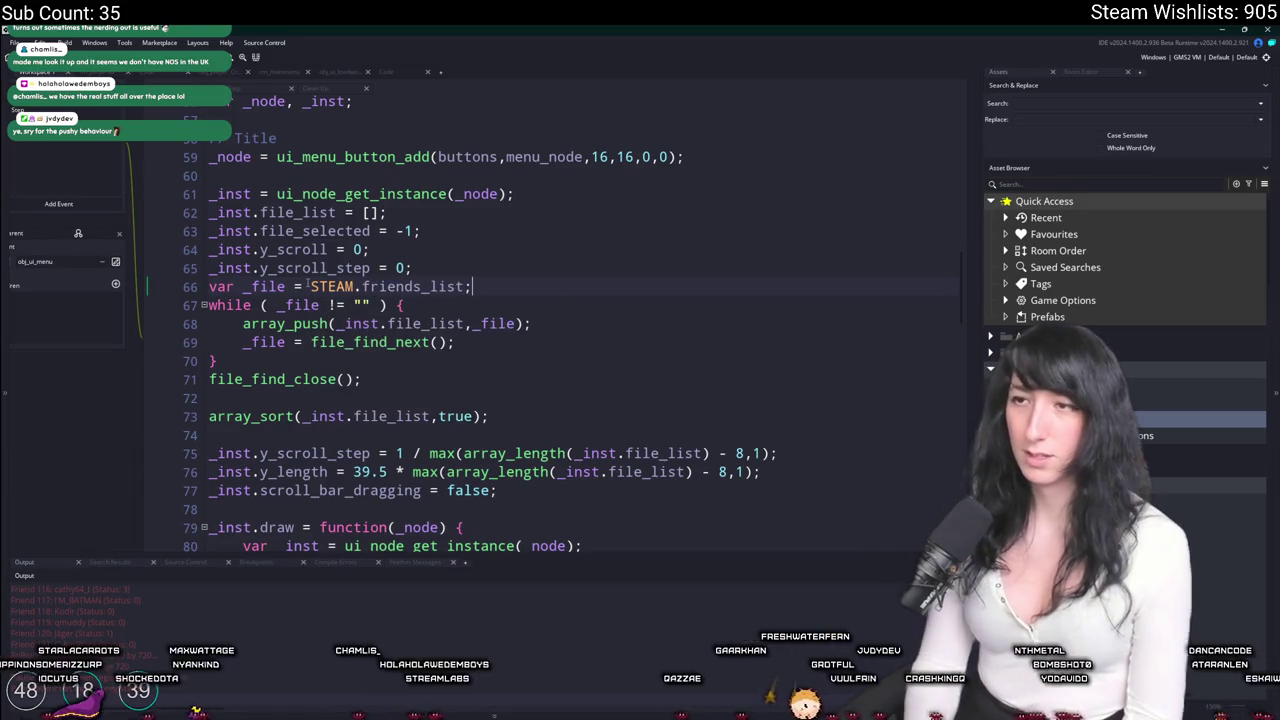
drag(308, 286, 467, 287)
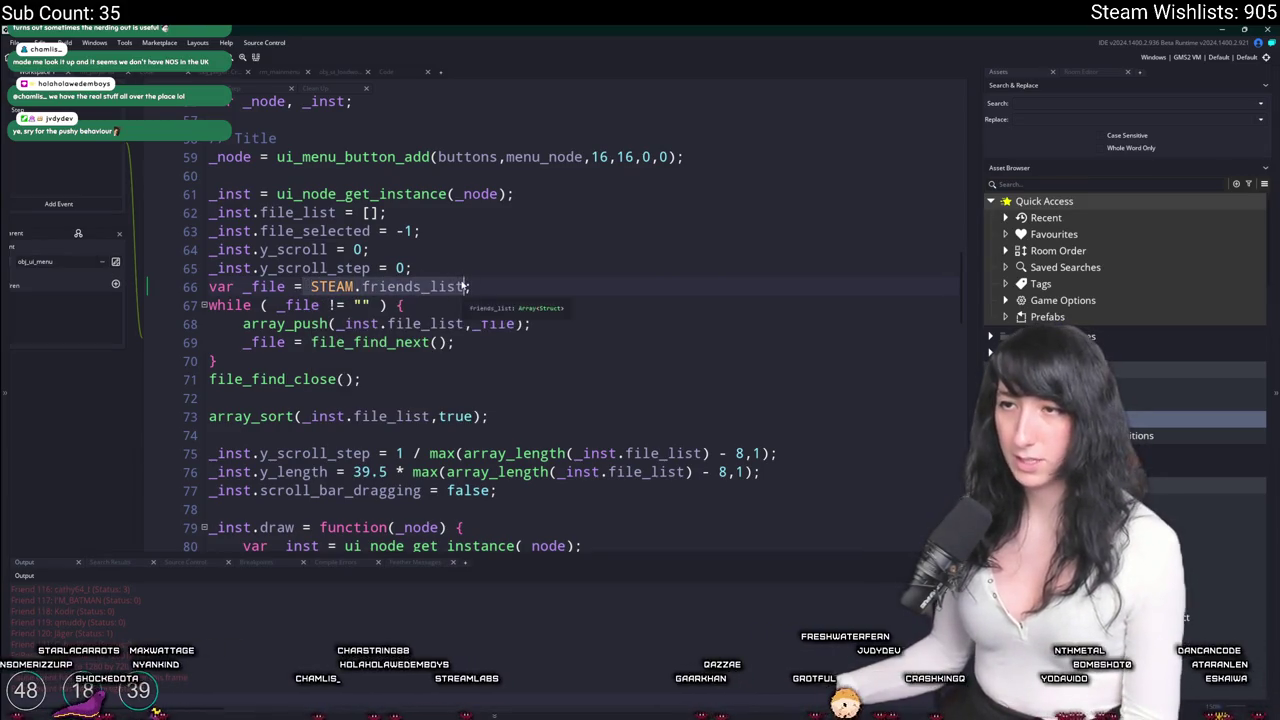
Delete the old file_find loop and the array_sort line.
click(386, 377)
mouse_move(386, 377)
mouse_down()
mouse_move(214, 298)
mouse_move(206, 282)
mouse_up()
key(BackSpace)
key(BackSpace)
drag(517, 304, 395, 284)
key(BackSpace)
Rename file_list to friends_list set to STEAM.friends_list, and remove the test friends_list line.
double_click(310, 212)
text(friends_list)
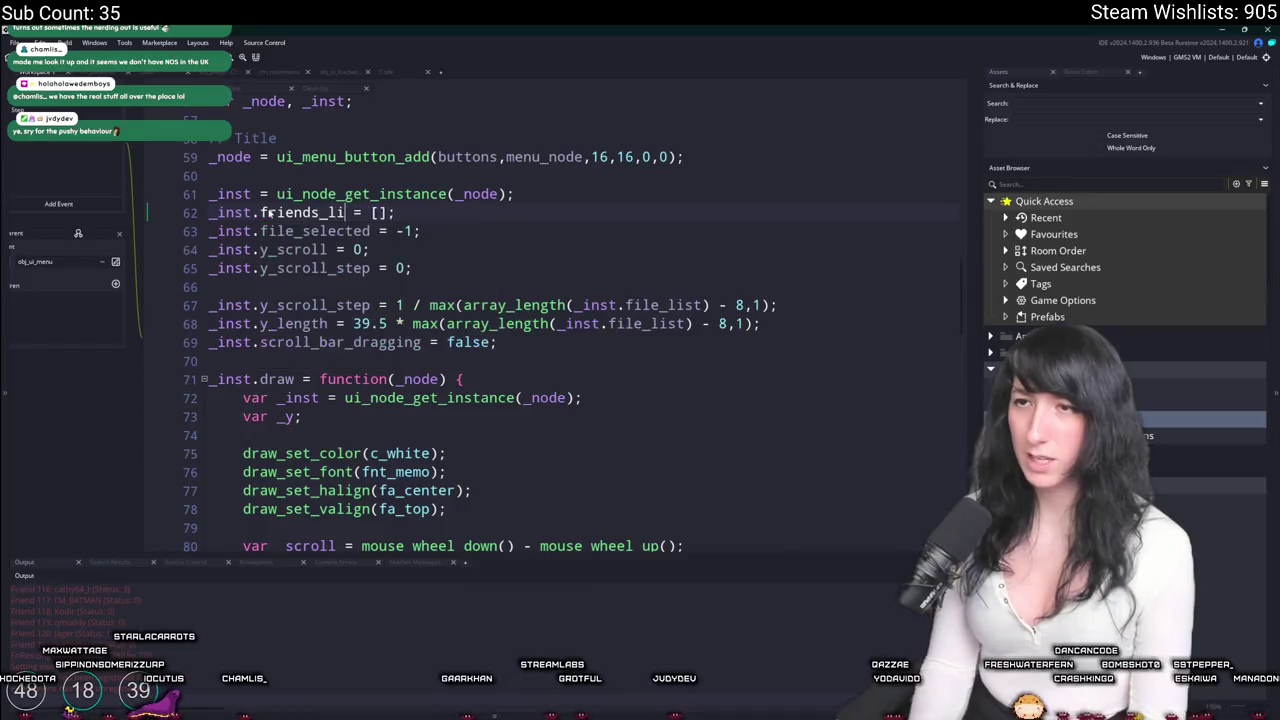
drag(405, 212, 386, 212)
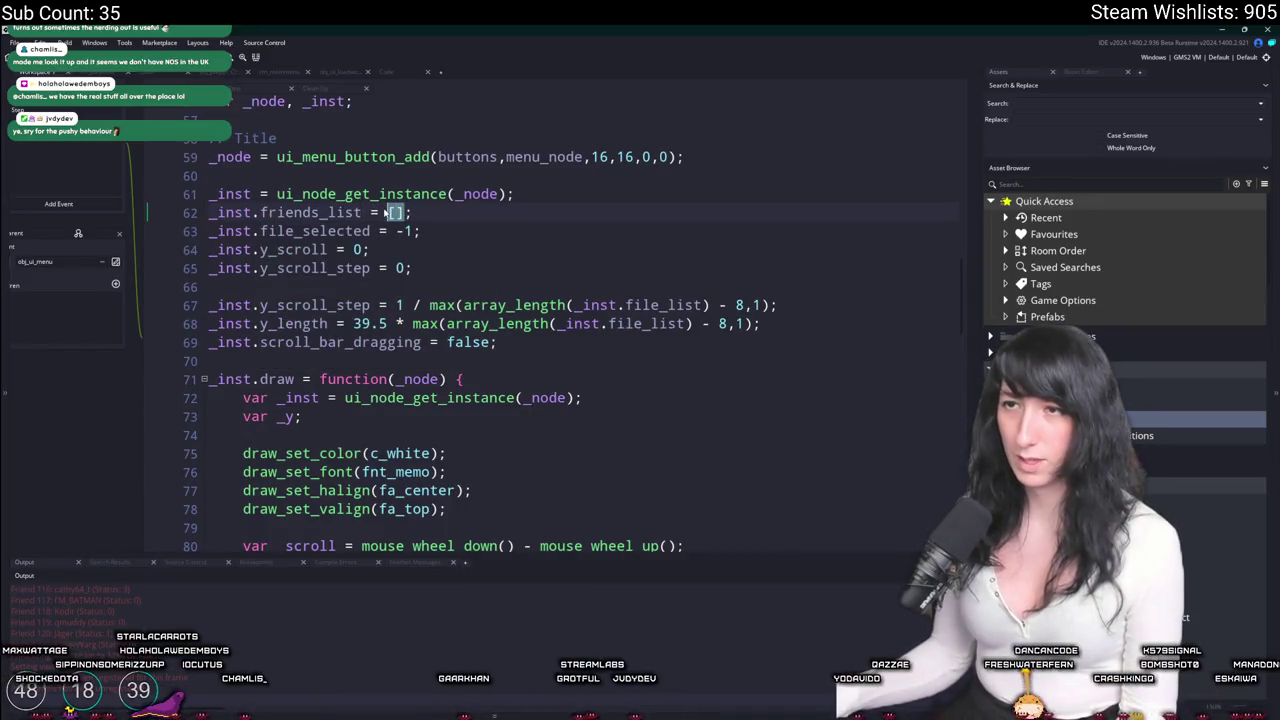
text(STEAM.friends_list)
key(End)
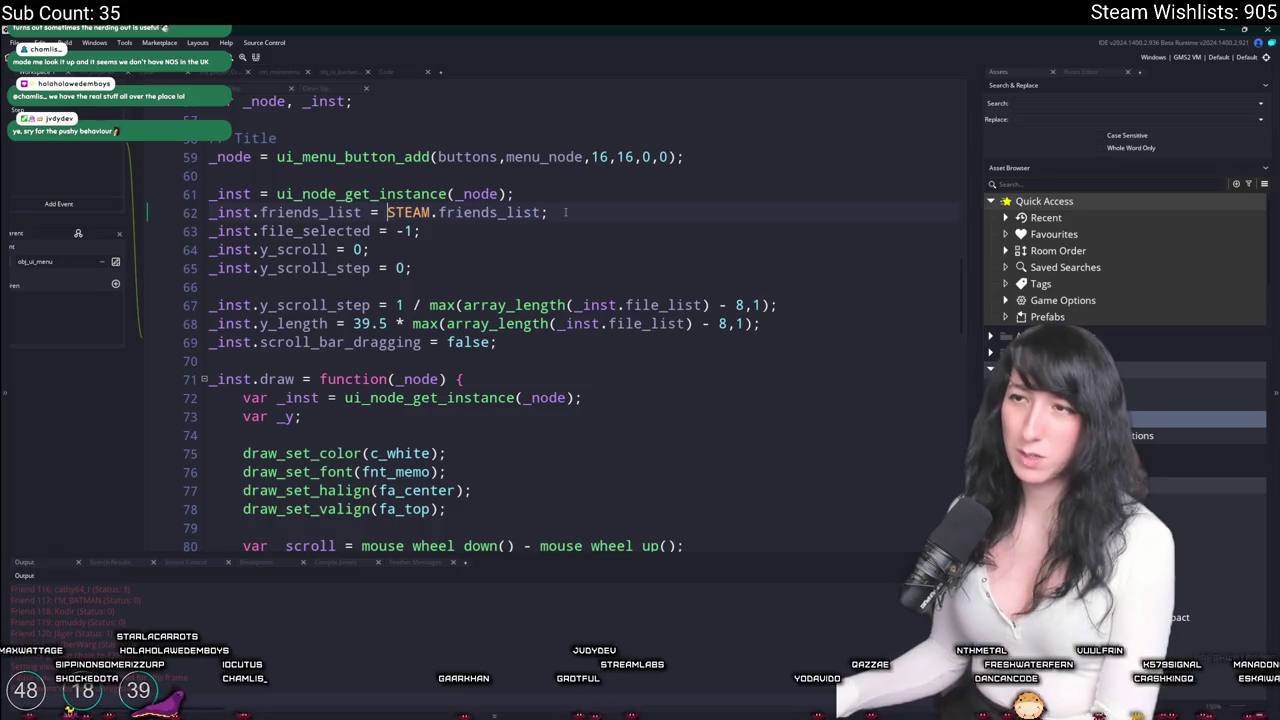
key(shift+Up)
key(BackSpace)
drag(422, 212, 209, 212)
scroll(446, 307, down, 4)
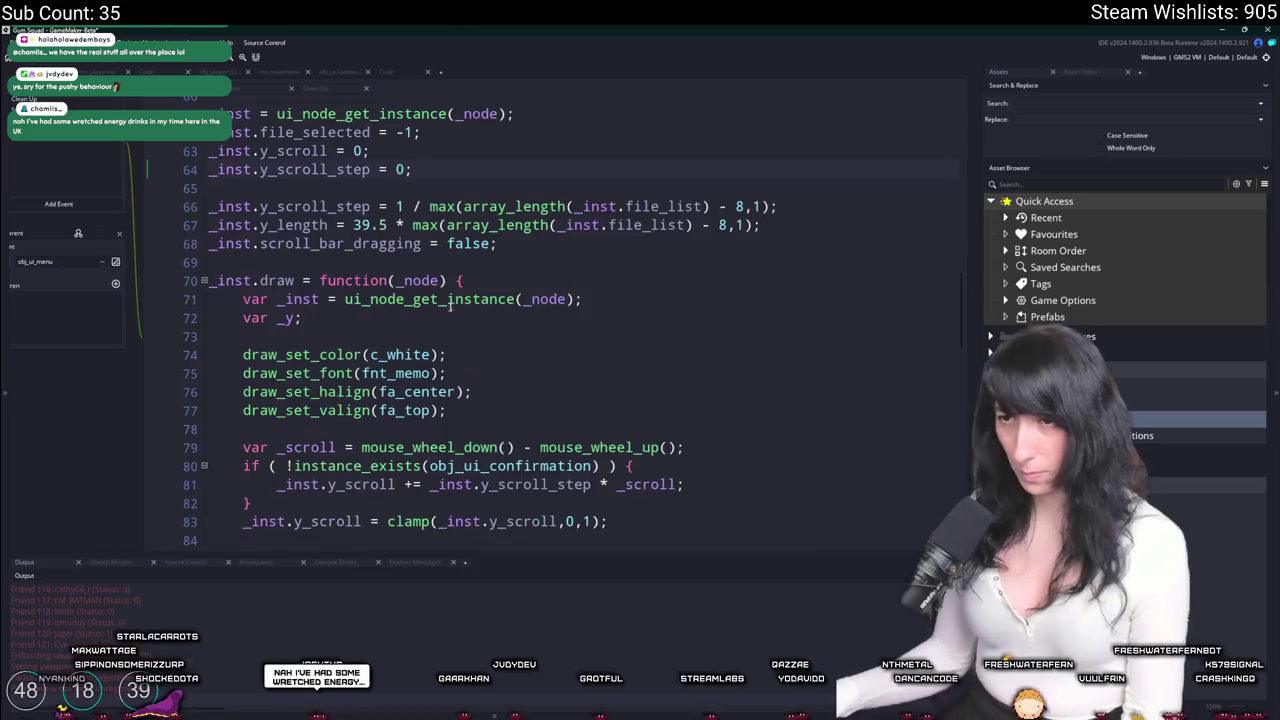
scroll(446, 307, up, 1)
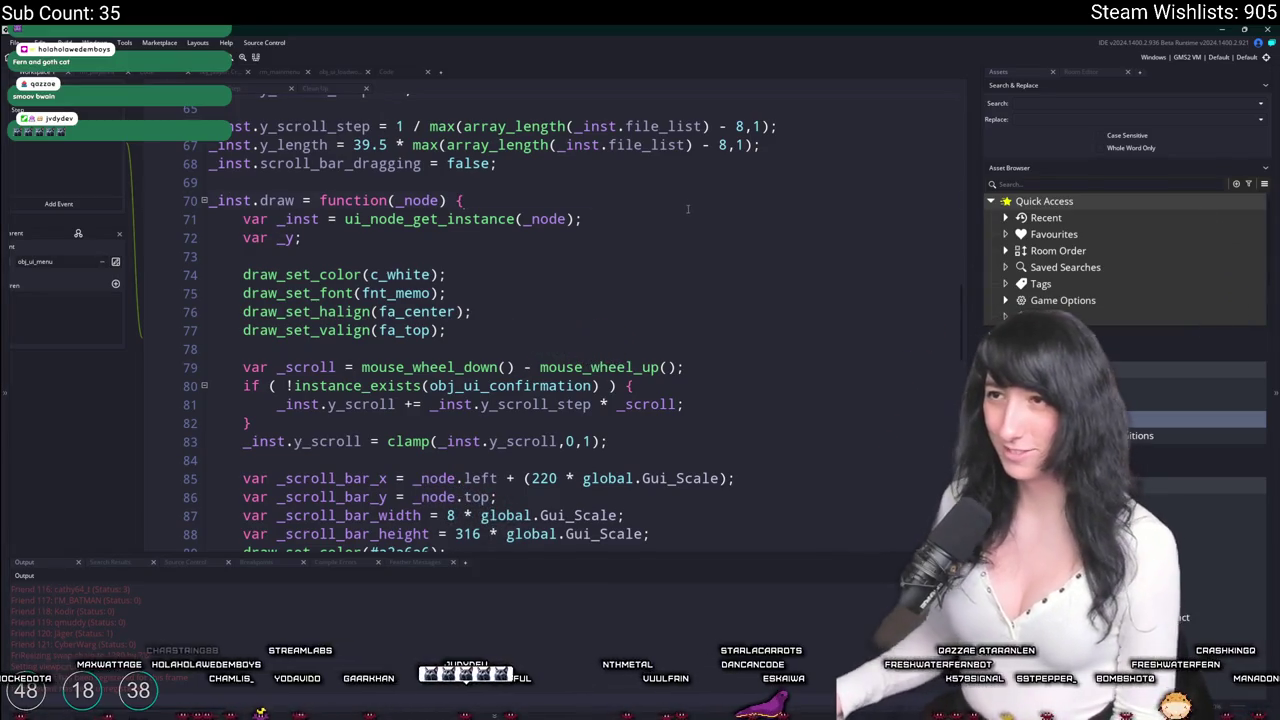
click(651, 220)
Hide the side docks and widen the code window to show line 126 in full.
scroll(651, 220, down, 1)
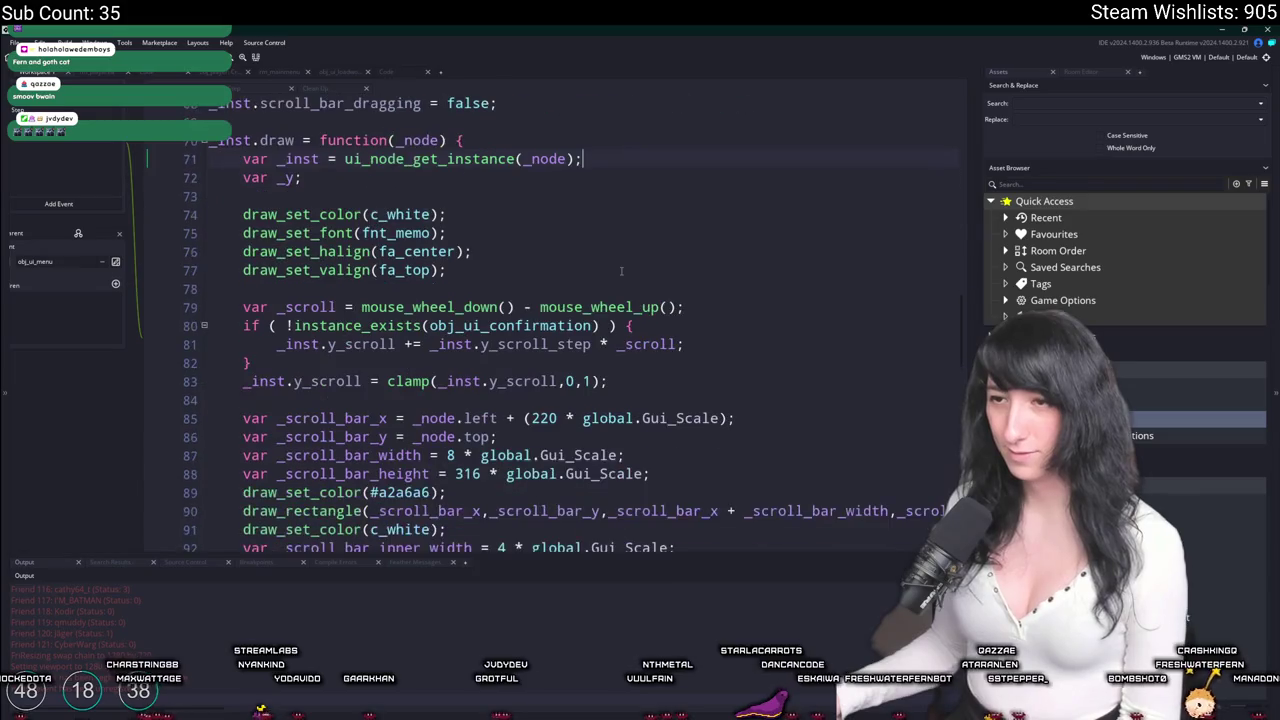
scroll(536, 408, down, 2)
scroll(536, 408, down, 1)
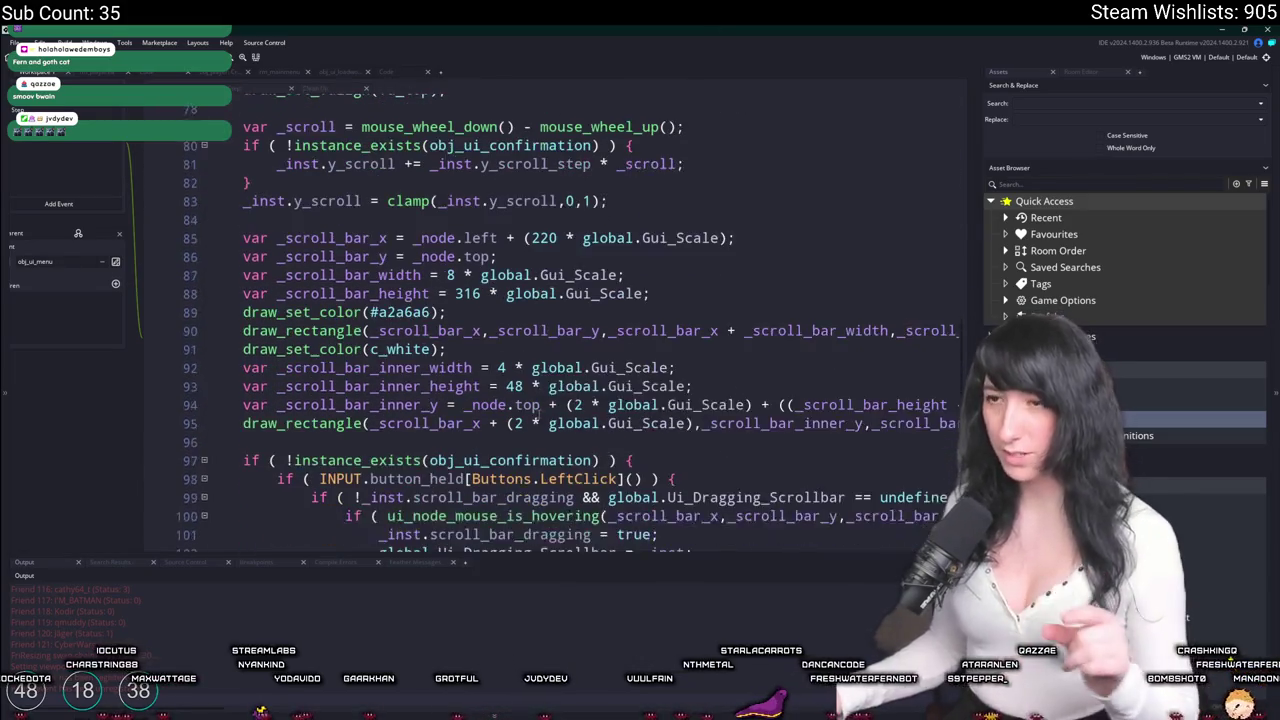
scroll(535, 412, up, 3)
scroll(536, 418, down, 8)
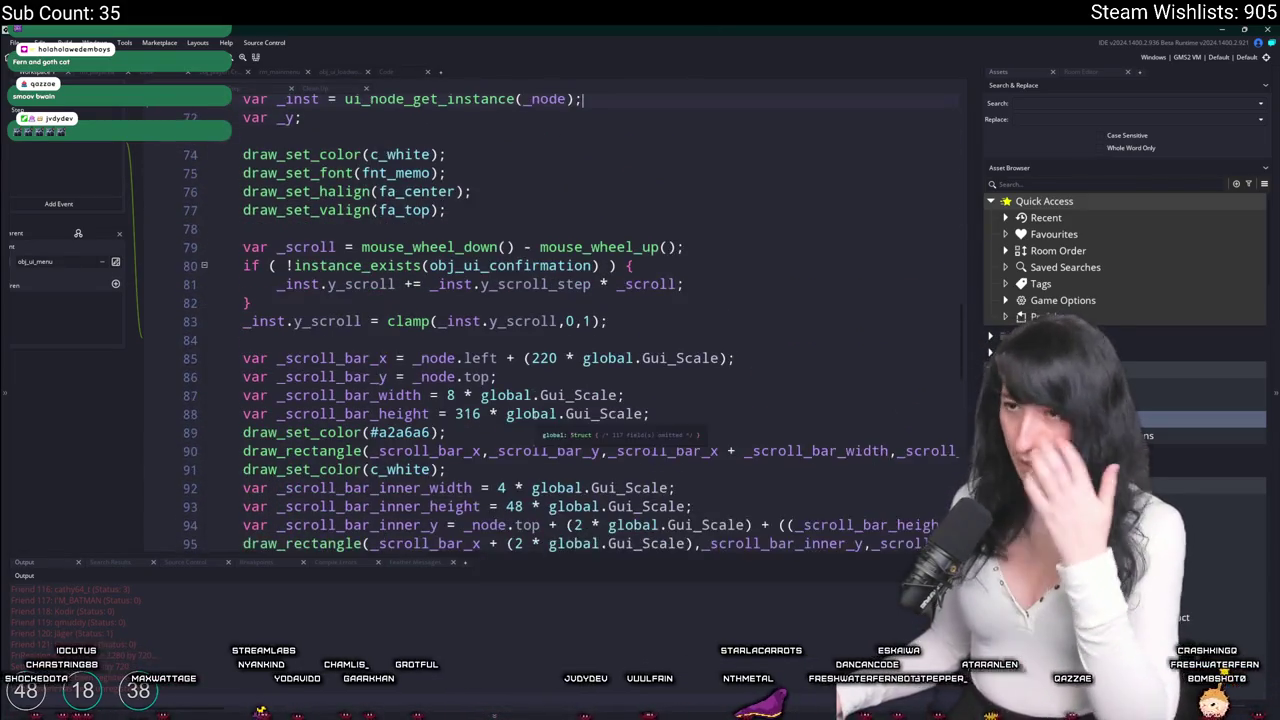
scroll(540, 422, down, 5)
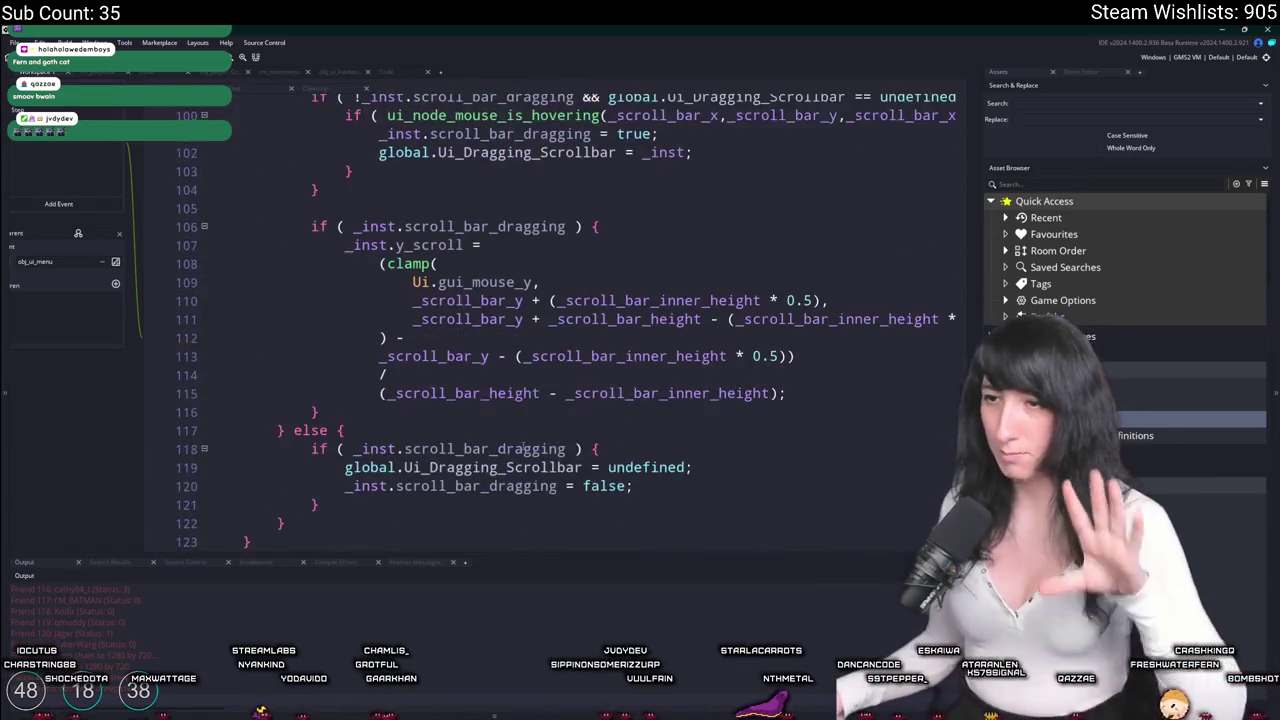
key(F12)
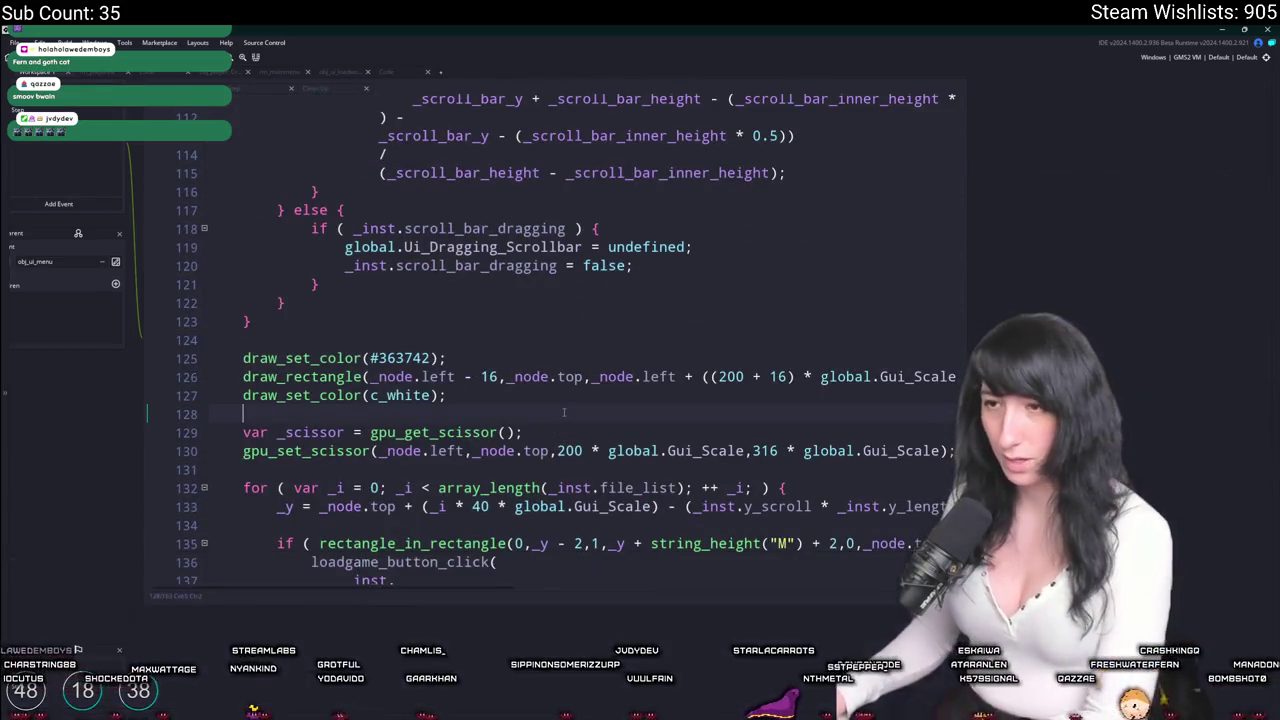
drag(741, 287, 947, 288)
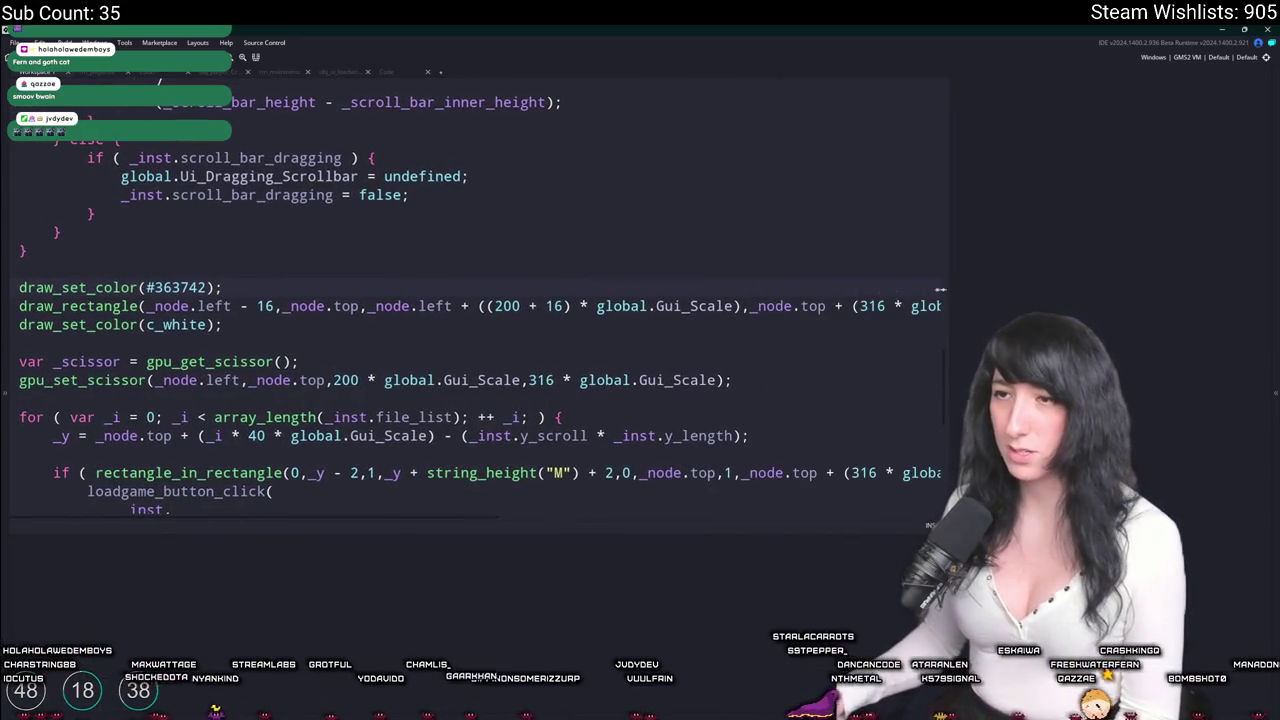
drag(437, 308, 615, 361)
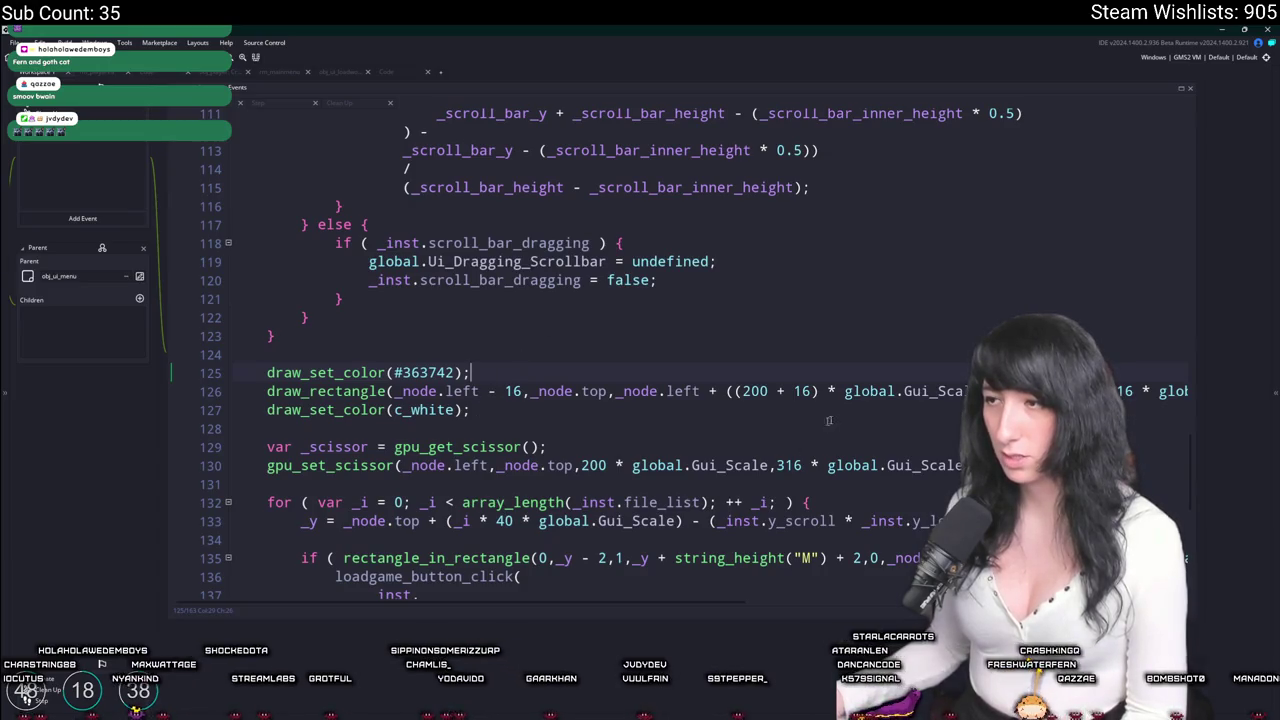
Change the second left to right and make the left offset (16 * global.Gui_Scale).
drag(812, 391, 736, 392)
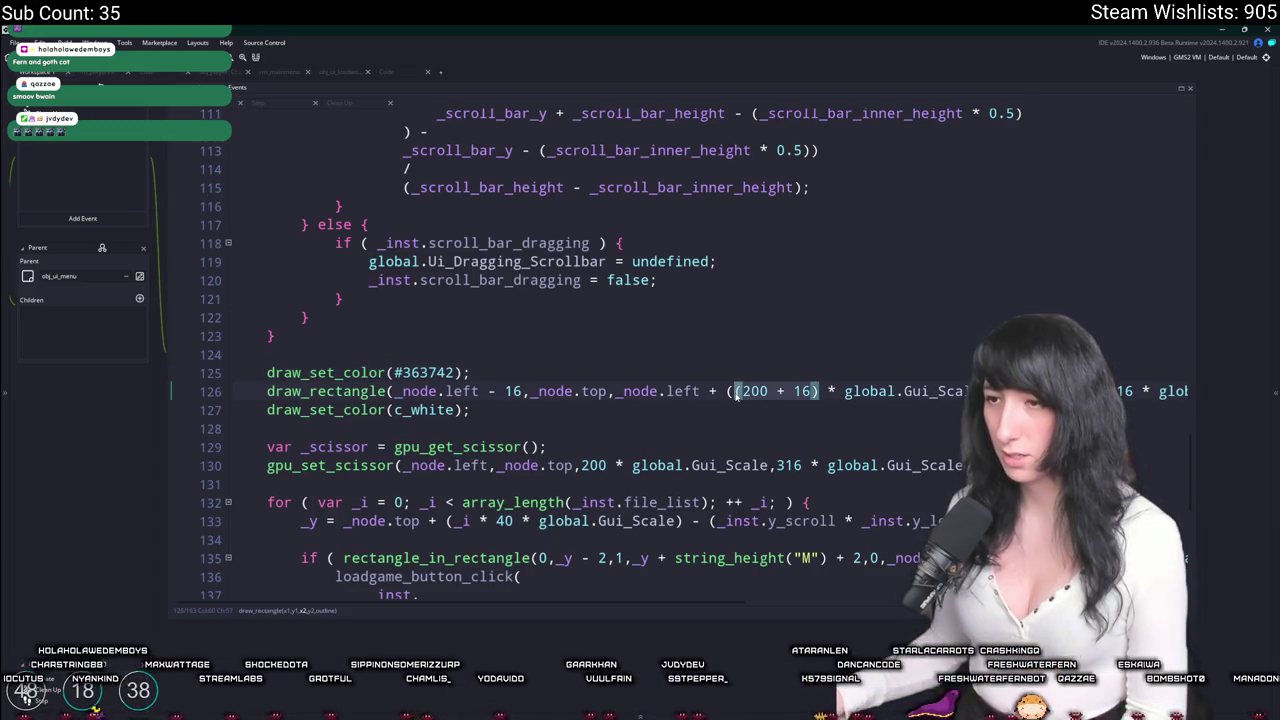
double_click(684, 391)
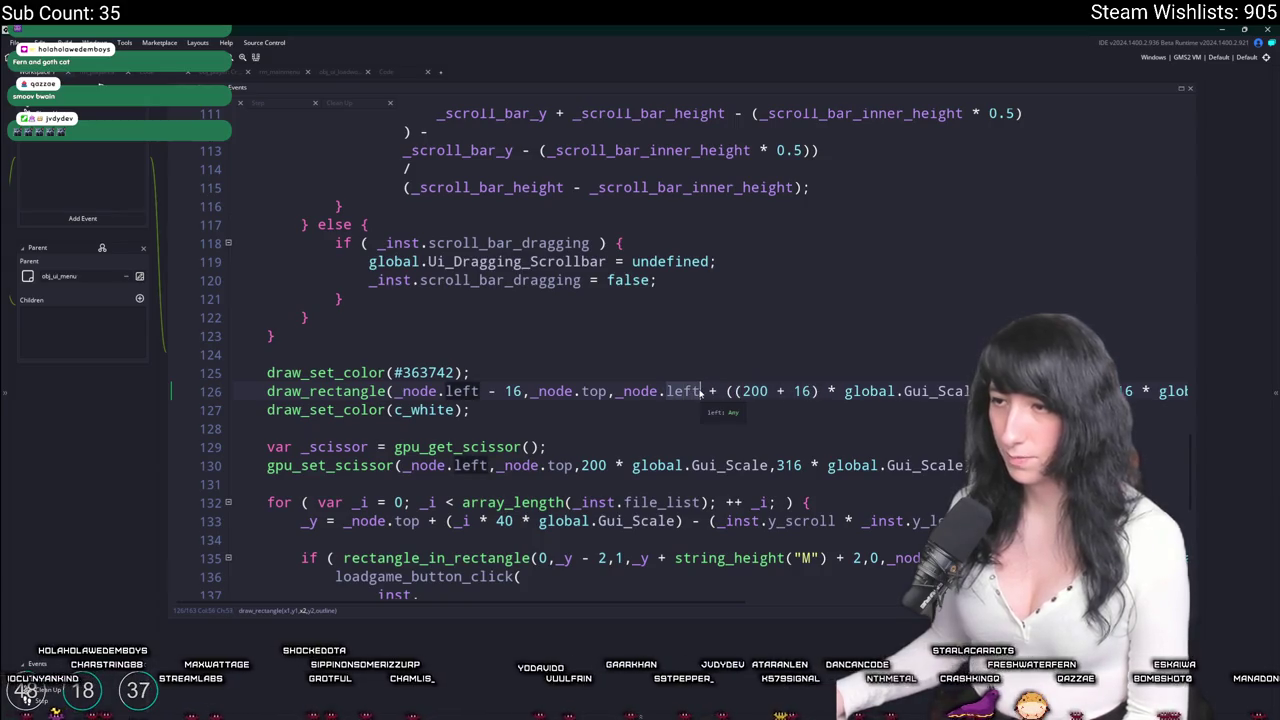
text(righ)
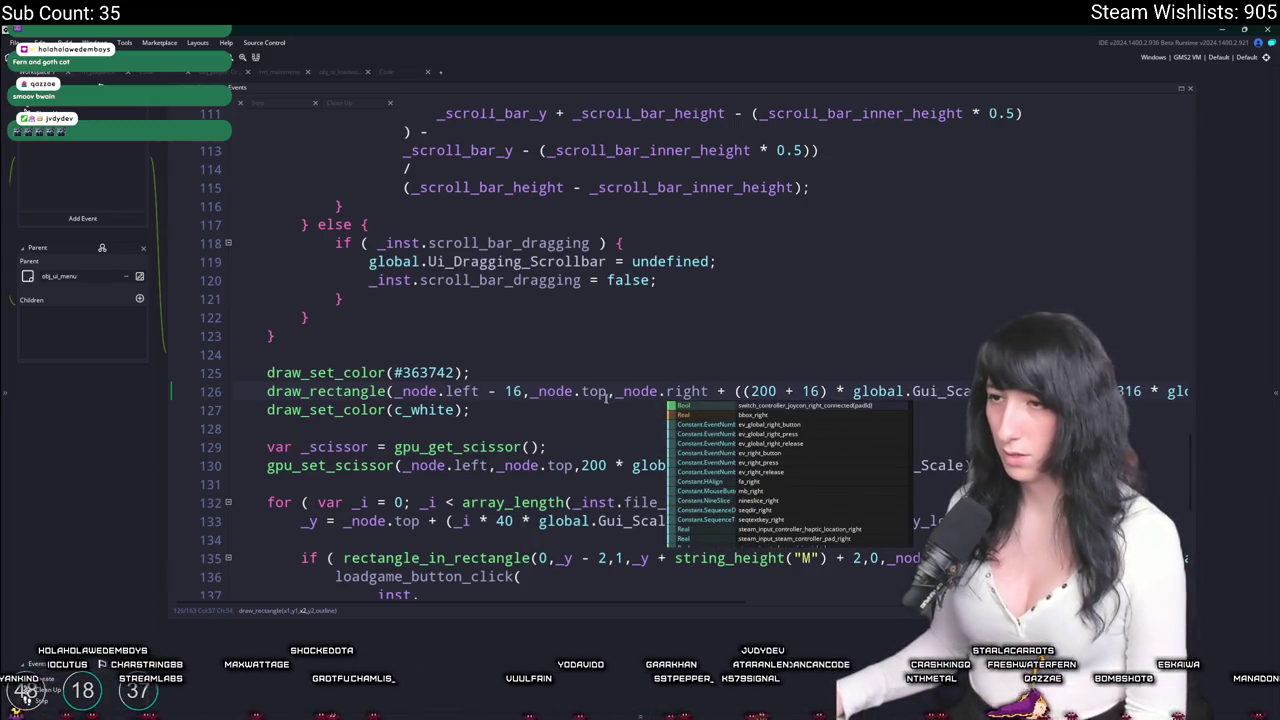
text(t)
click(527, 391)
text(+*)
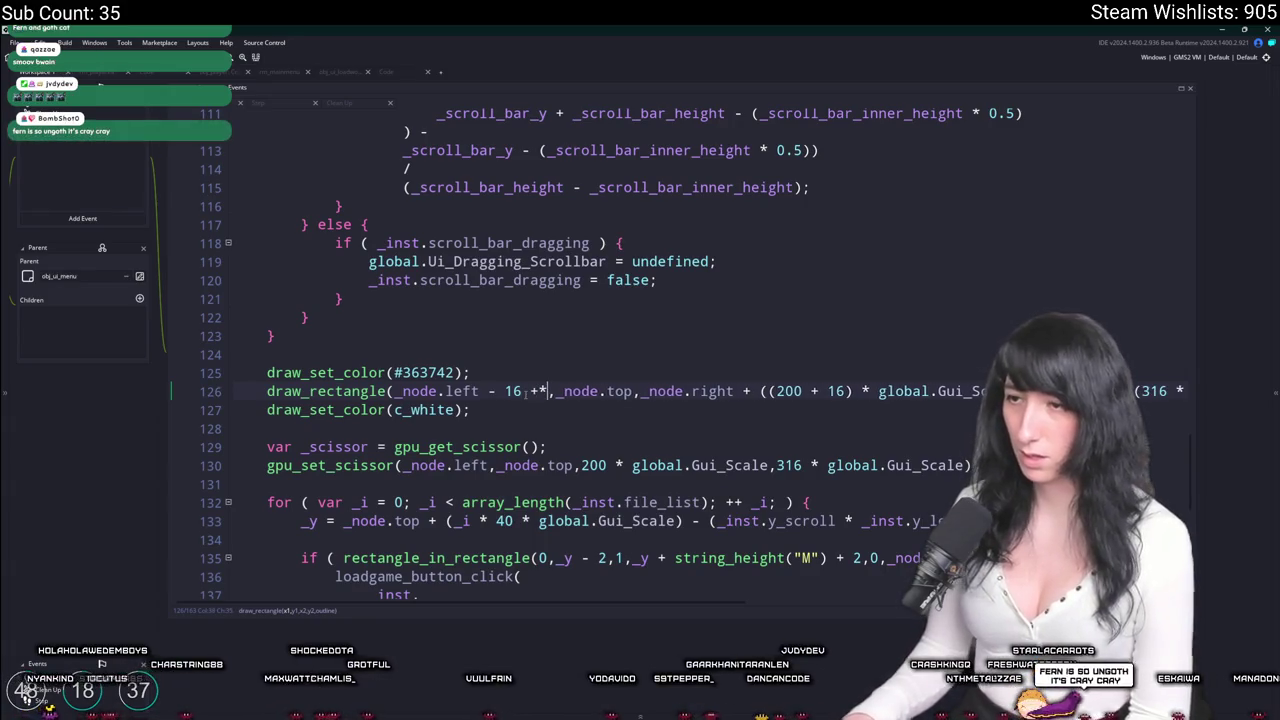
key(BackSpace)
mouse_move(508, 394)
key(BackSpace)
key(BackSpace)
key(BackSpace)
text(()
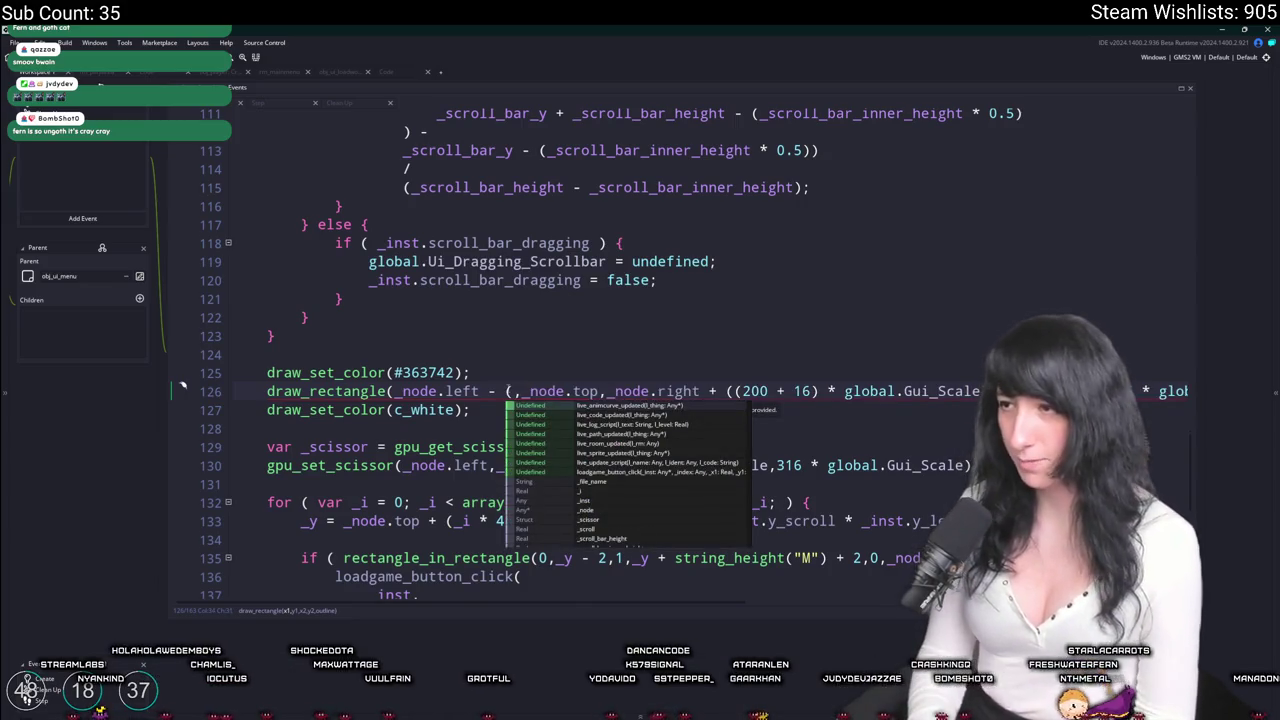
text(1)
text(6 * global.Gui)
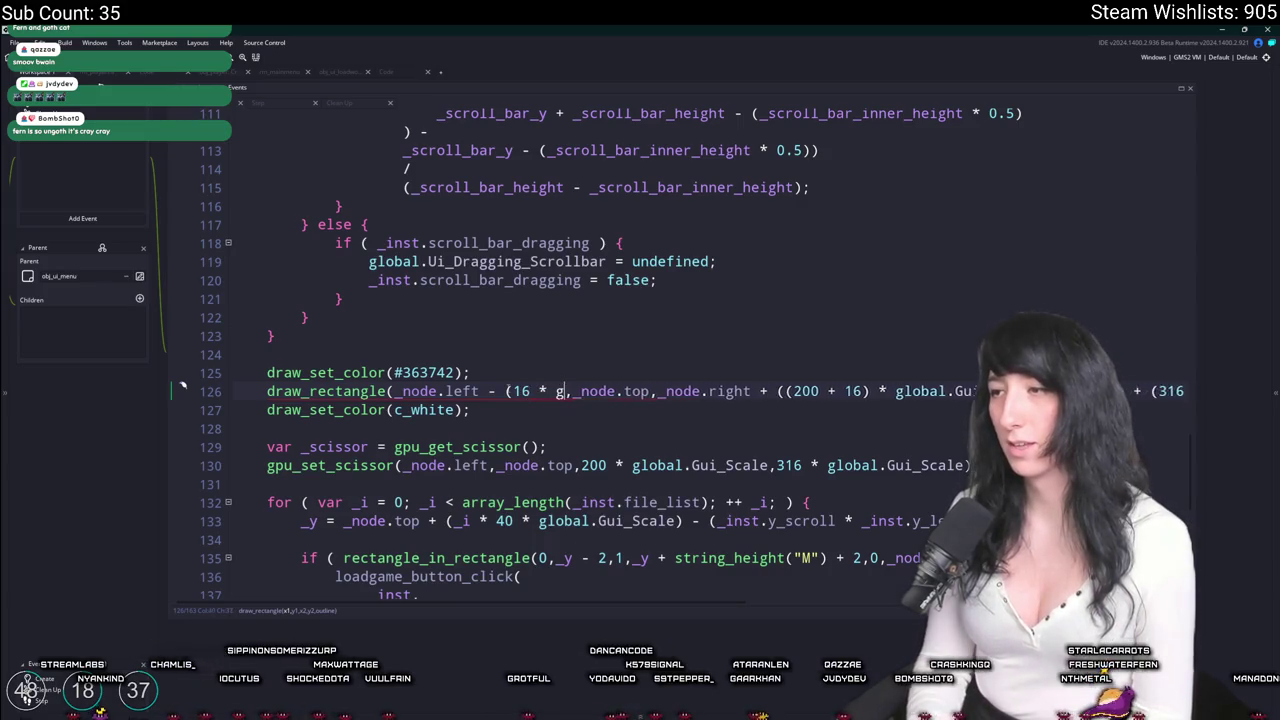
text(_Scale))
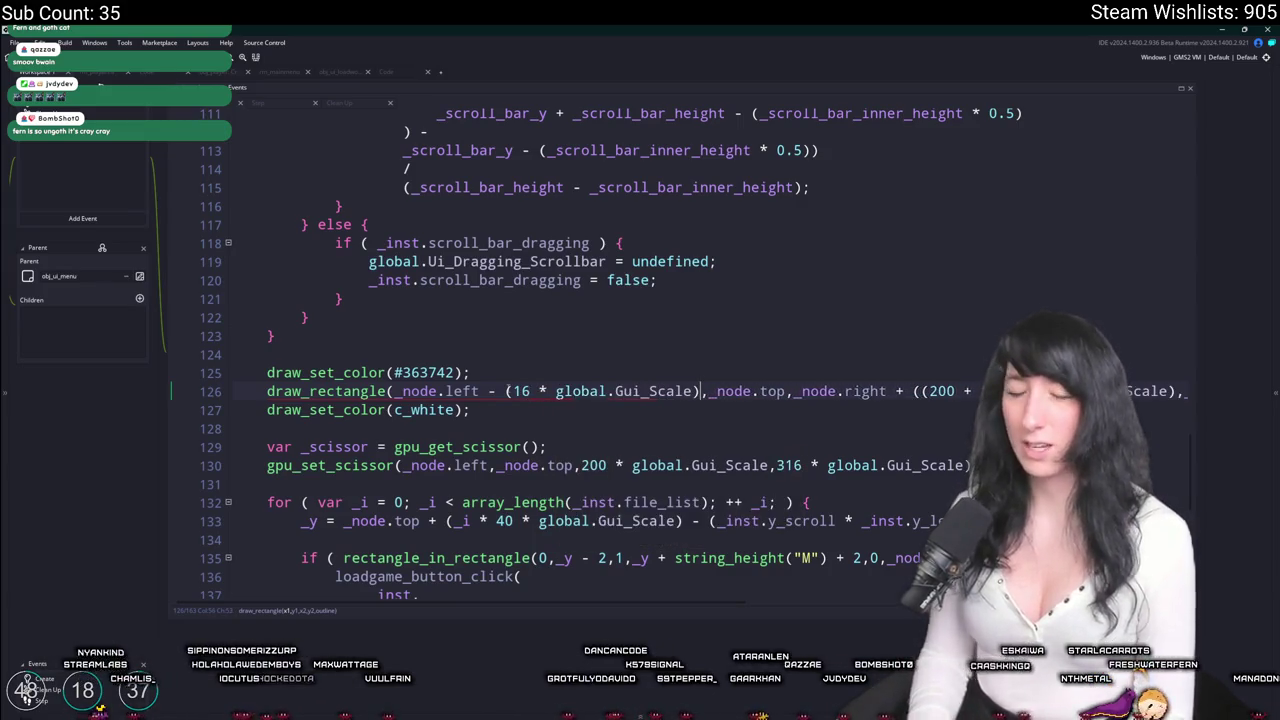
Replace the fixed 200 width so the right edge subtracts (16 * global.Gui_Scale).
key(End)
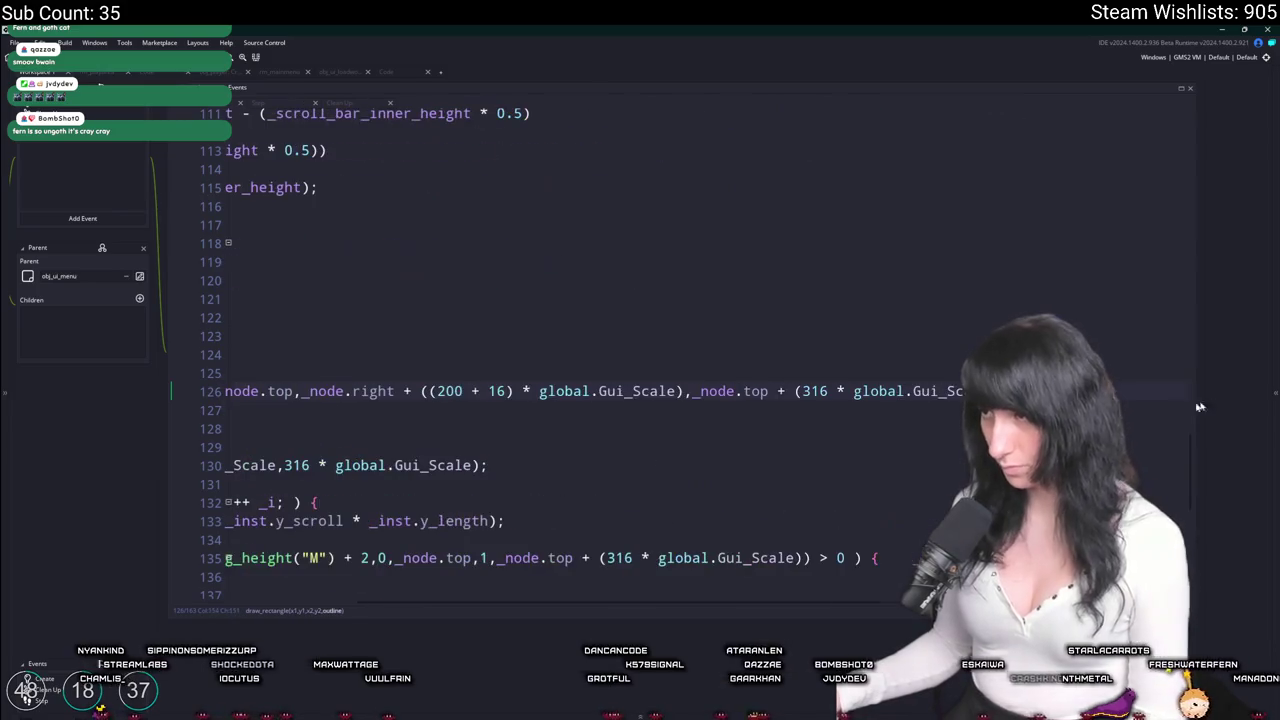
key(BackSpace)
key(BackSpace)
key(Delete)
key(Delete)
key(Delete)
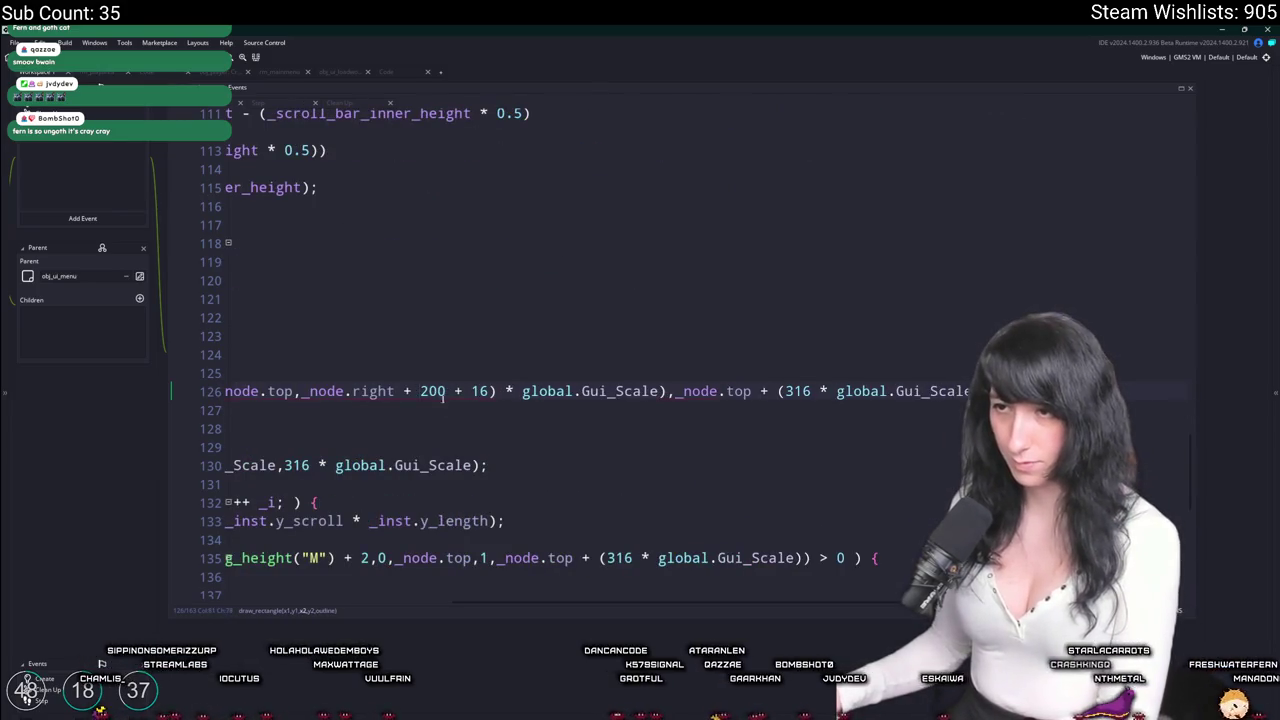
text(()
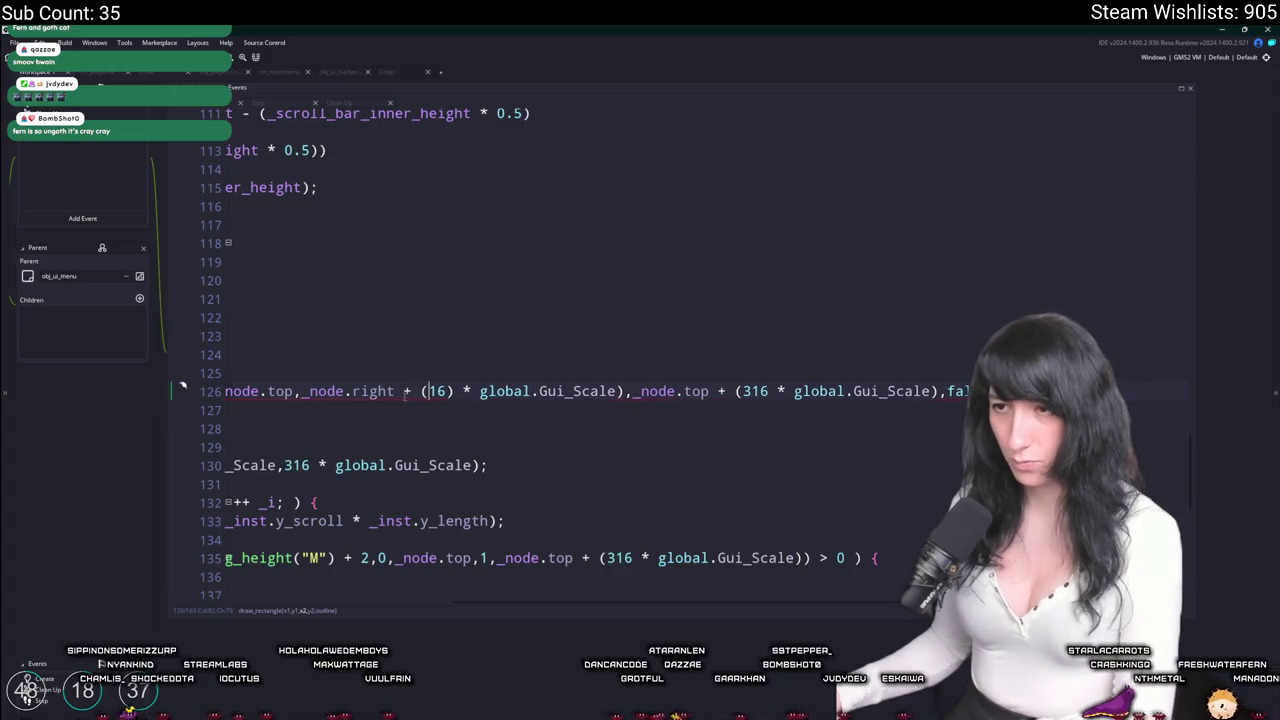
click(452, 391)
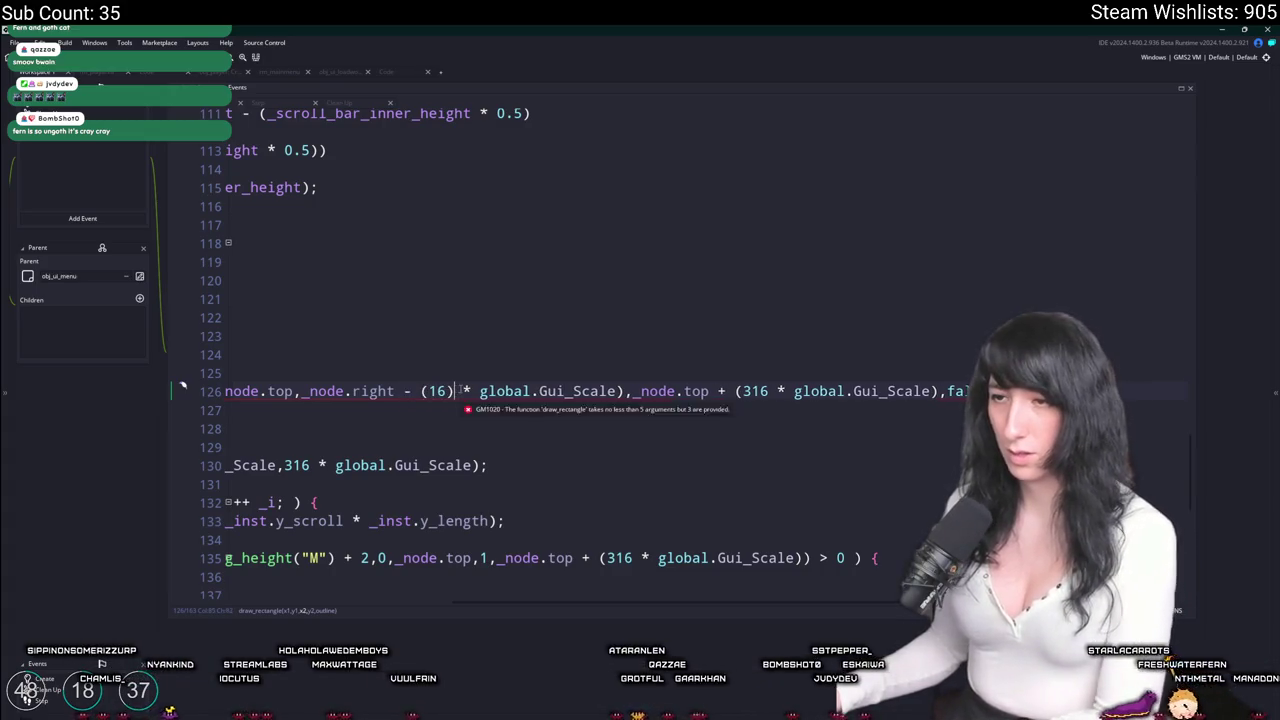
key(BackSpace)
key(Up)
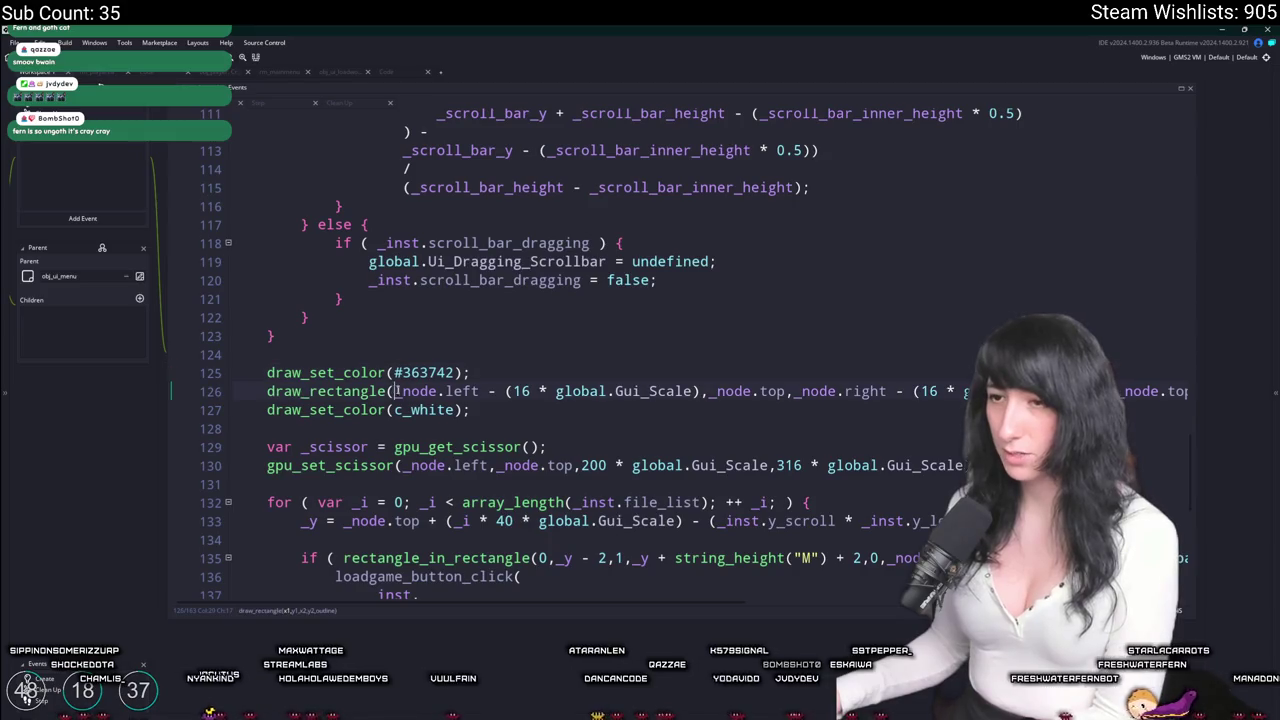
Put each draw_rectangle argument, false and the closing bracket on its own line.
click(393, 391)
key(Return)
click(577, 410)
key(Return)
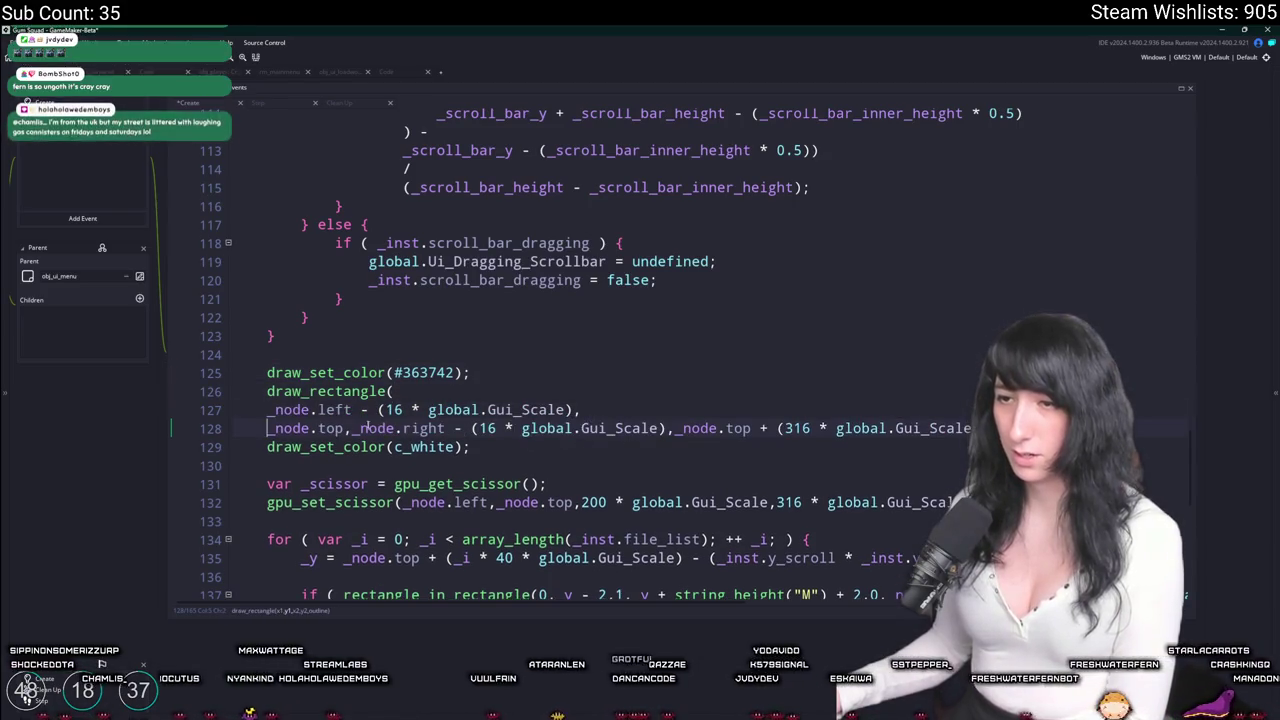
click(352, 428)
key(Return)
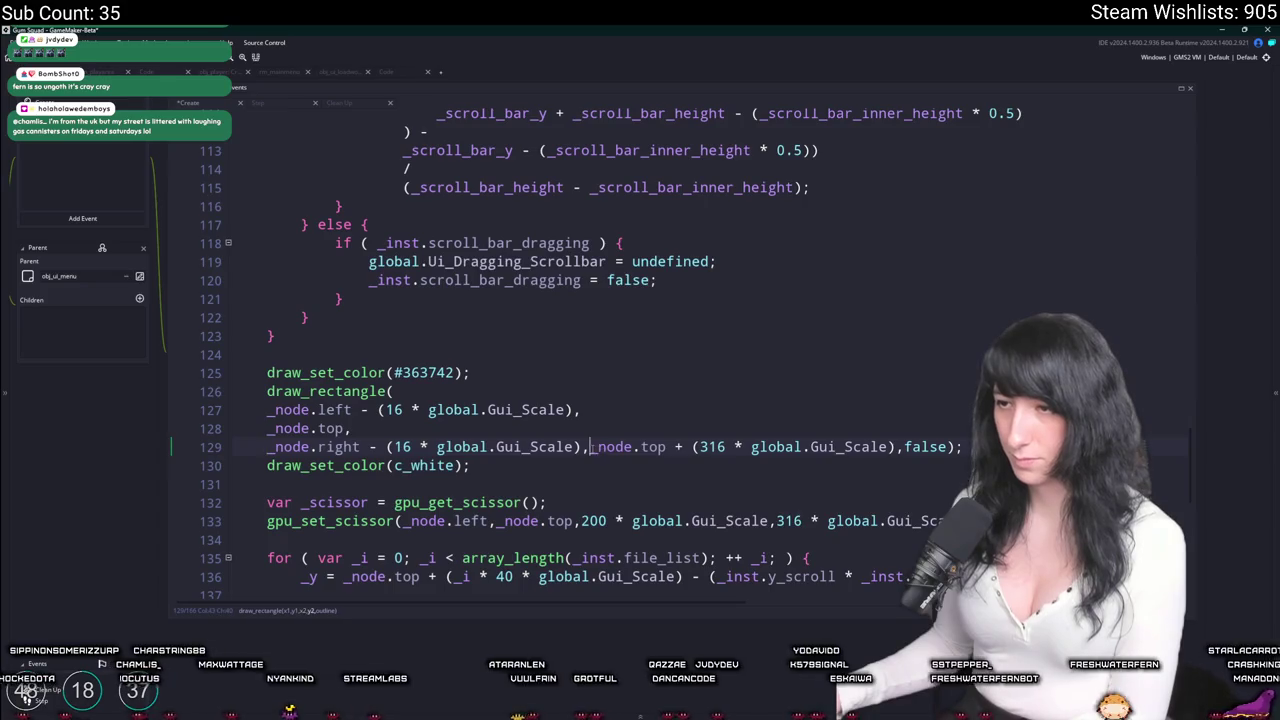
click(589, 447)
key(Return)
click(623, 465)
key(Return)
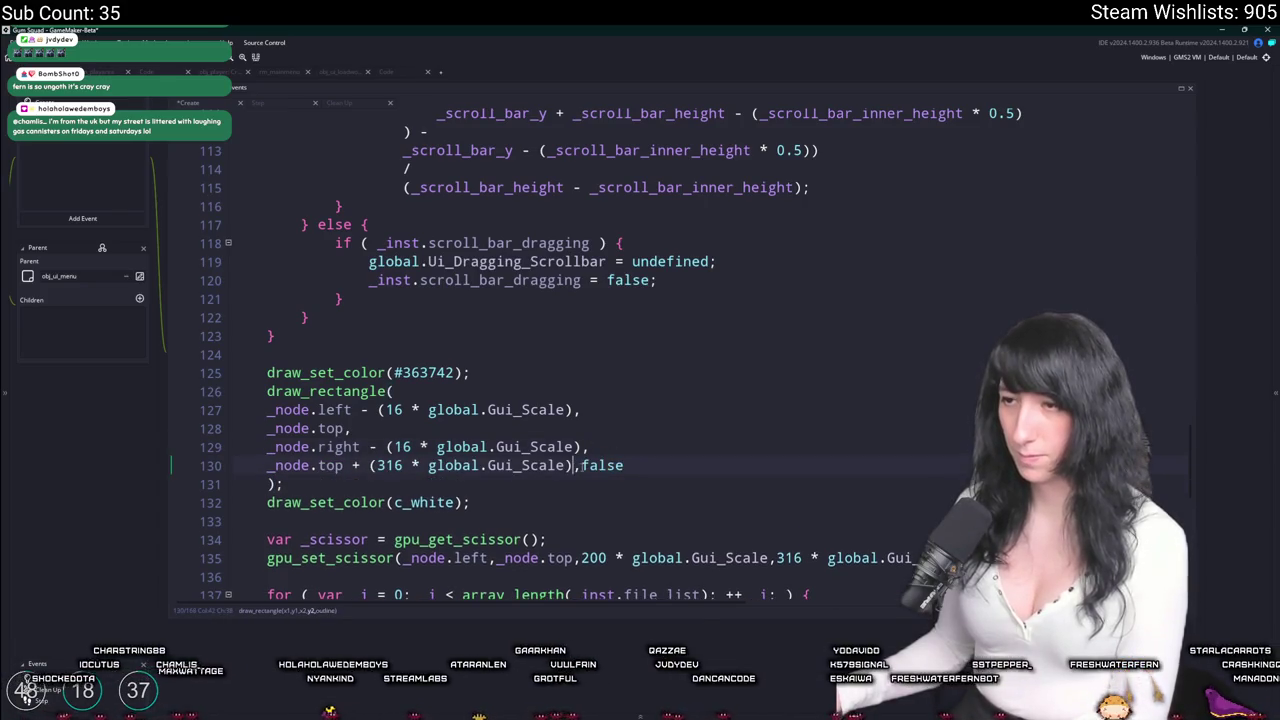
click(582, 465)
key(Return)
Tab-indent the rectangle's argument lines 127–131 one level.
drag(310, 484, 284, 412)
key(Tab)
click(573, 391)
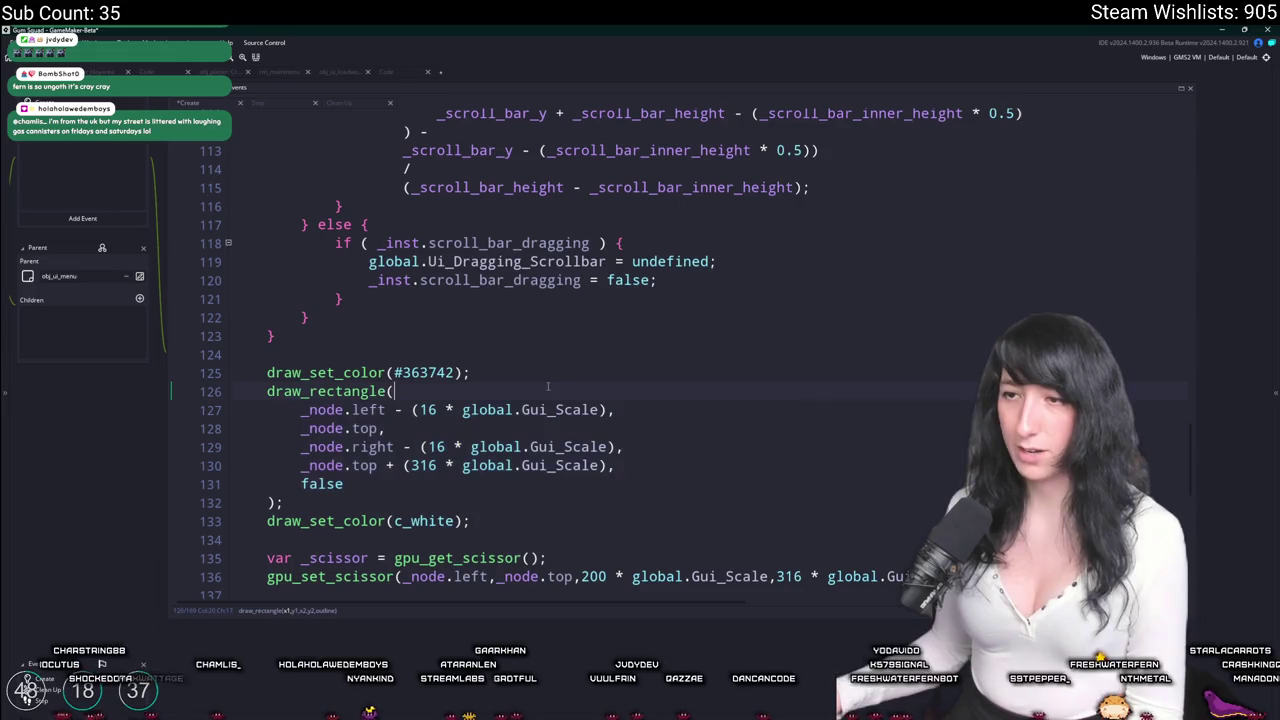
scroll(573, 393, down, 3)
scroll(573, 393, down, 2)
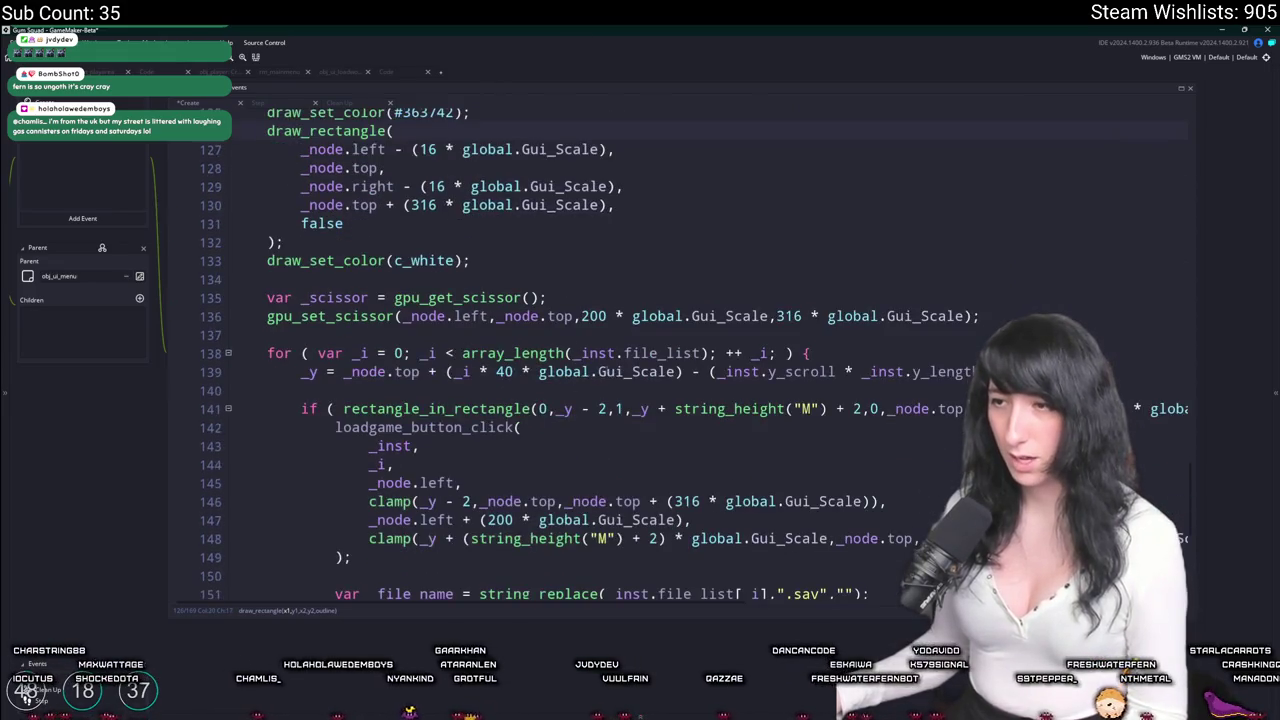
Point the loop's array_length at STEAM.friends_list and make the bottom argument _node.bottom - 16.
drag(688, 353, 572, 353)
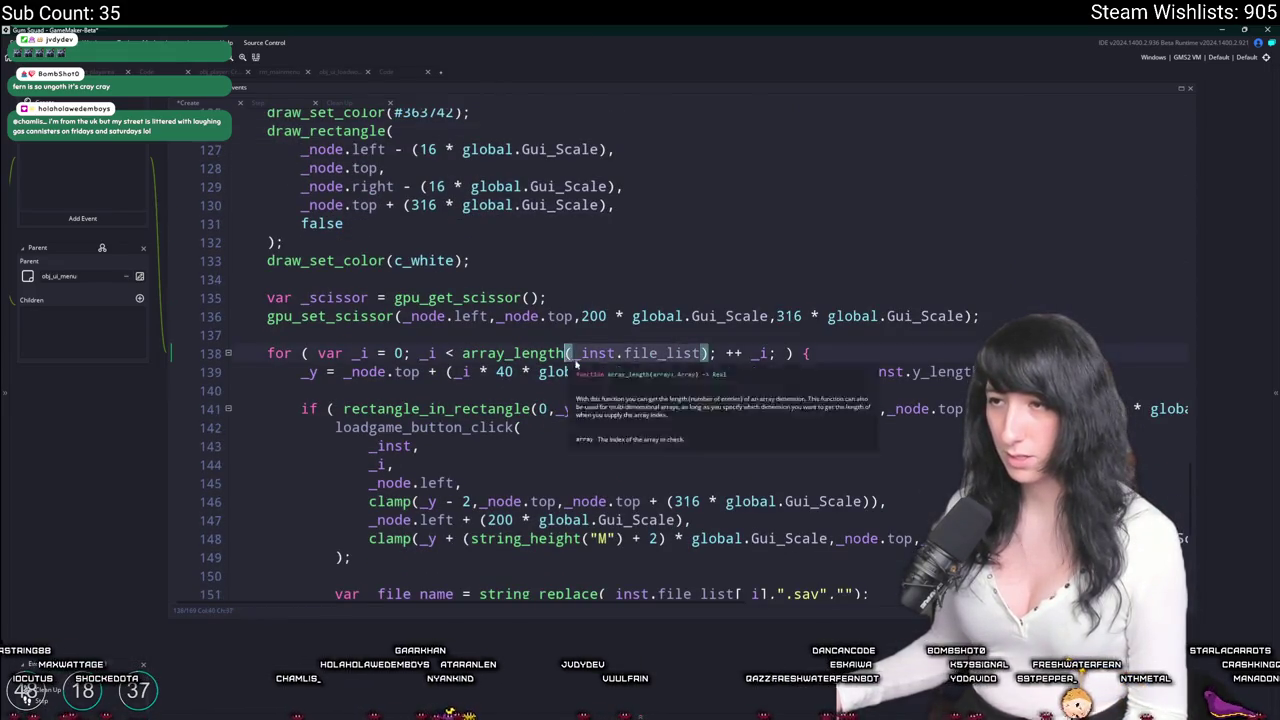
text(STEAM.friends_list)
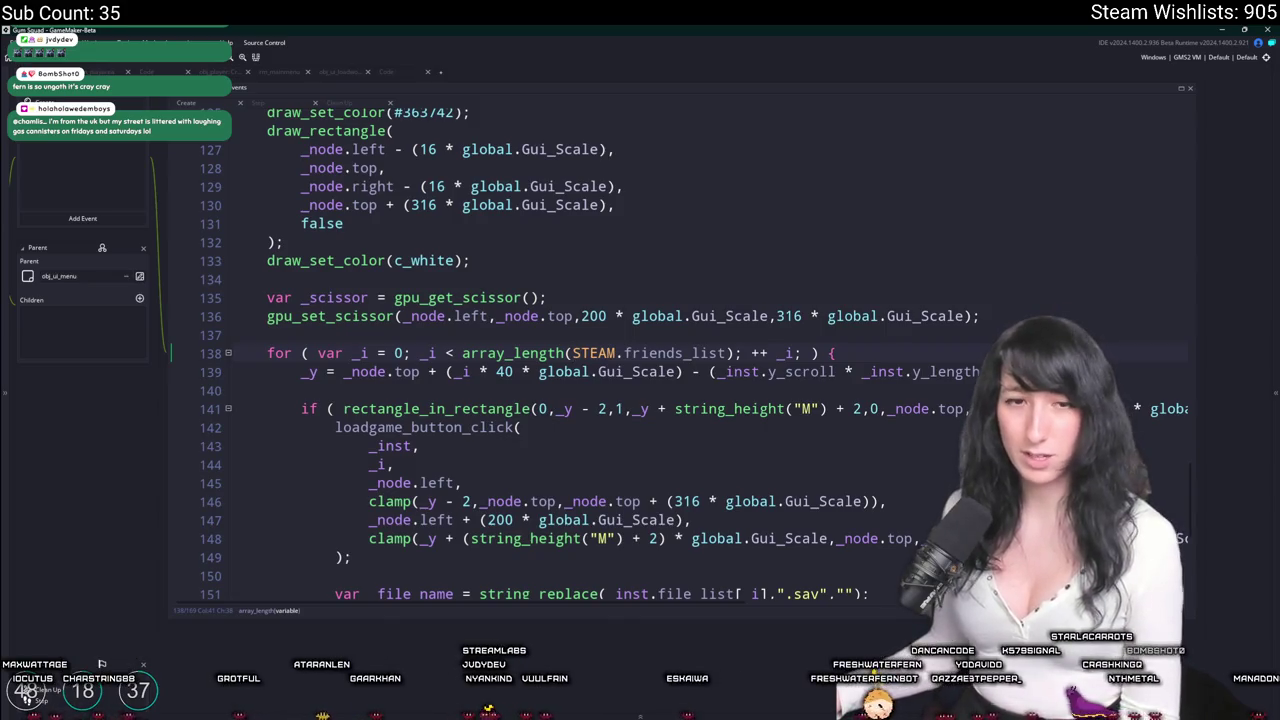
scroll(464, 350, up, 4)
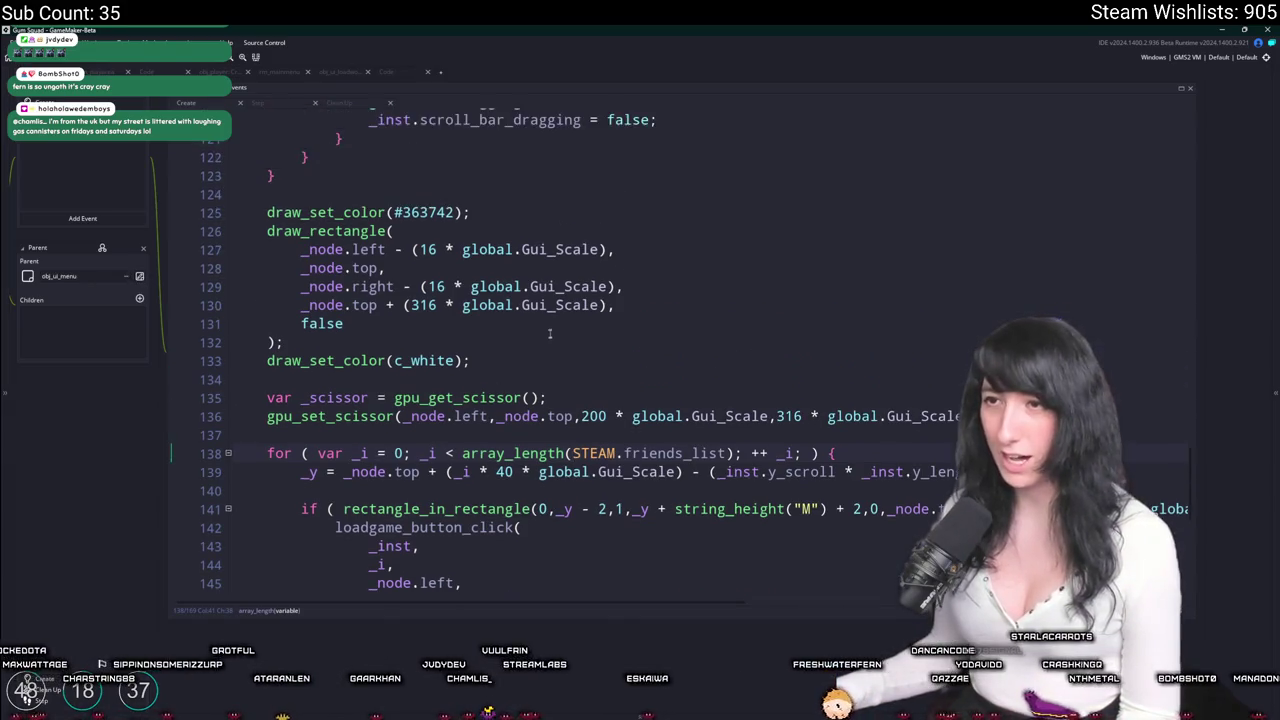
click(433, 385)
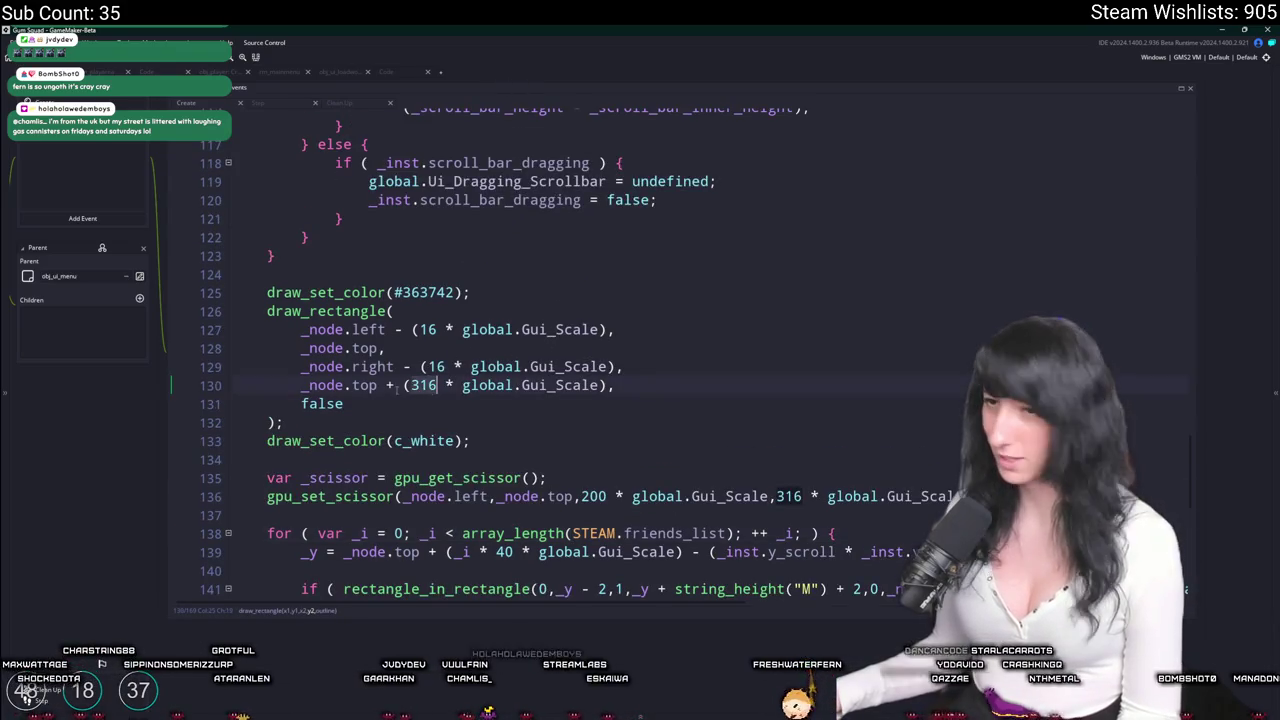
double_click(364, 385)
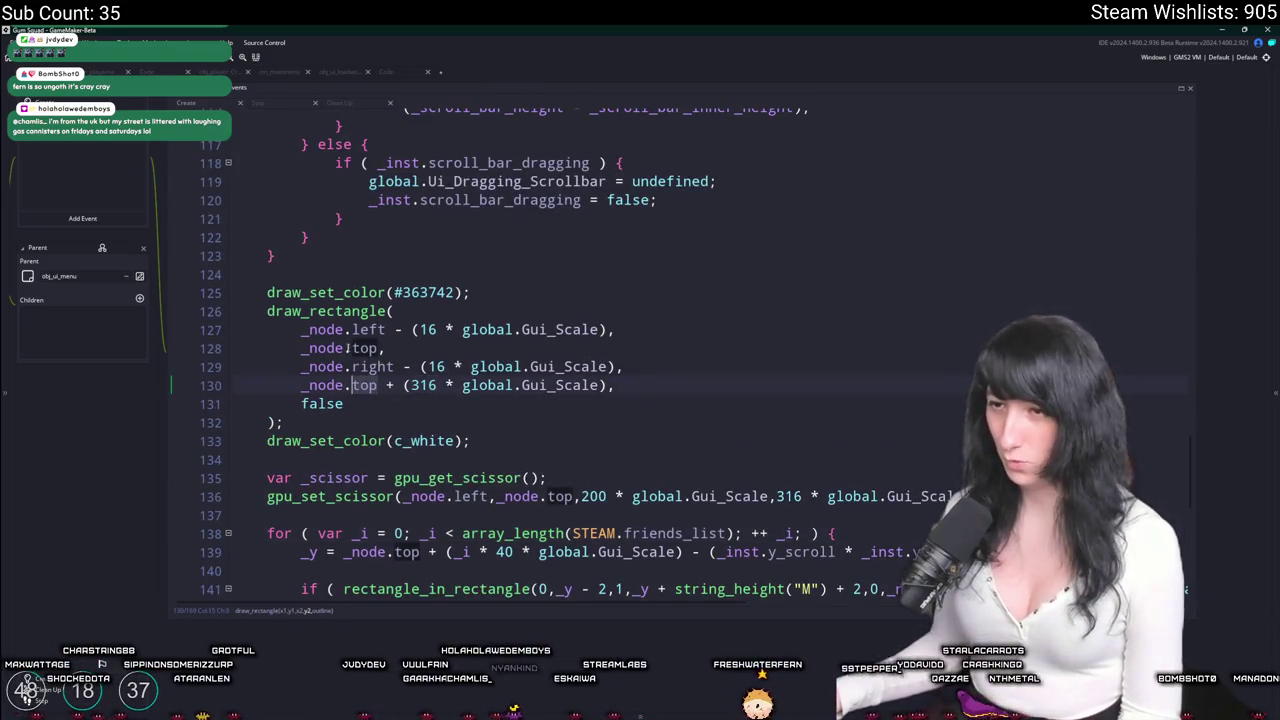
text(bottom)
click(354, 329)
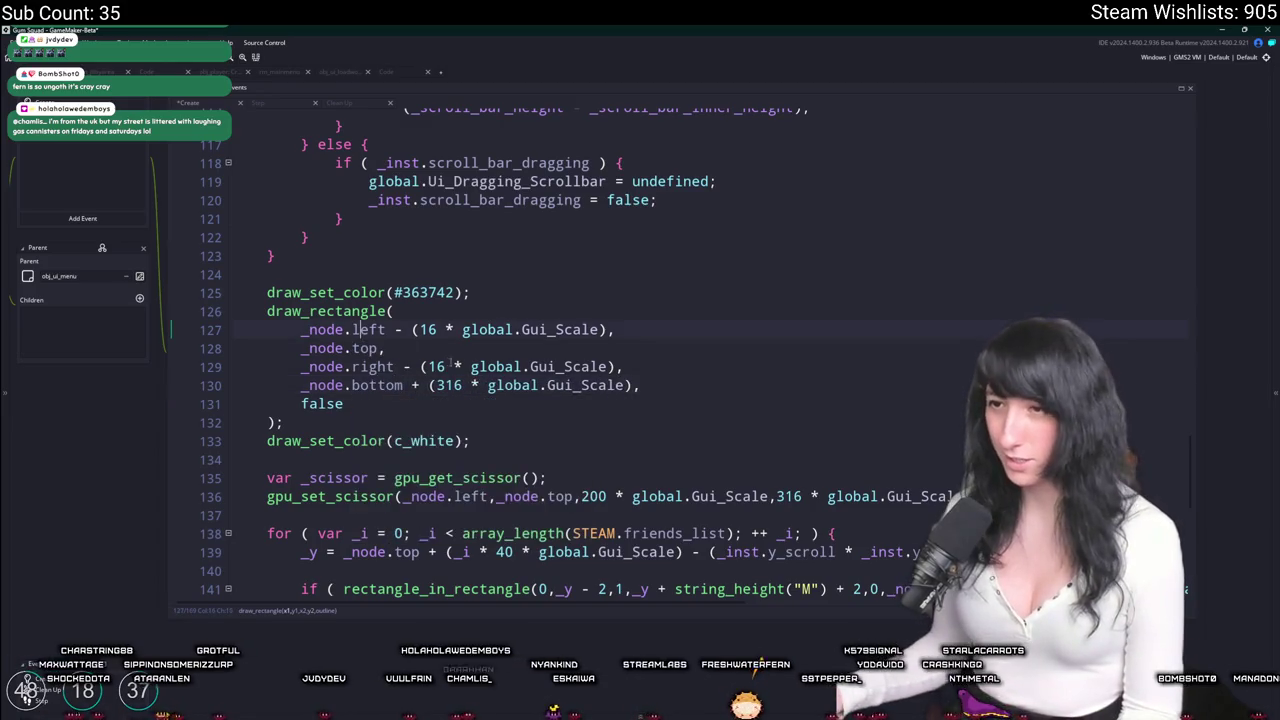
double_click(446, 385)
text(16)
text(+)
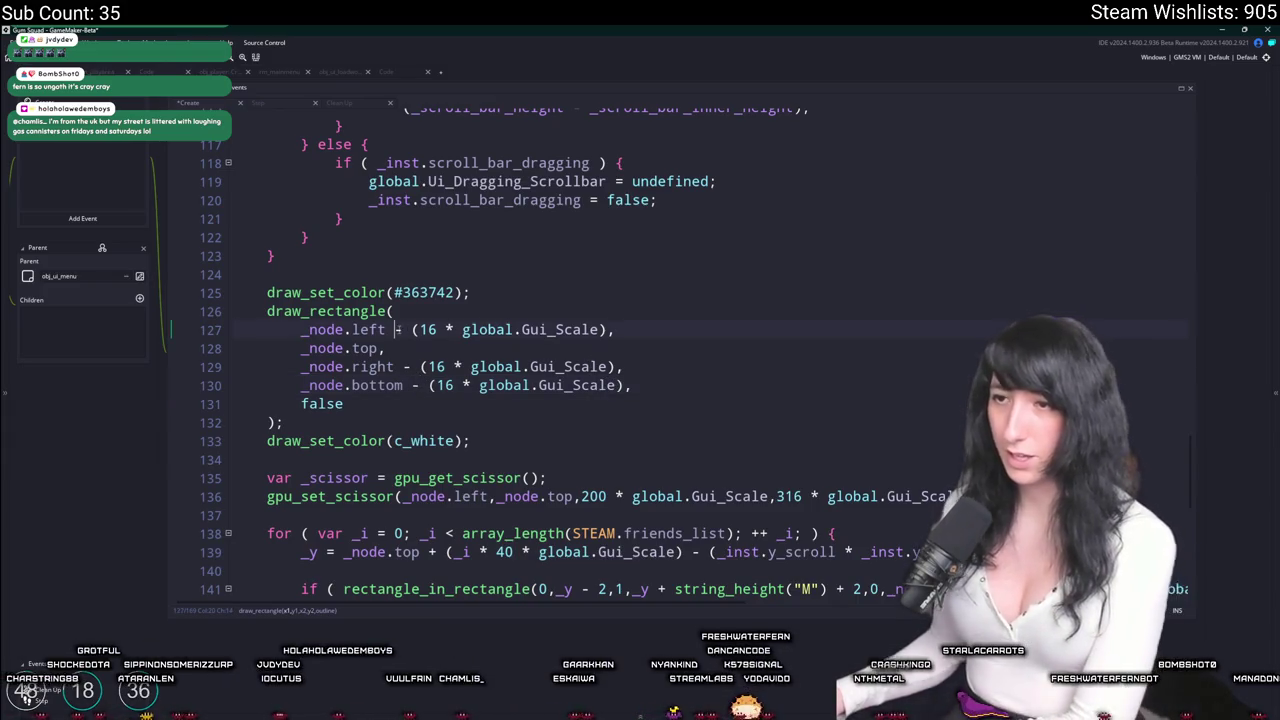
Copy the left's + (16 * global.Gui_Scale) offset and add it after _node.top.
drag(390, 329, 605, 329)
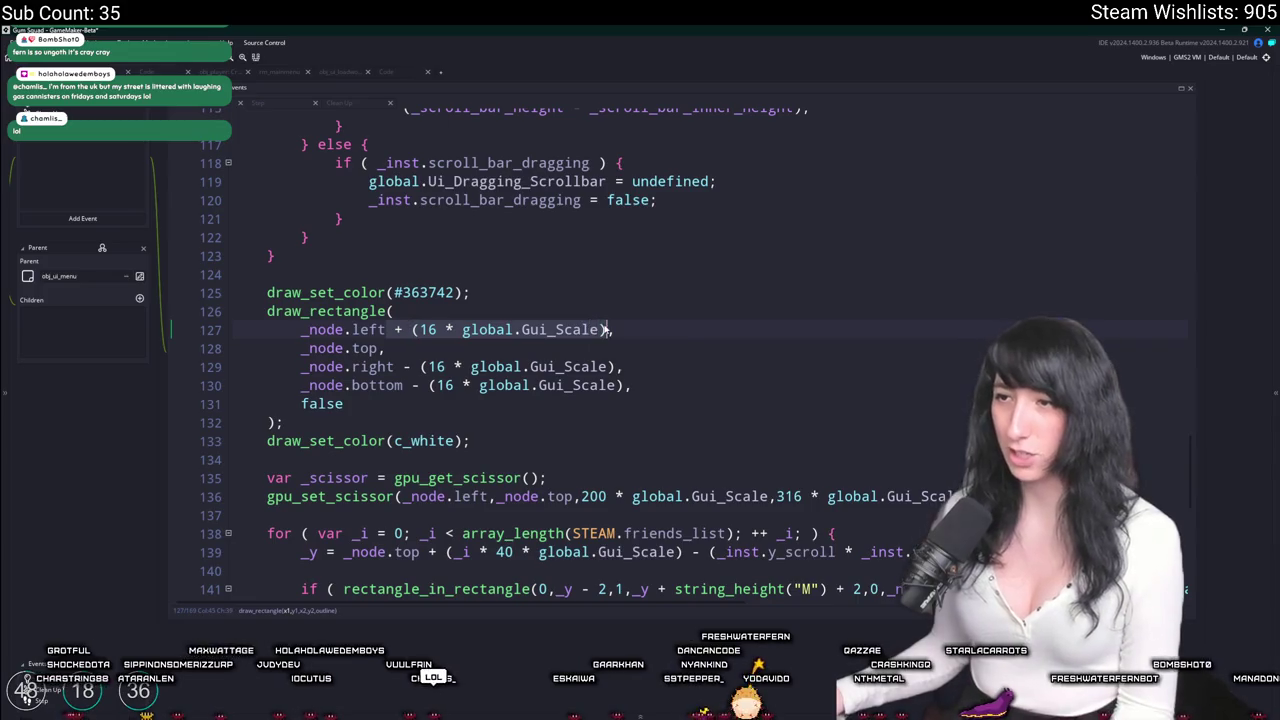
key(ctrl+c)
click(380, 348)
key(ctrl+v)
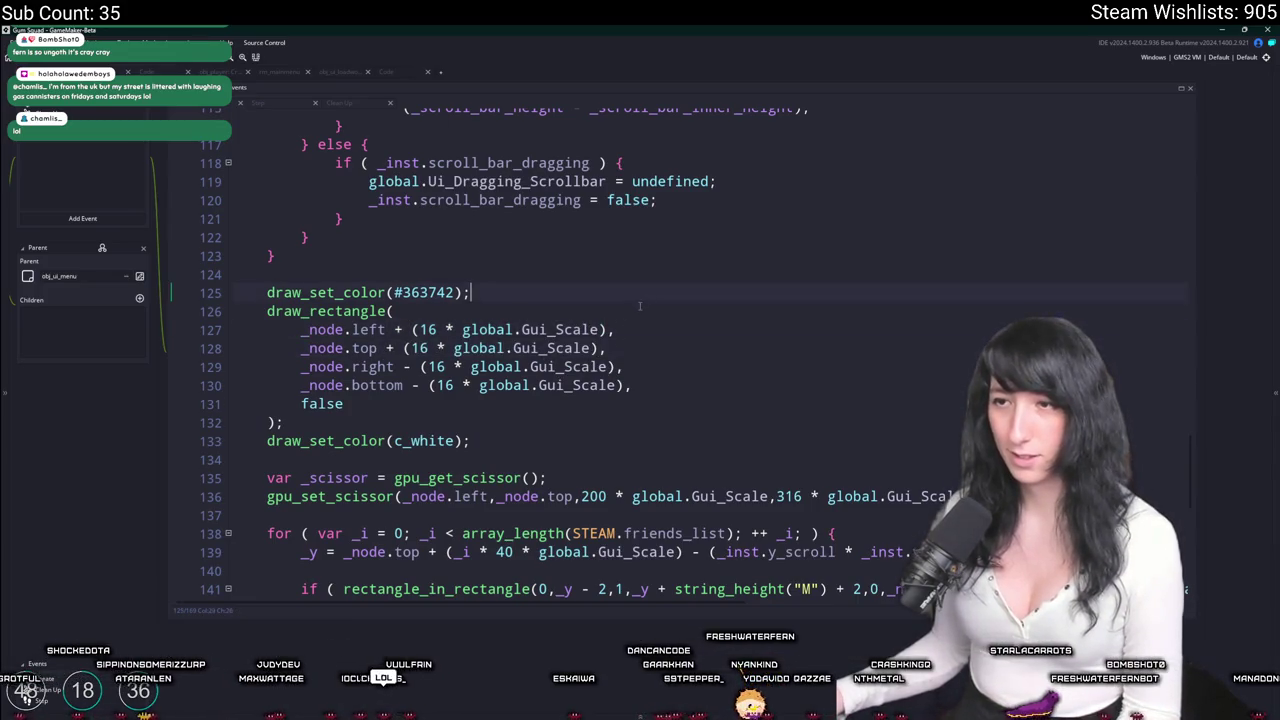
scroll(593, 354, down, 3)
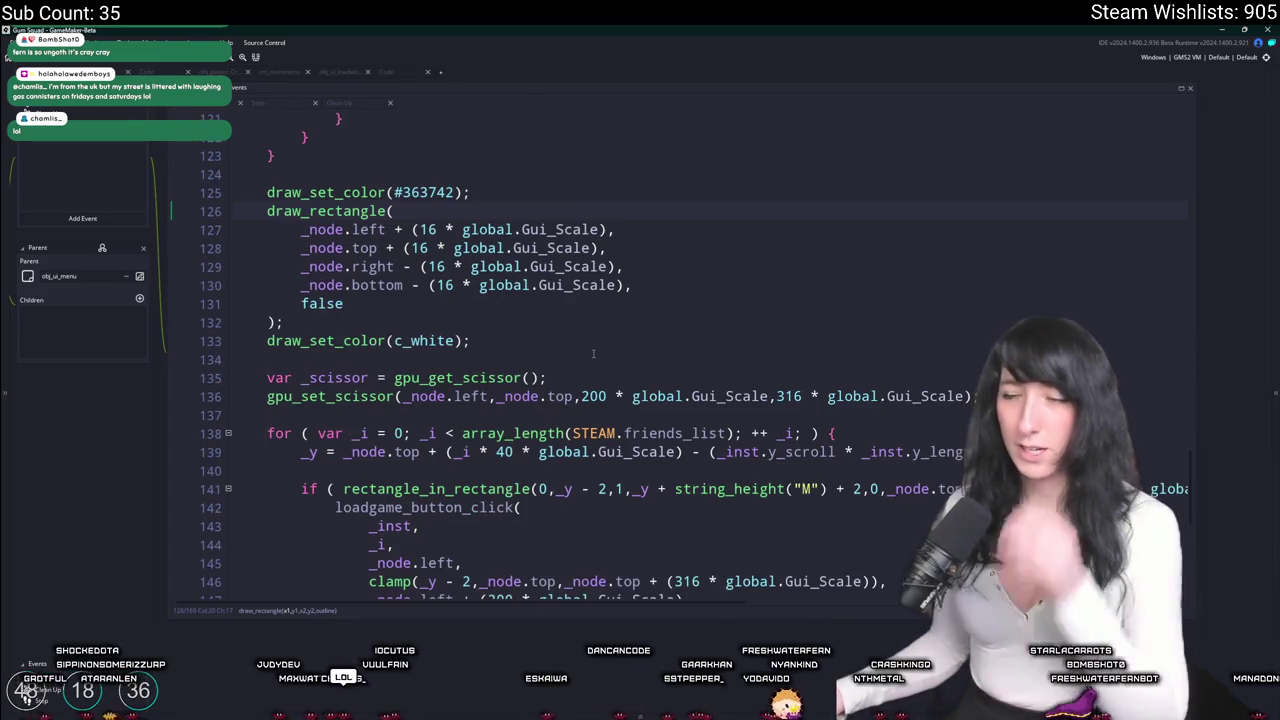
Change _scroll_bar_x on line 85 to _node.right - (10 * global.Gui_Scale).
scroll(593, 354, up, 10)
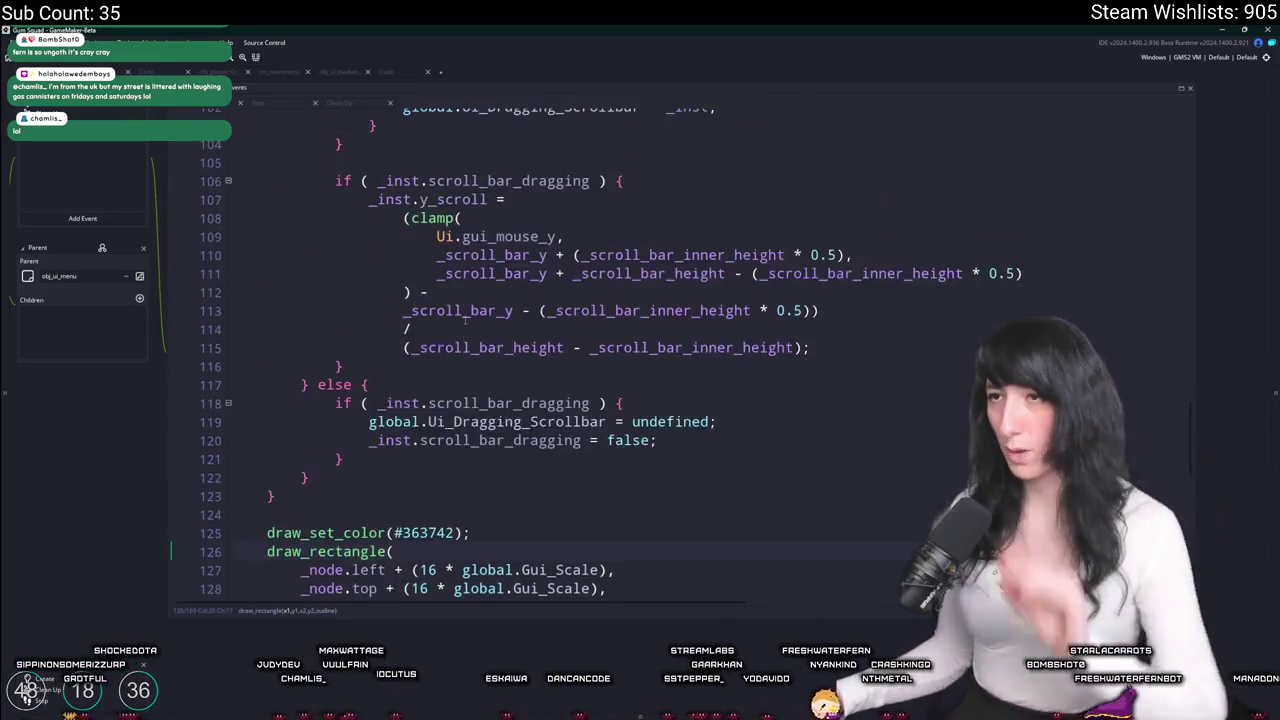
scroll(466, 316, up, 4)
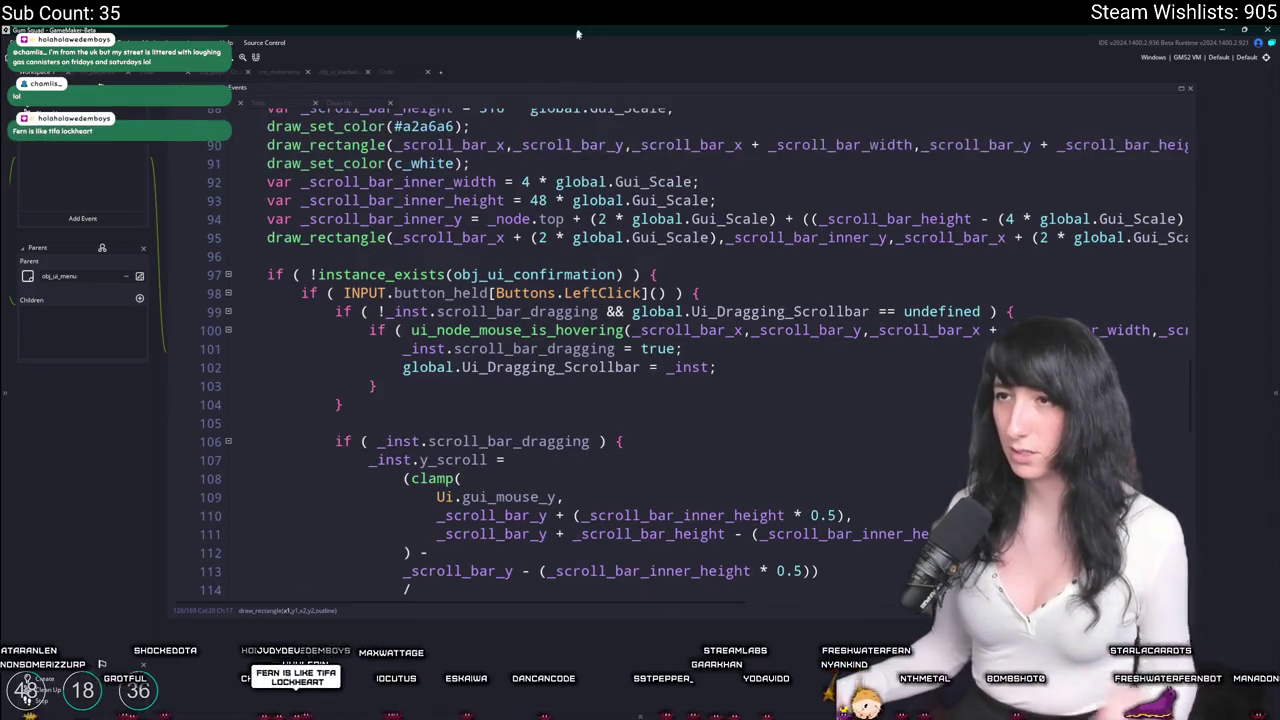
scroll(557, 226, up, 2)
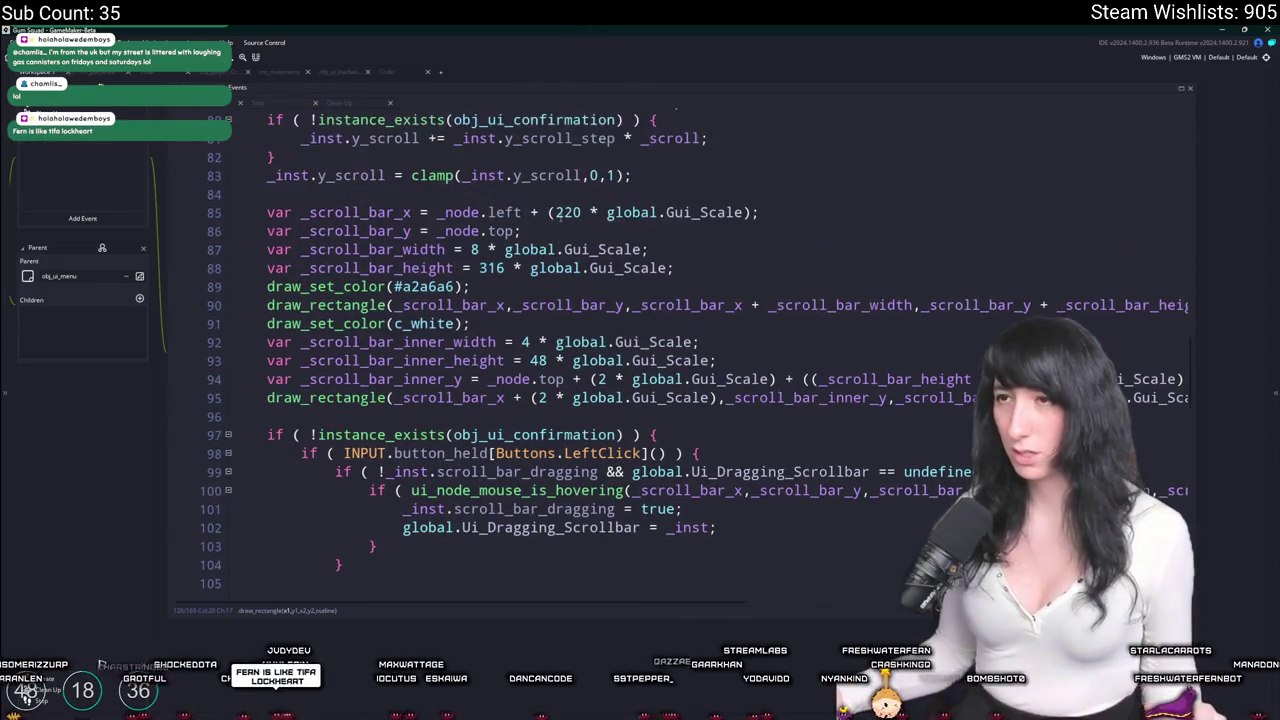
double_click(505, 212)
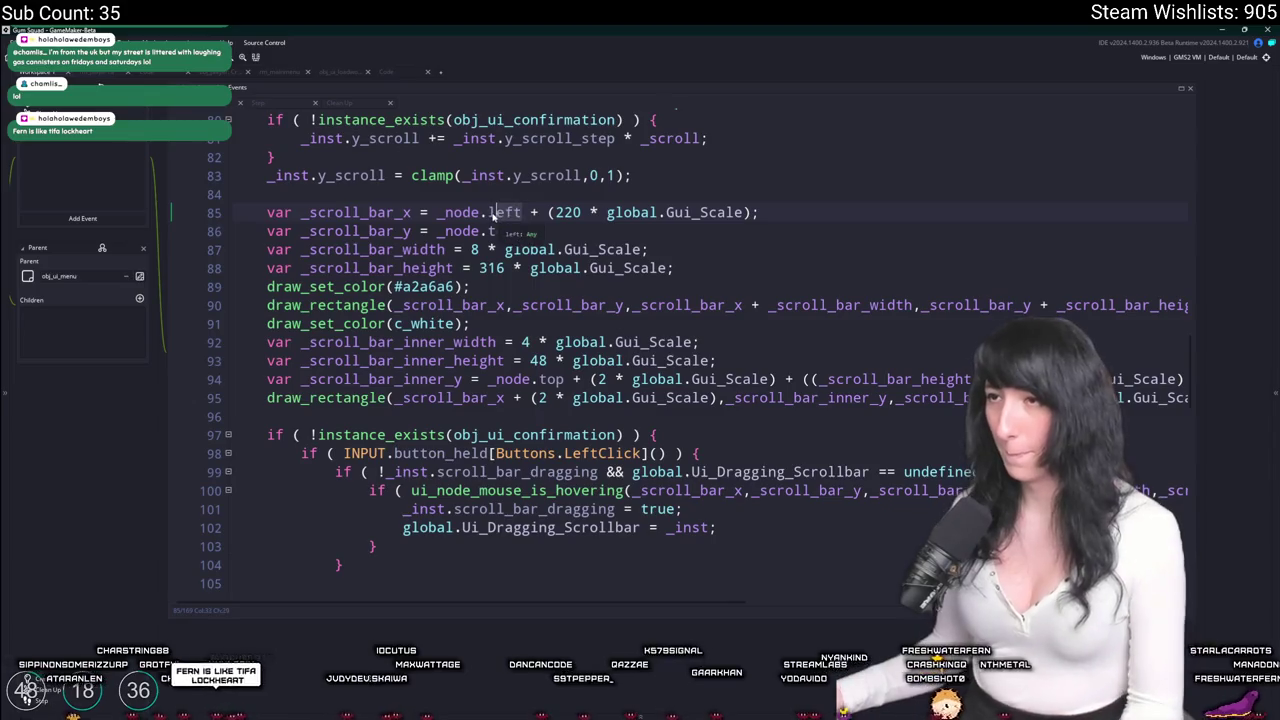
text(right)
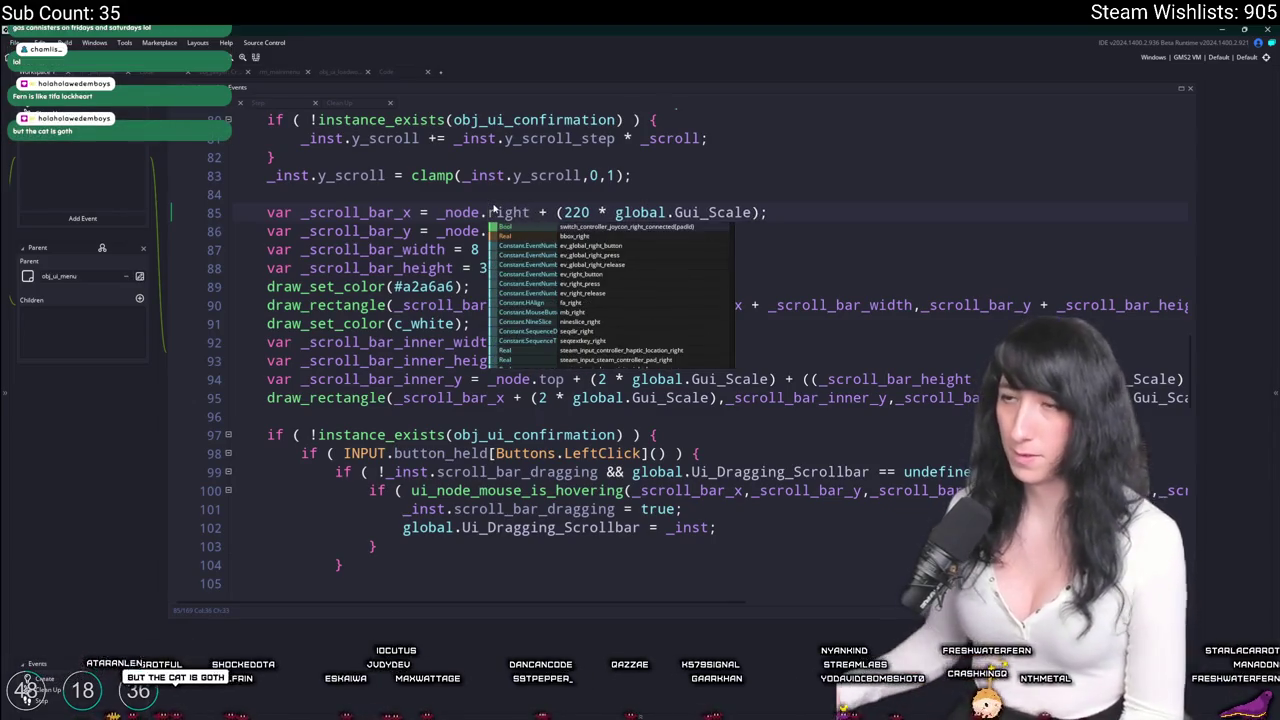
key(Escape)
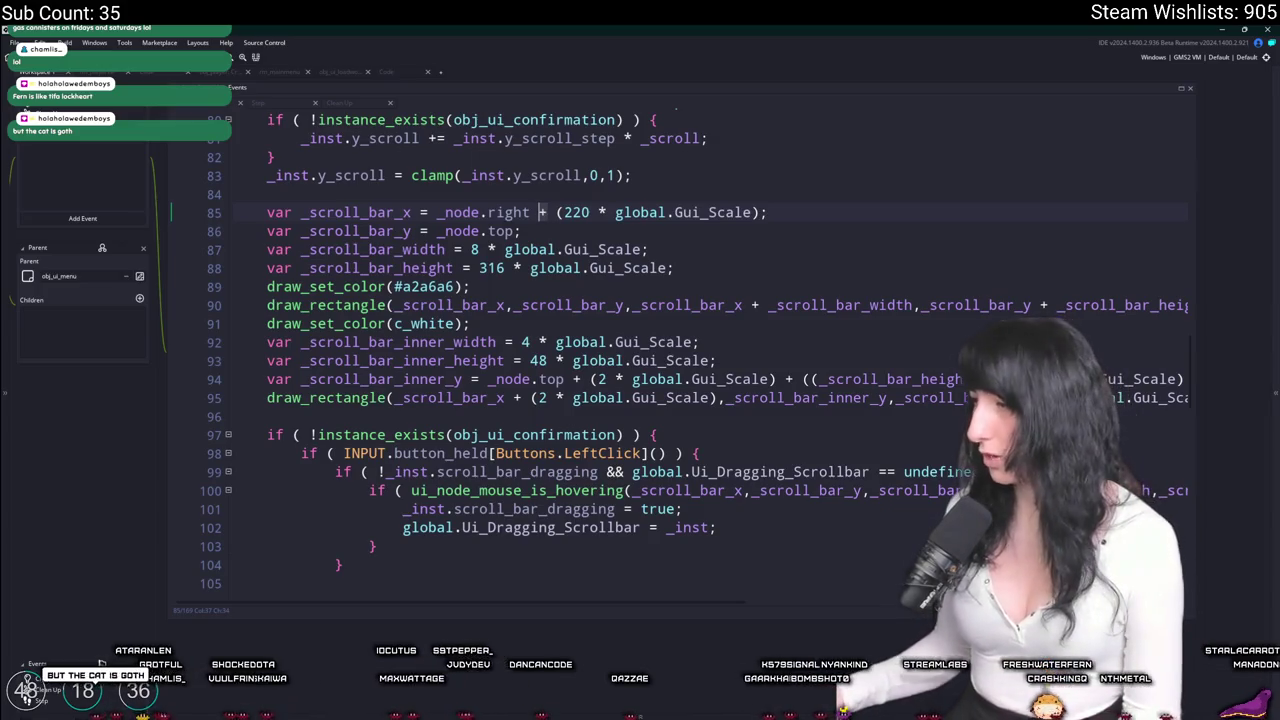
click(539, 212)
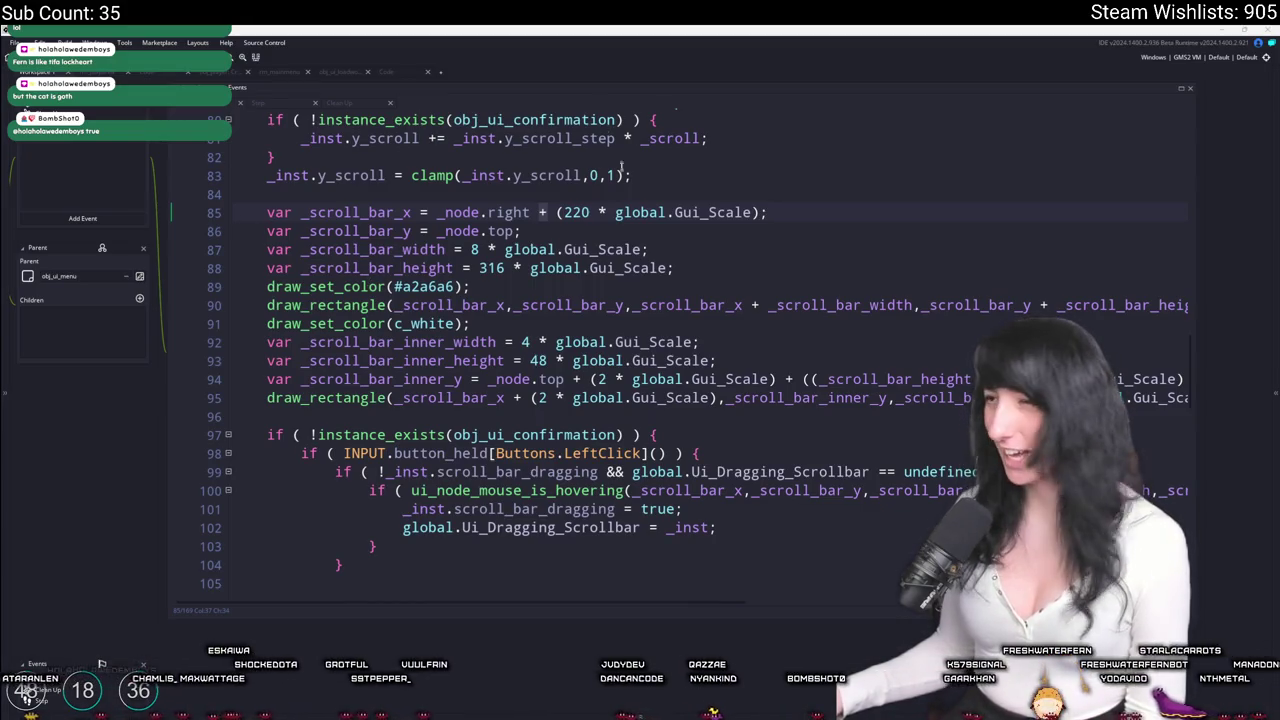
click(545, 212)
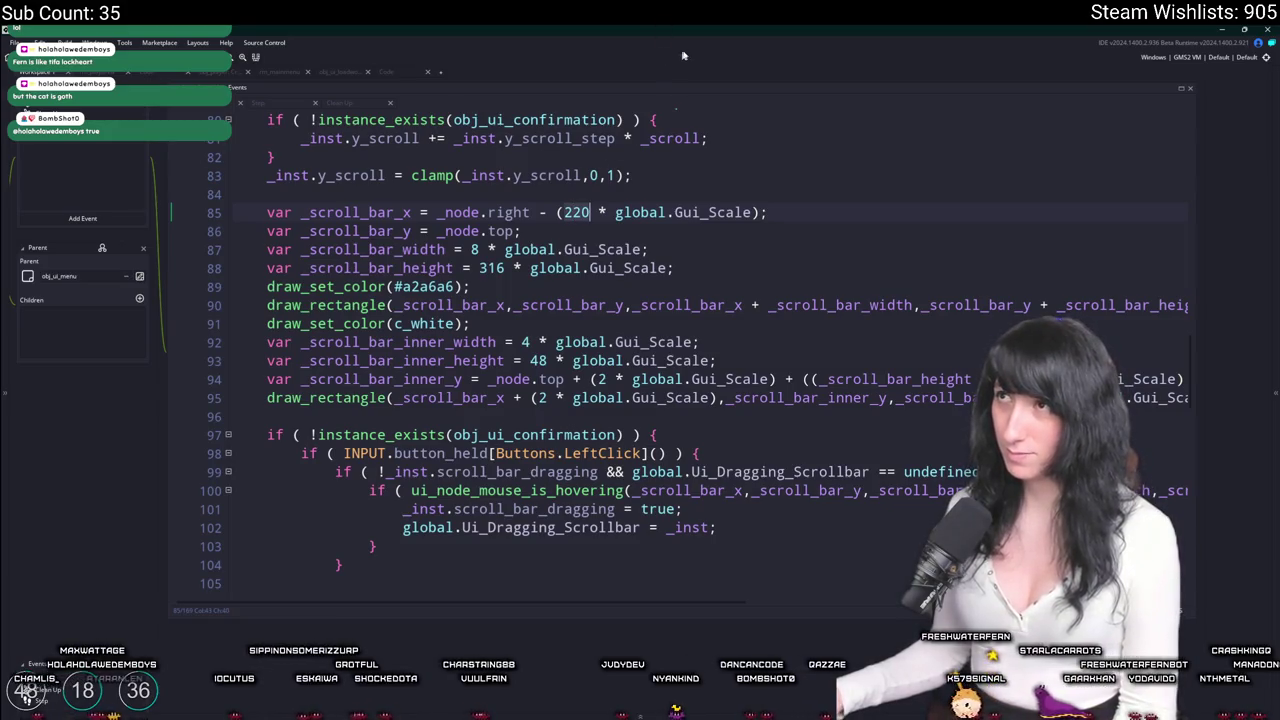
key(BackSpace)
key(BackSpace)
key(BackSpace)
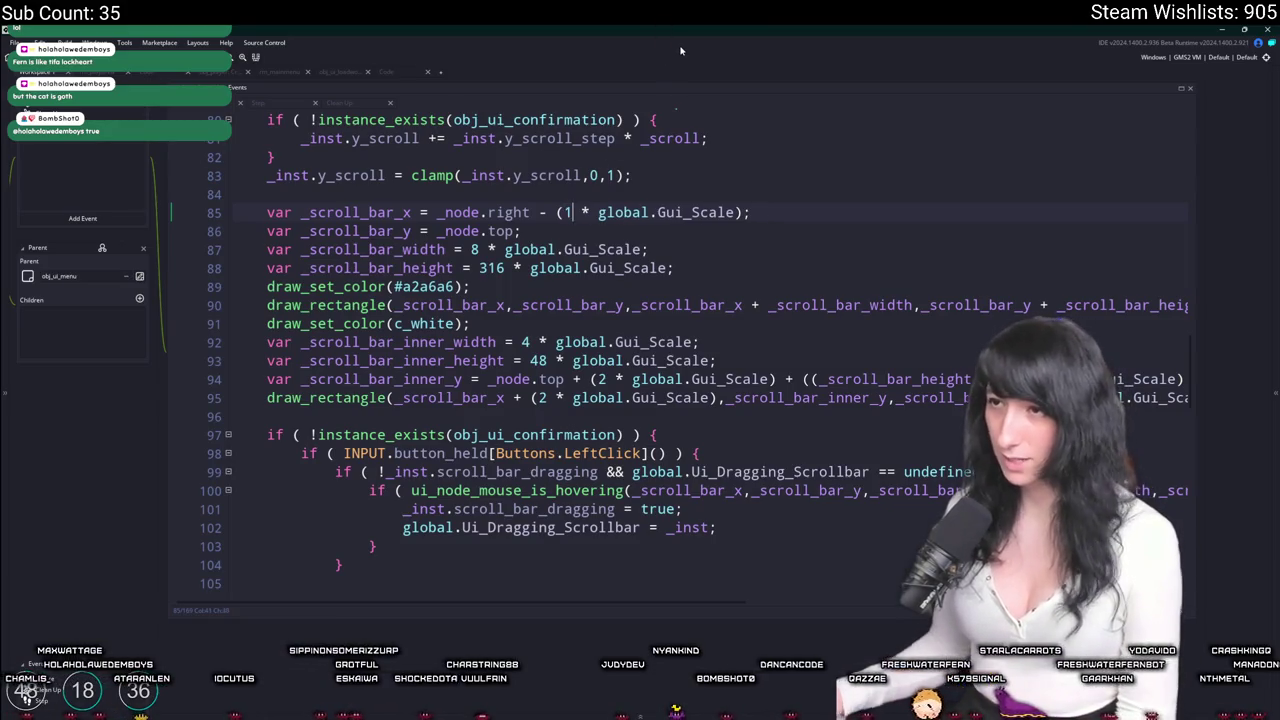
text(10)
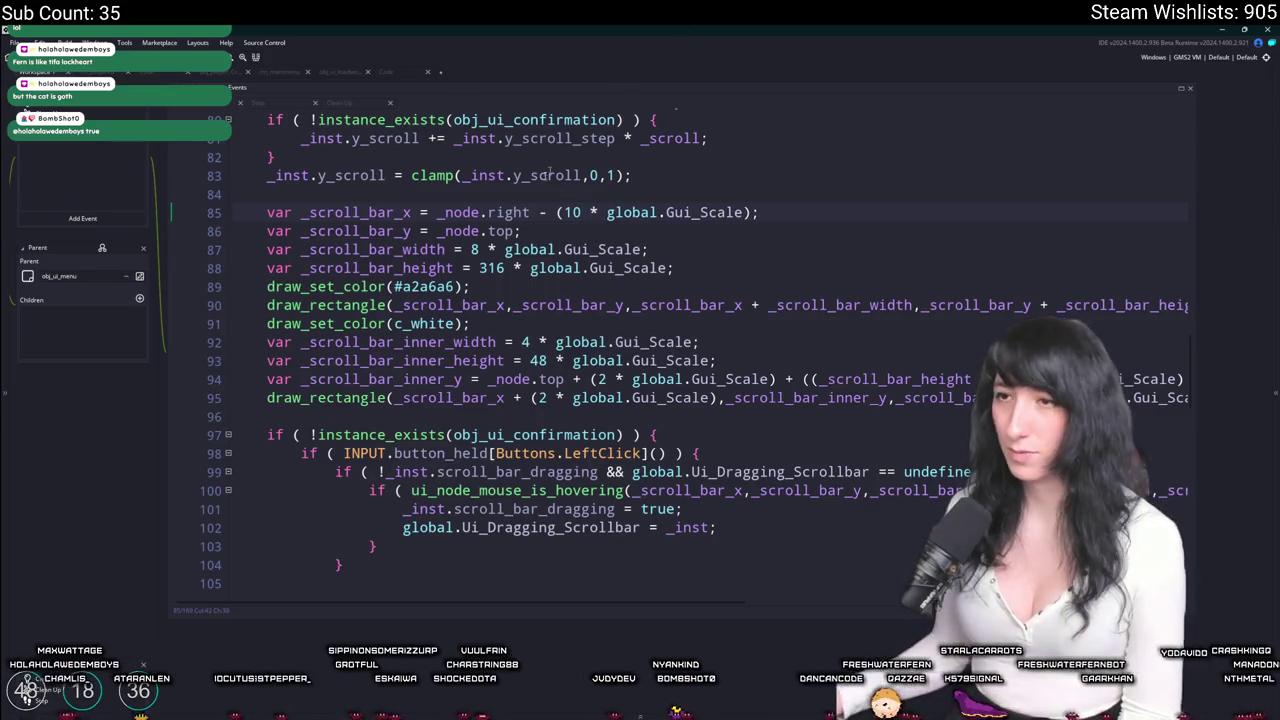
scroll(495, 295, up, 10)
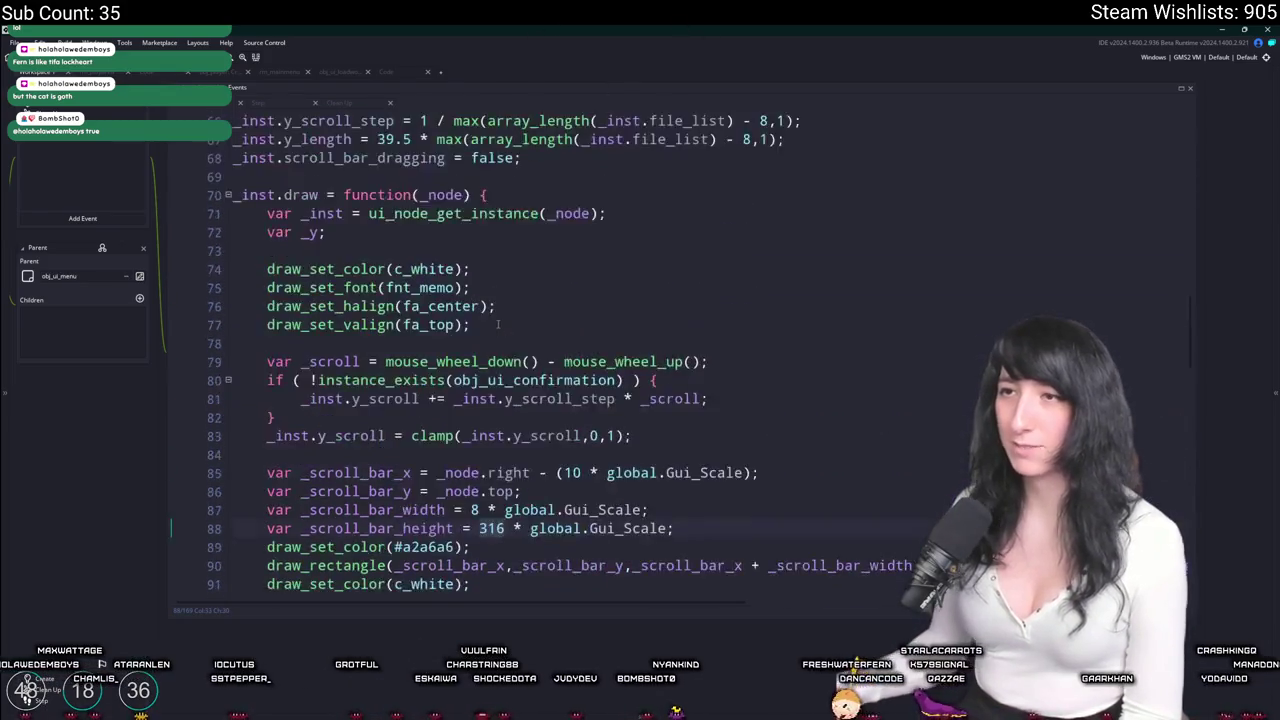
Set _scroll_bar_height on line 88 to (_node.bottom - _node.top) - (32 * global.Gui_Scale).
scroll(550, 300, down, 10)
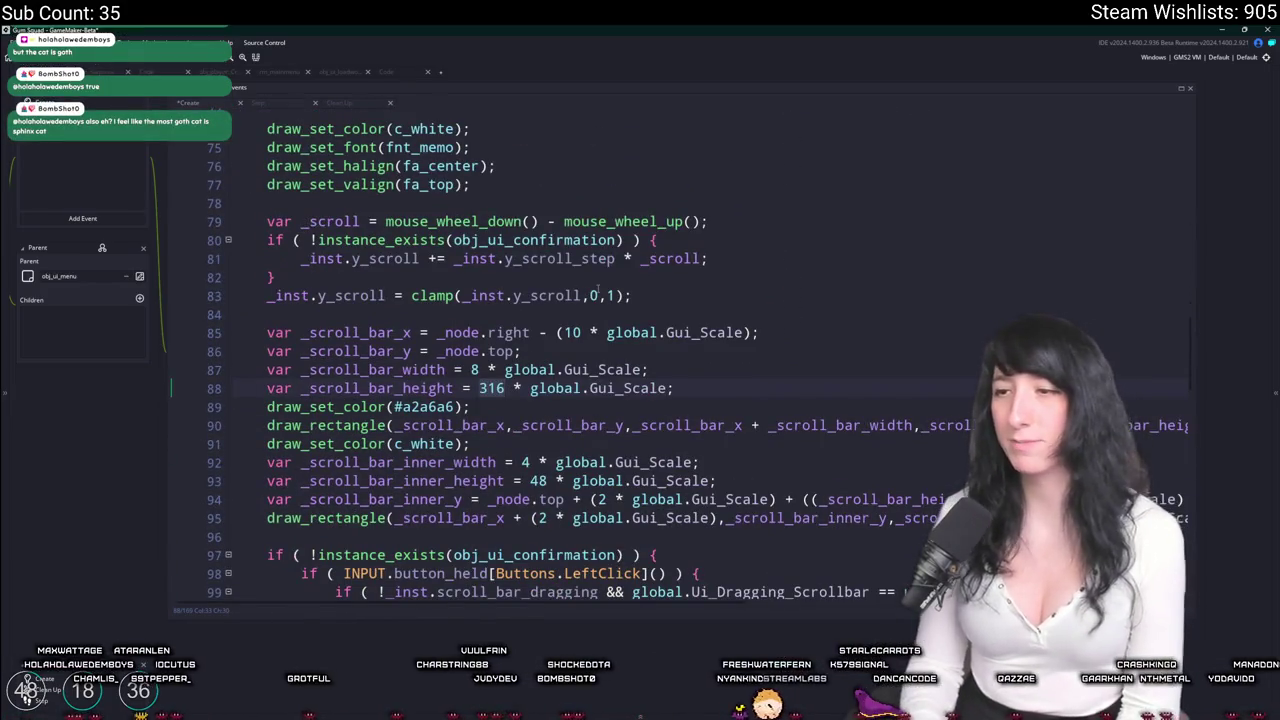
text(_node.bottom - _node.top)
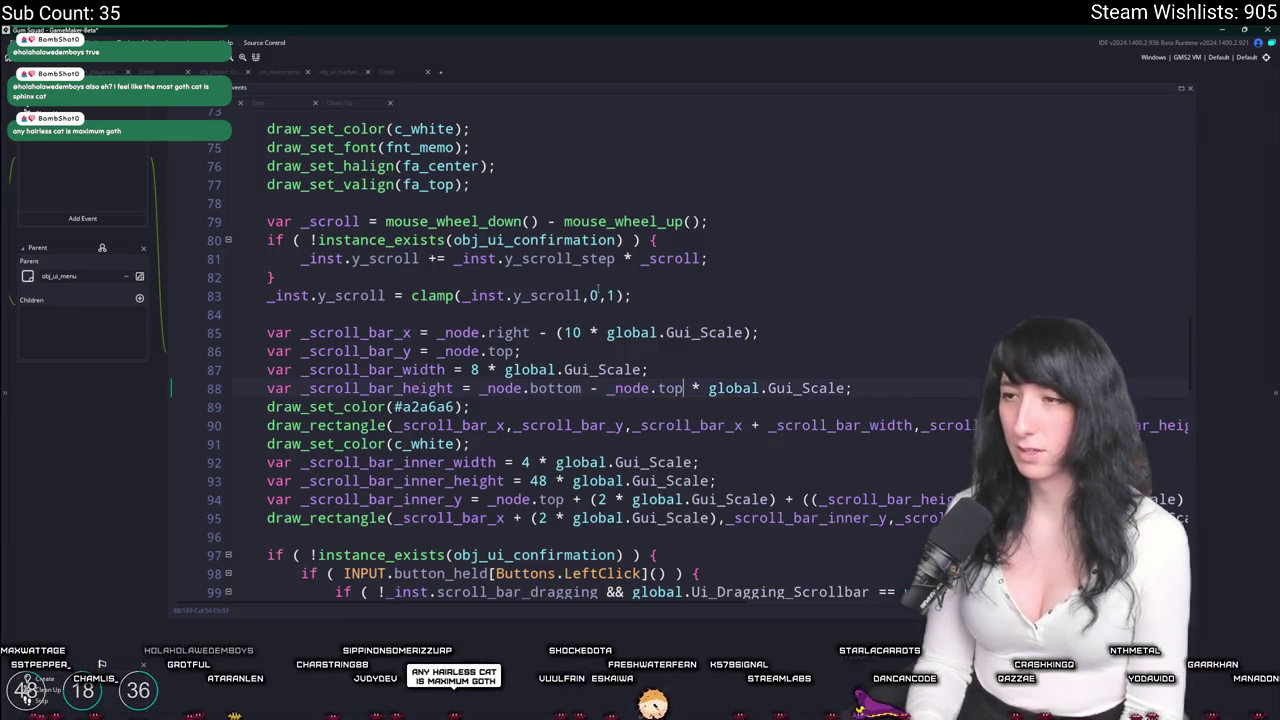
text())
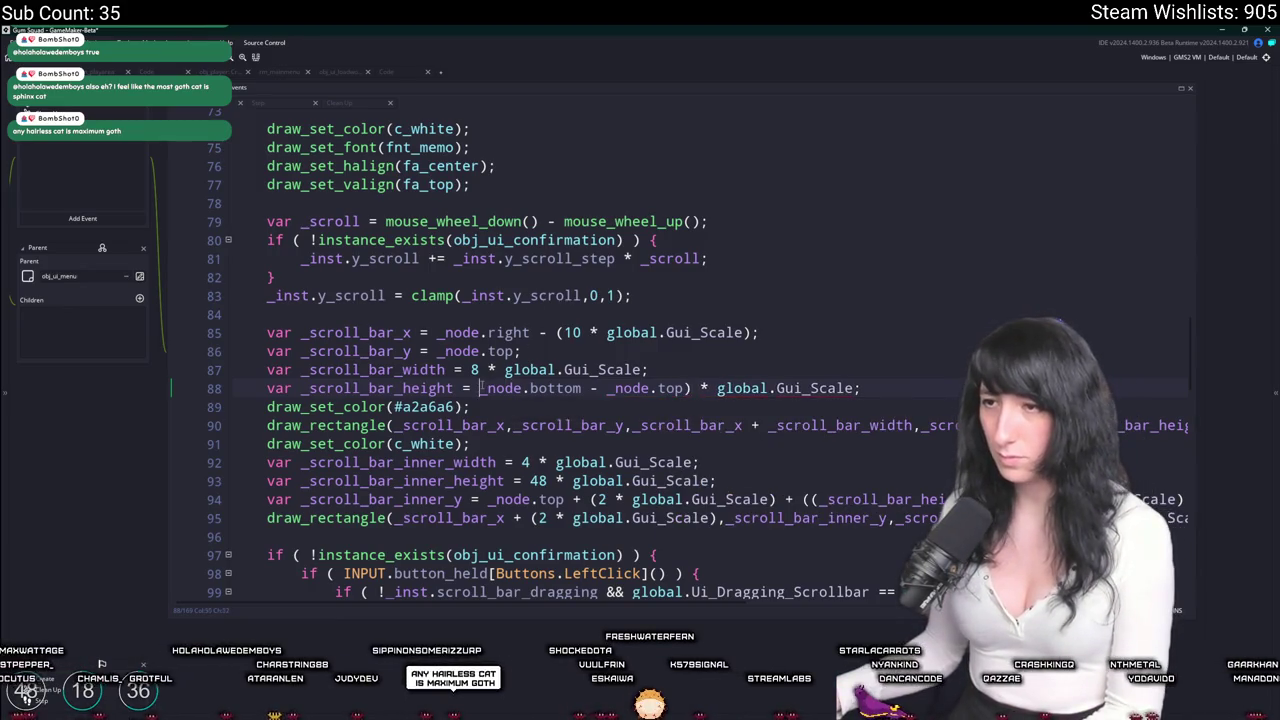
text(()
text( -  )
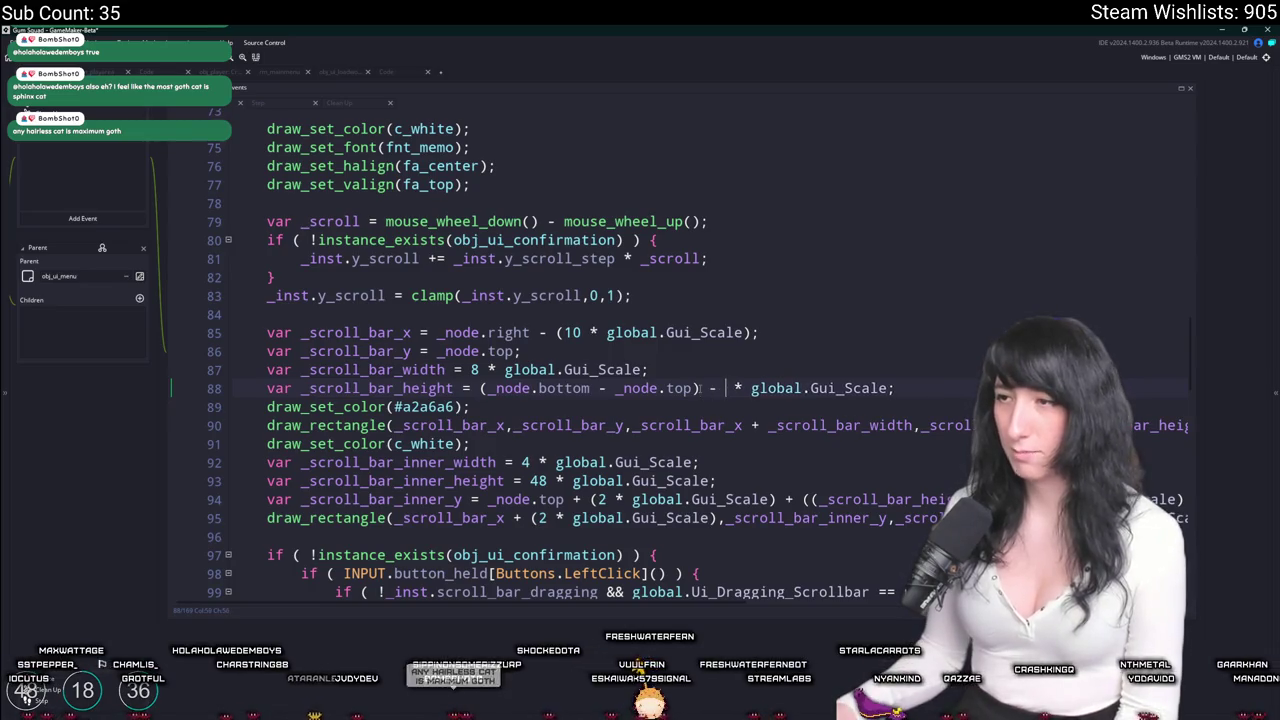
text(16)
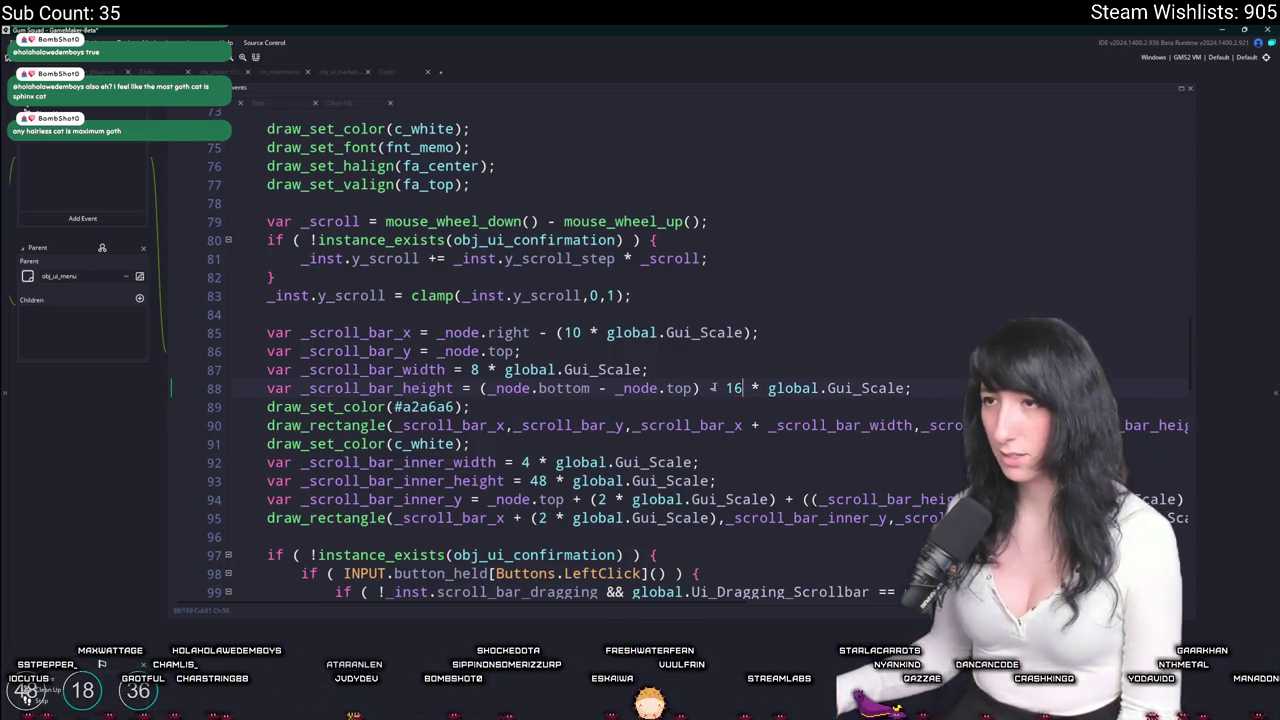
key(Delete)
key(Delete)
text(32)
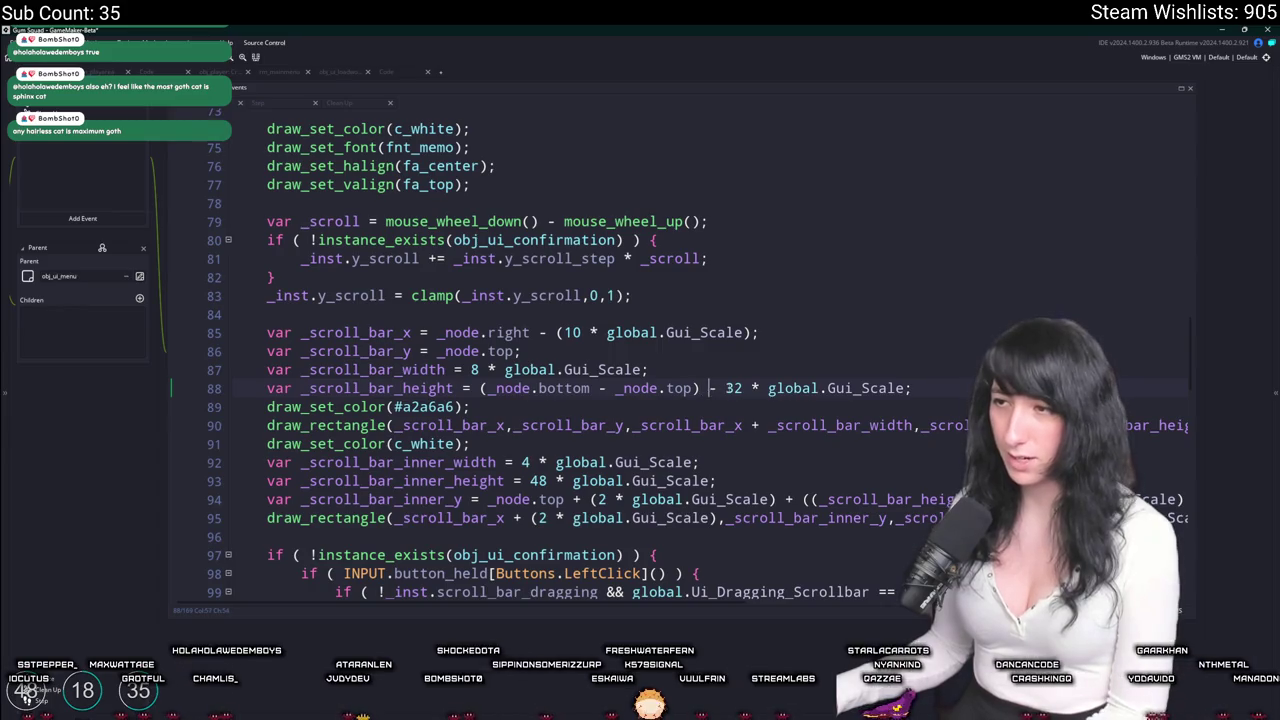
text(()
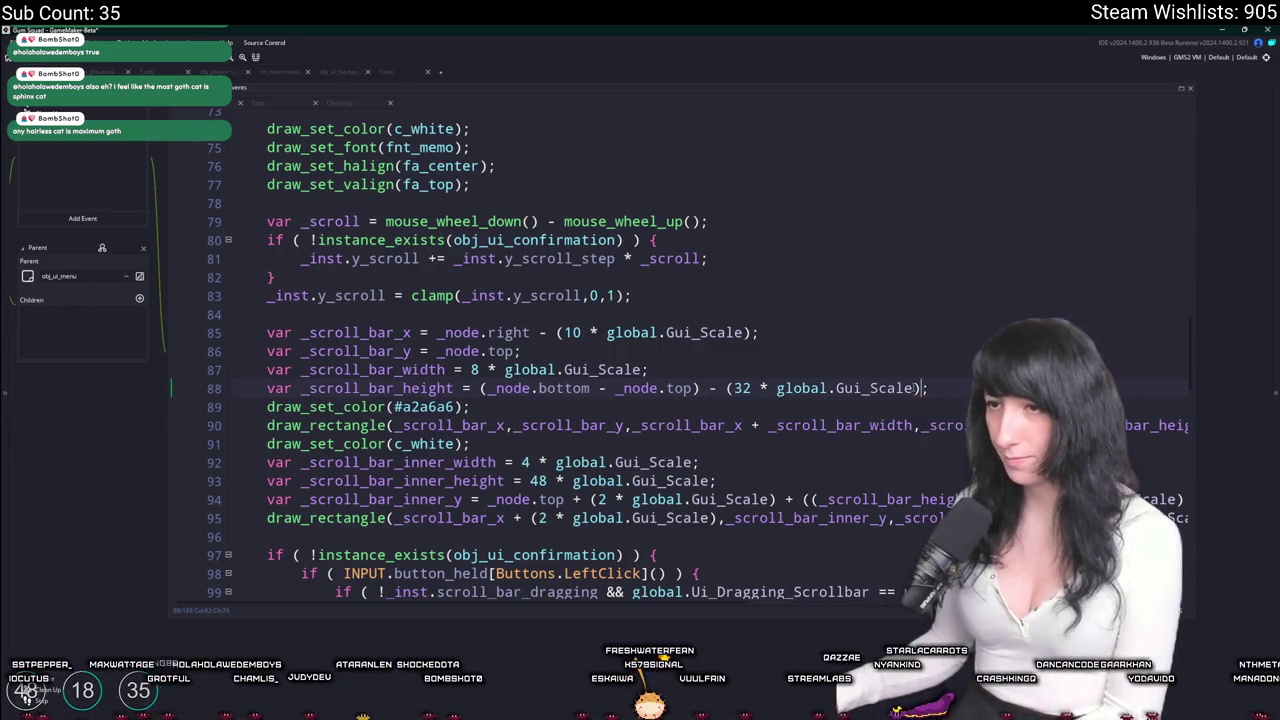
key(End)
key(Left)
text())
scroll(597, 329, down, 1)
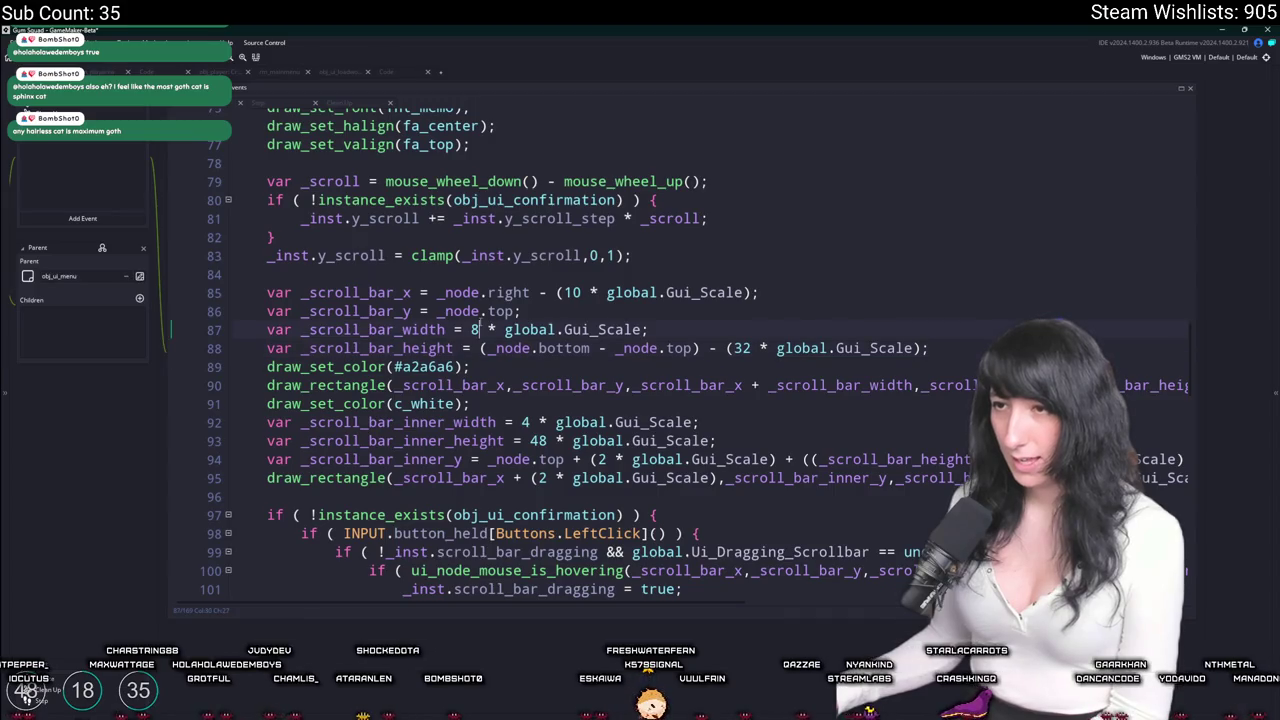
scroll(546, 112, down, 1)
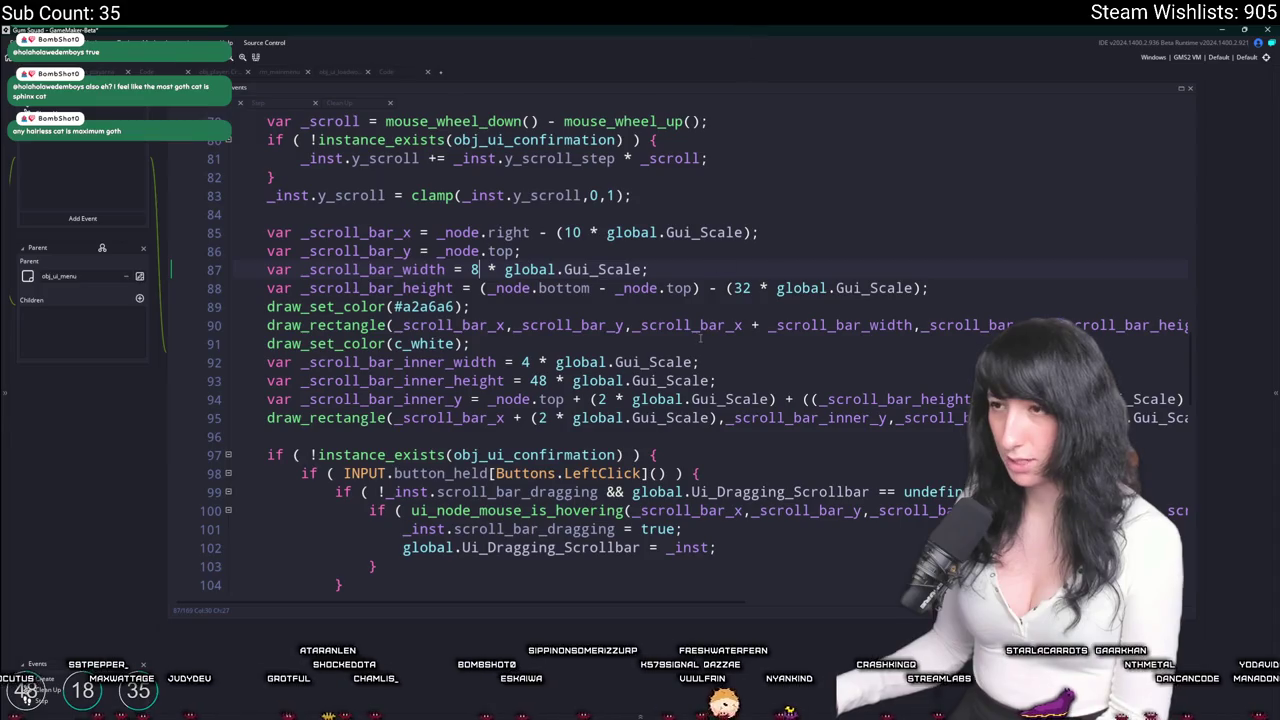
drag(846, 388, 1218, 386)
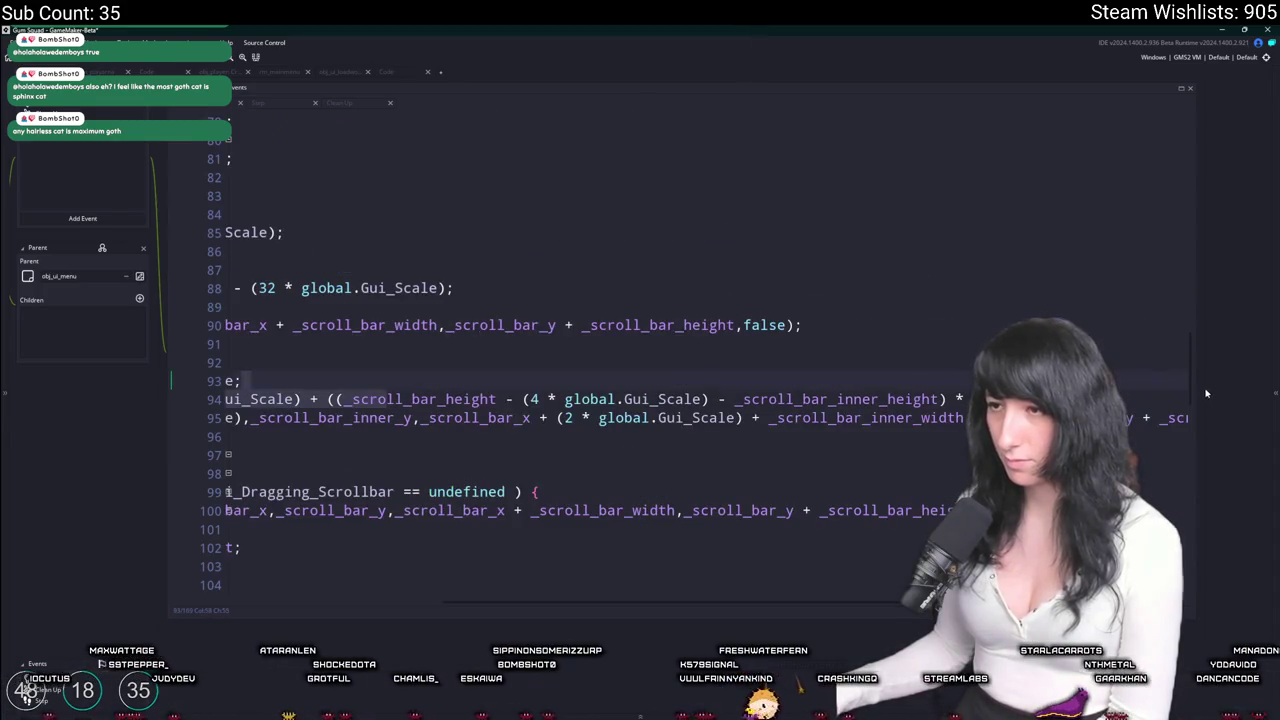
Scroll through the friends-list draw loop iterating over STEAM.friends_list.
click(533, 402)
scroll(533, 412, down, 5)
scroll(533, 412, down, 3)
scroll(505, 390, up, 2)
scroll(505, 390, up, 4)
scroll(505, 392, down, 3)
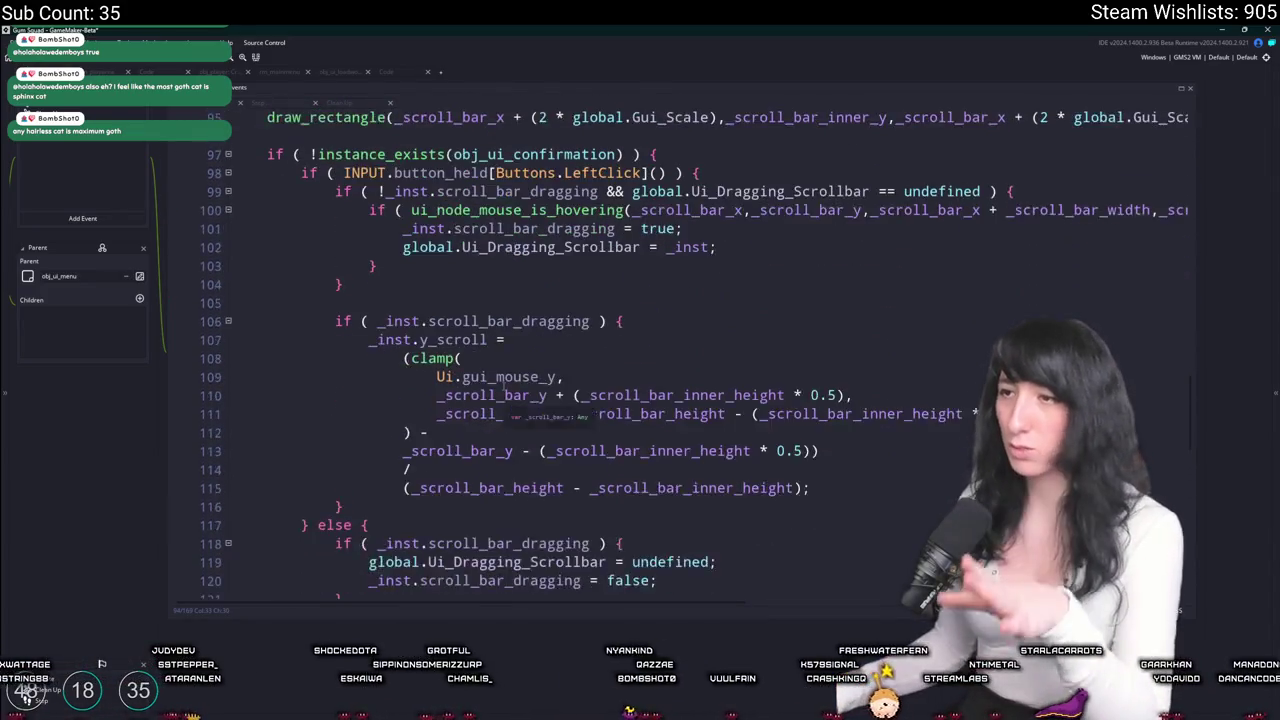
scroll(505, 390, down, 7)
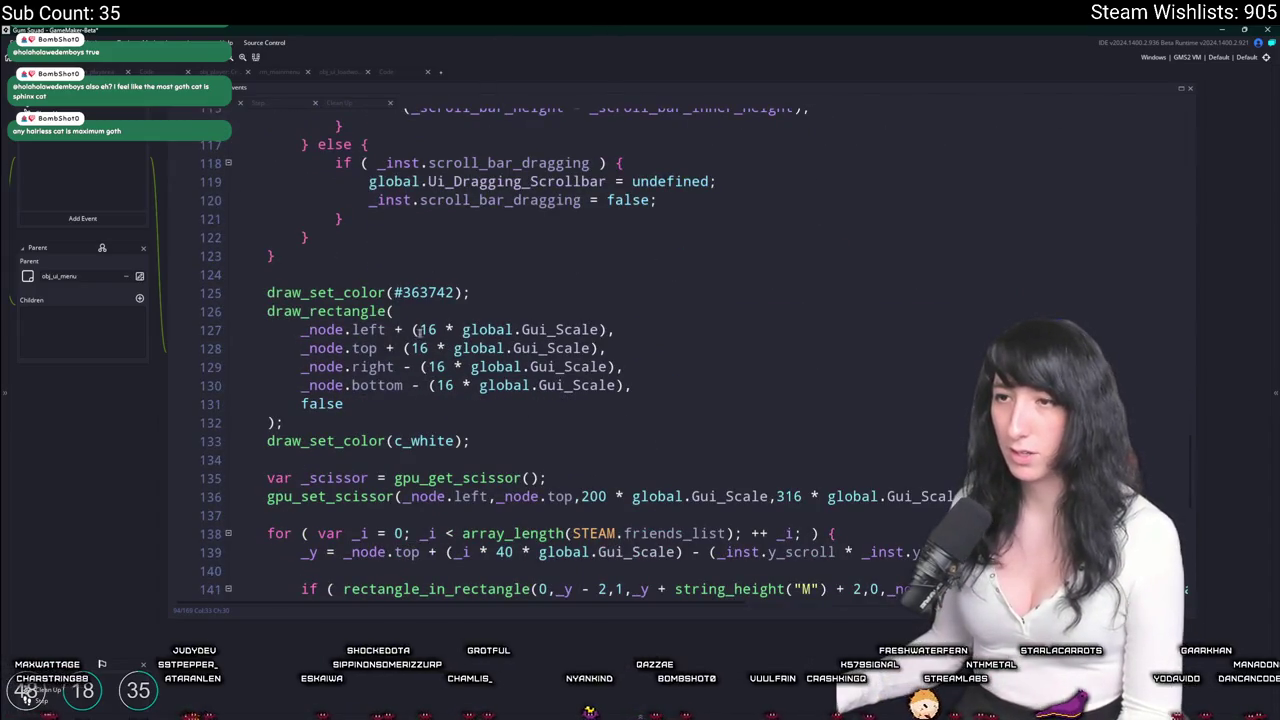
scroll(427, 329, down, 4)
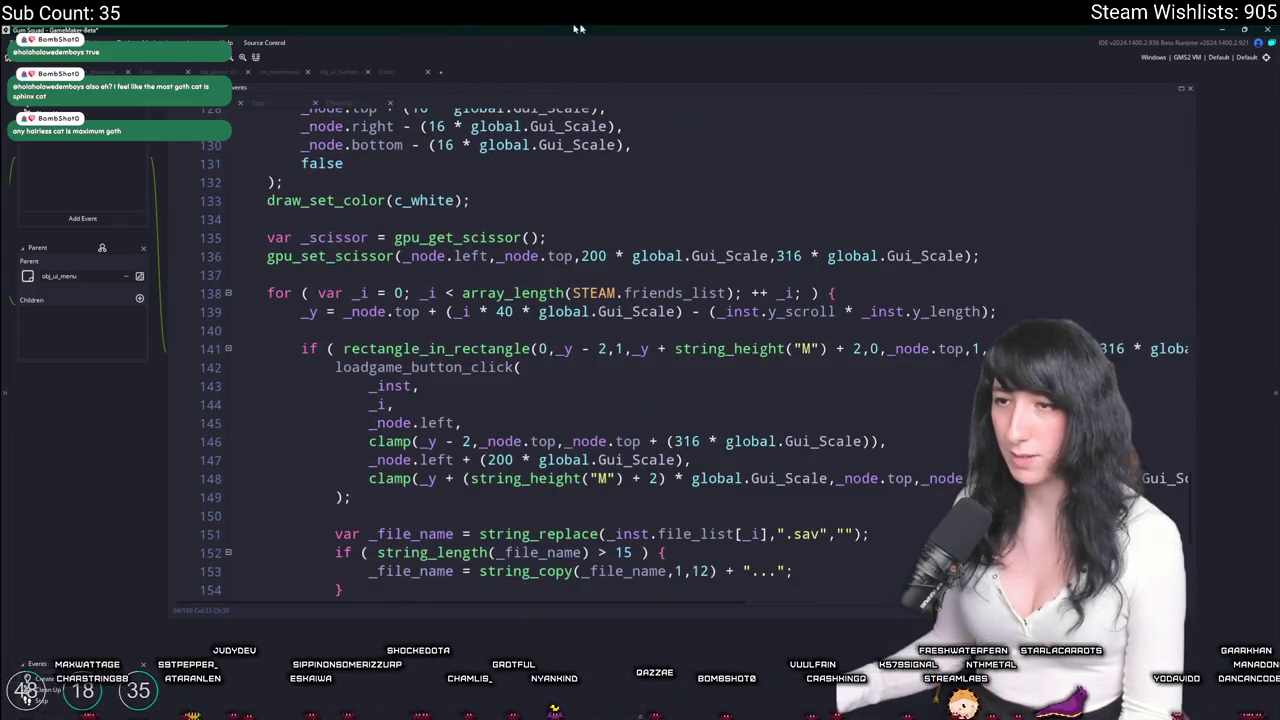
scroll(505, 390, down, 1)
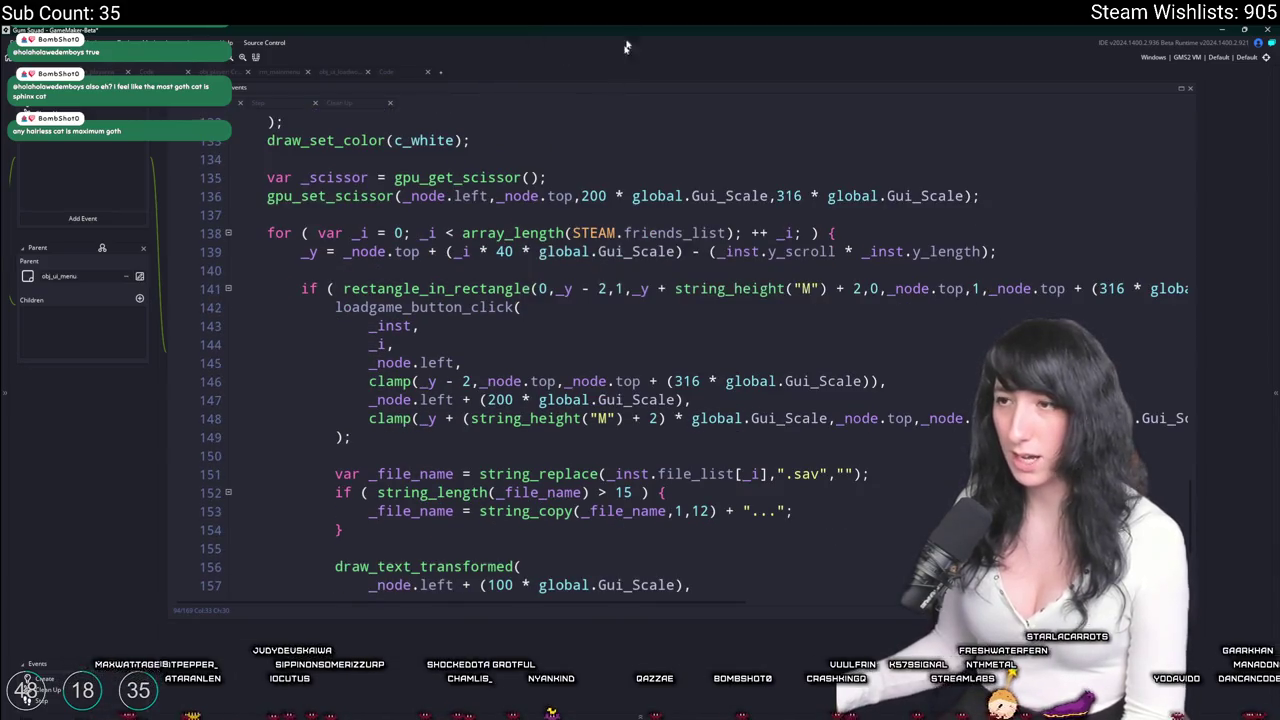
scroll(400, 380, down, 2)
Restore the Asset Browser and Output docks beside the code with F12.
click(320, 406)
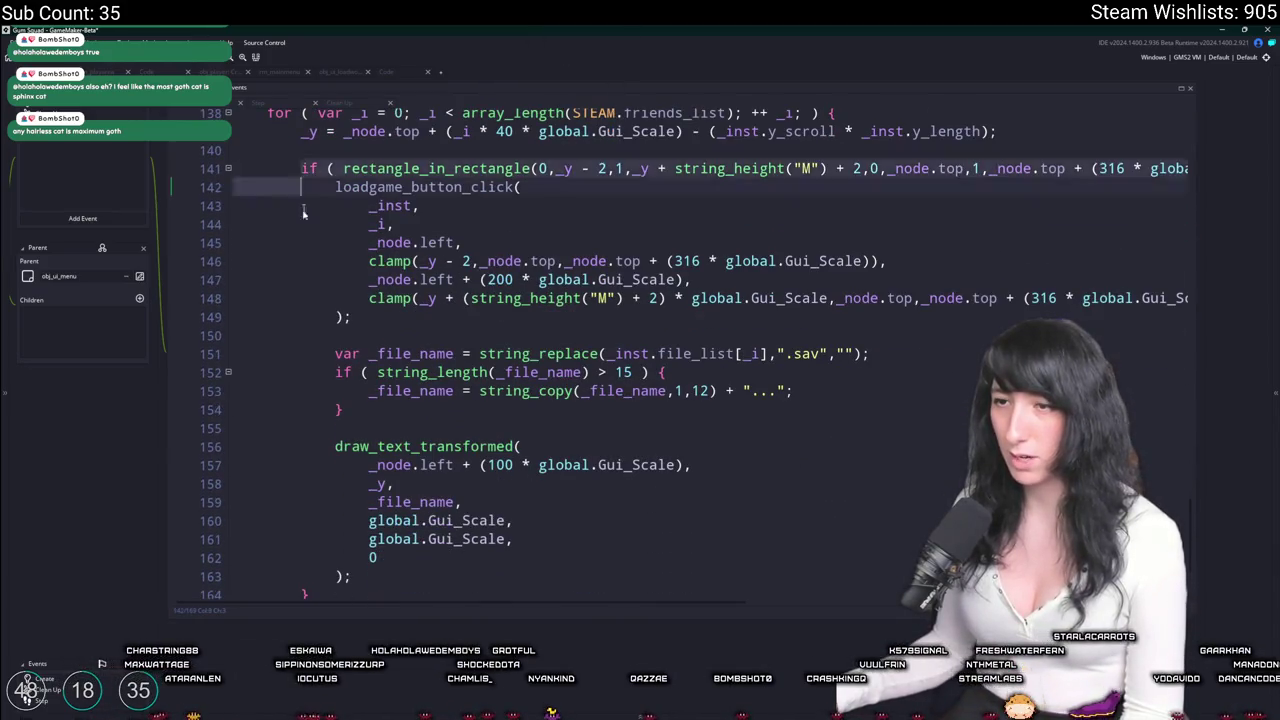
click(300, 391)
scroll(296, 415, down, 2)
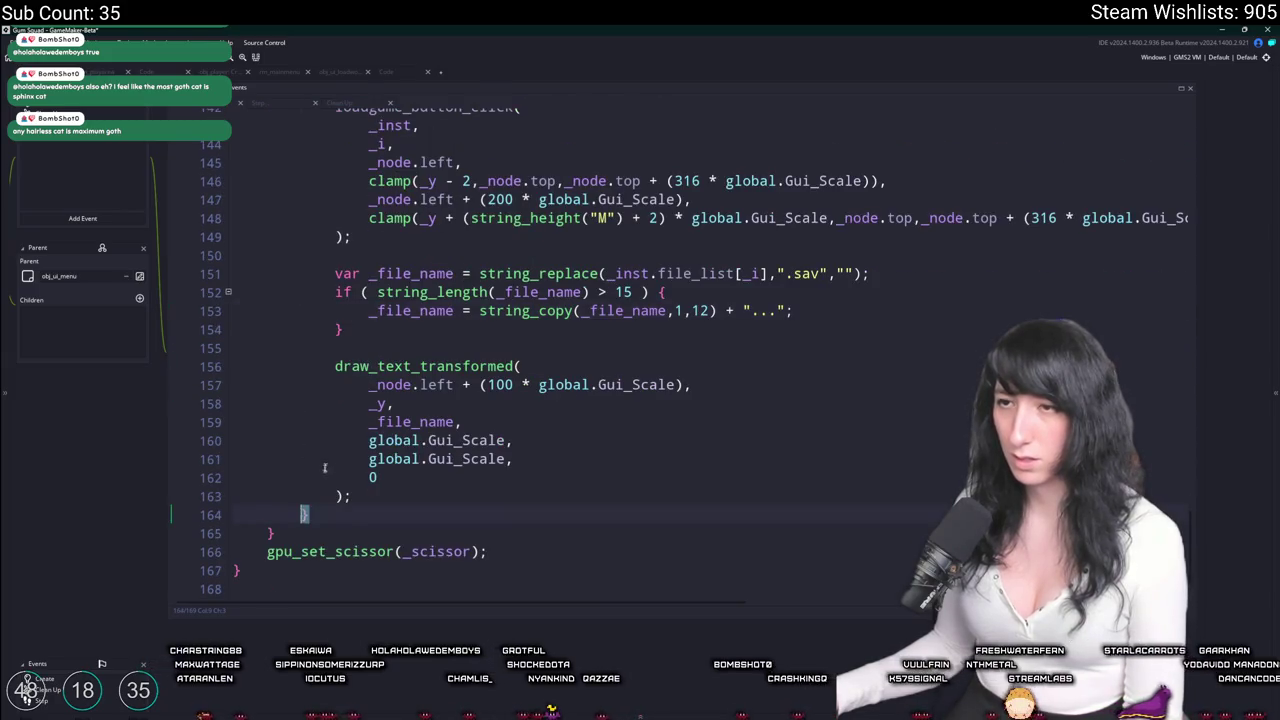
scroll(334, 341, up, 2)
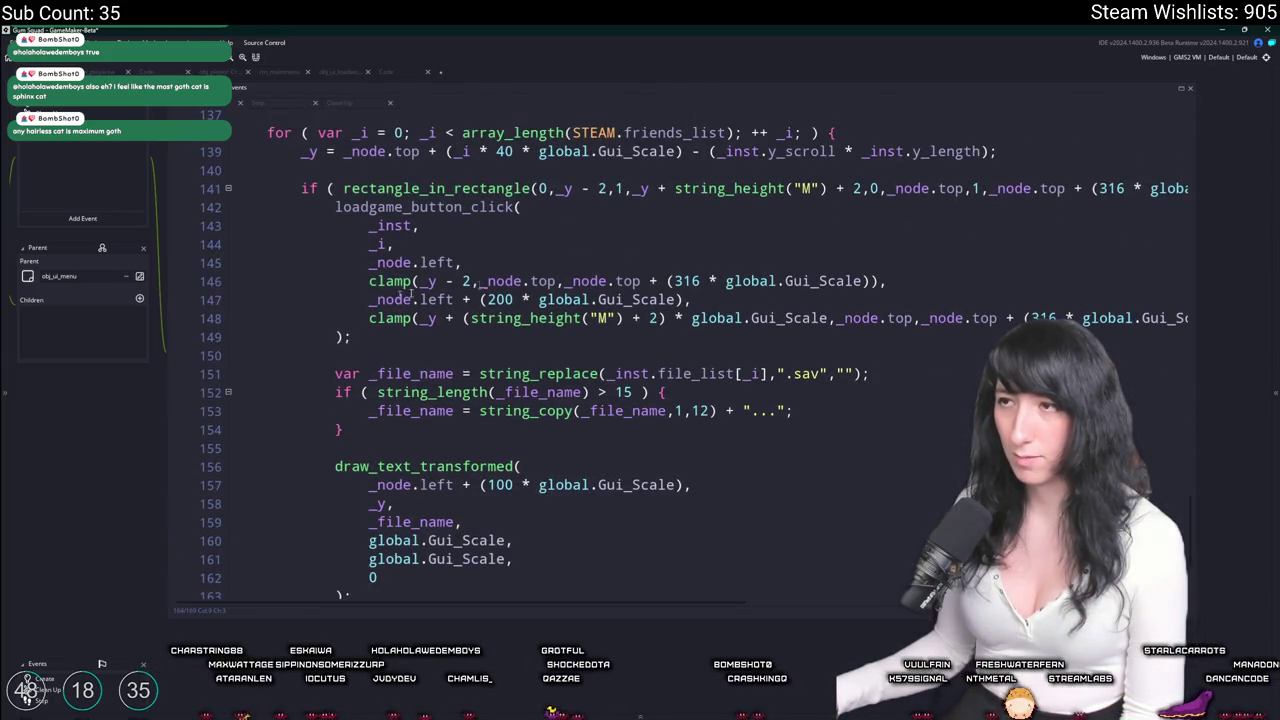
scroll(884, 167, up, 1)
drag(1098, 228, 1258, 228)
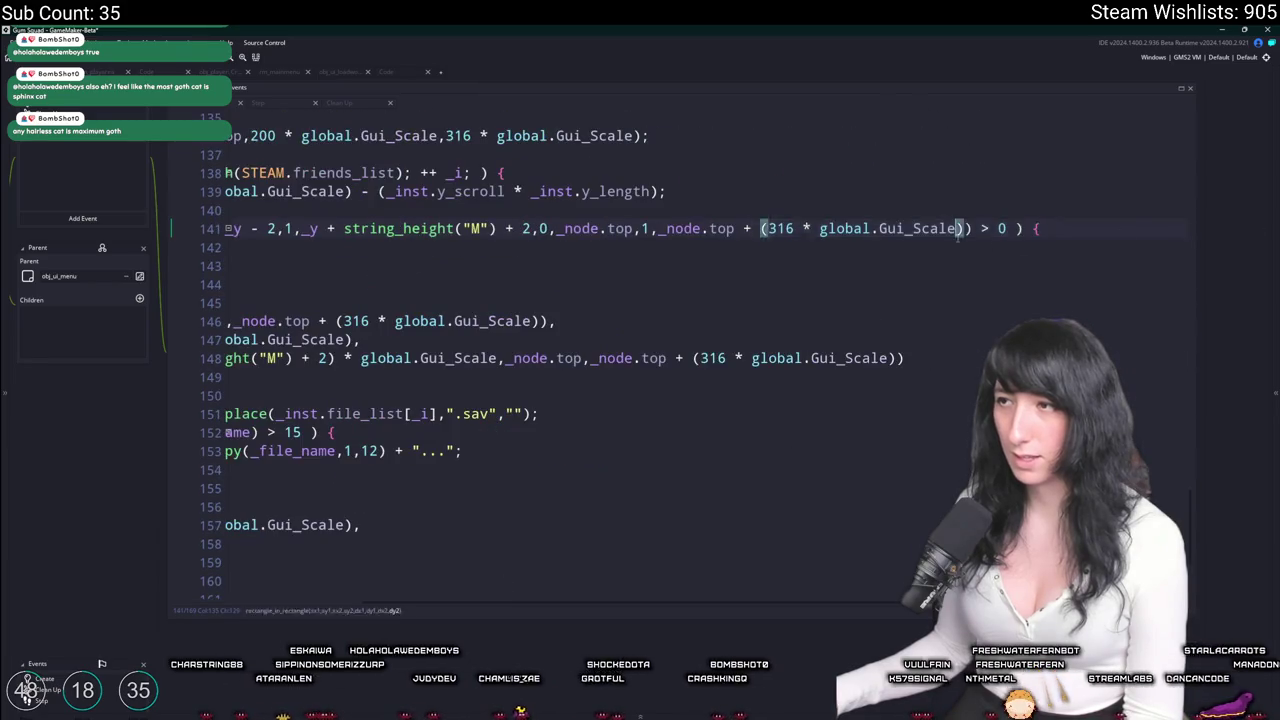
click(418, 228)
key(F12)
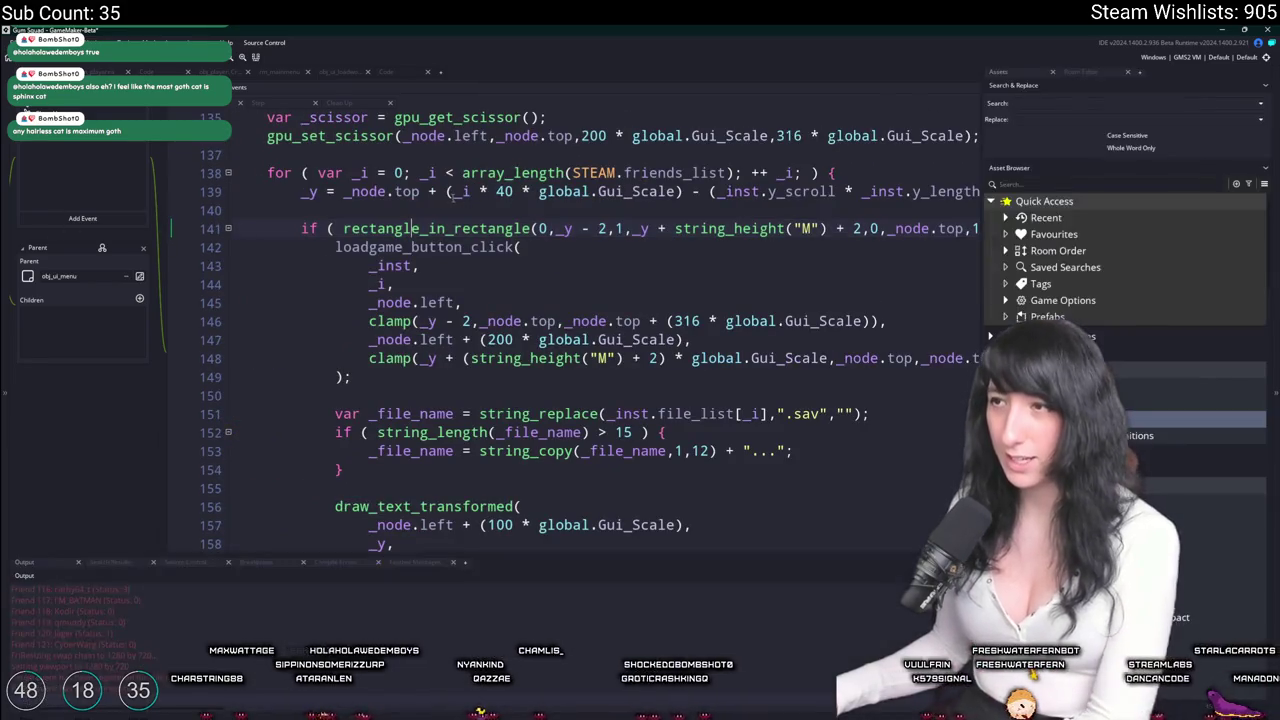
Collapse the left dock and hide the Asset Browser and Output docks to maximise the code editor.
click(736, 209)
key(F12)
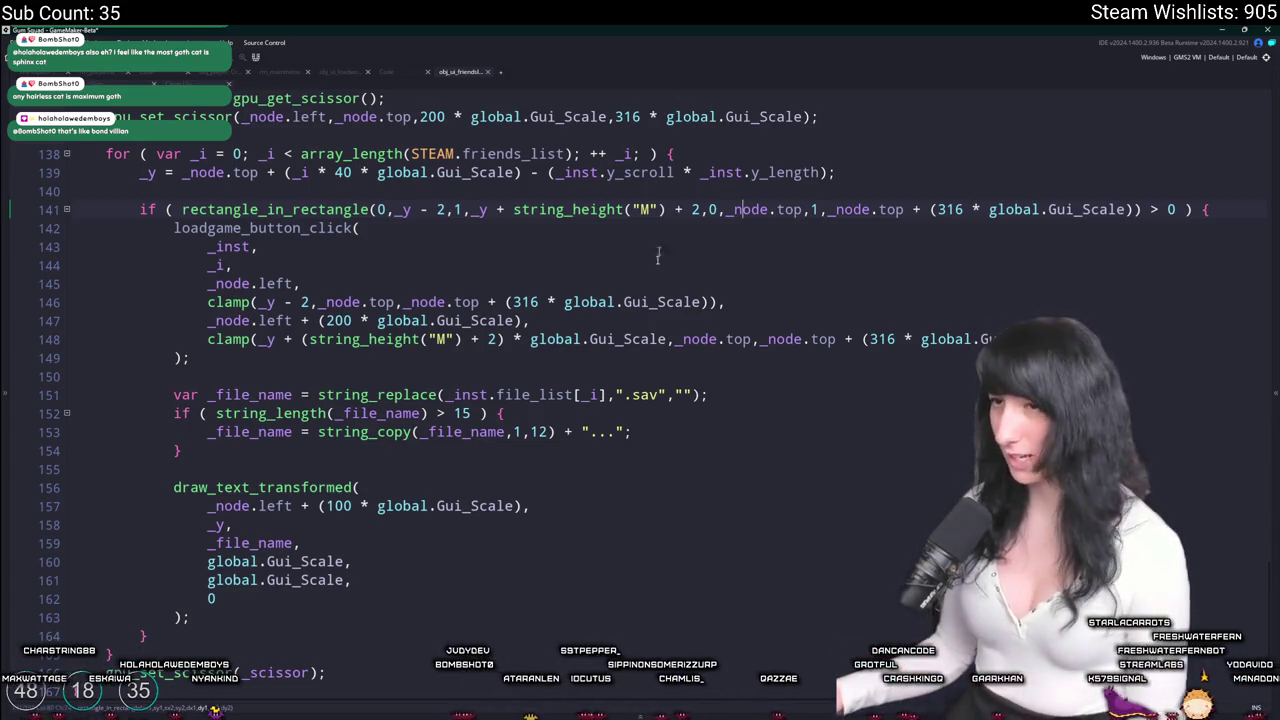
double_click(882, 339)
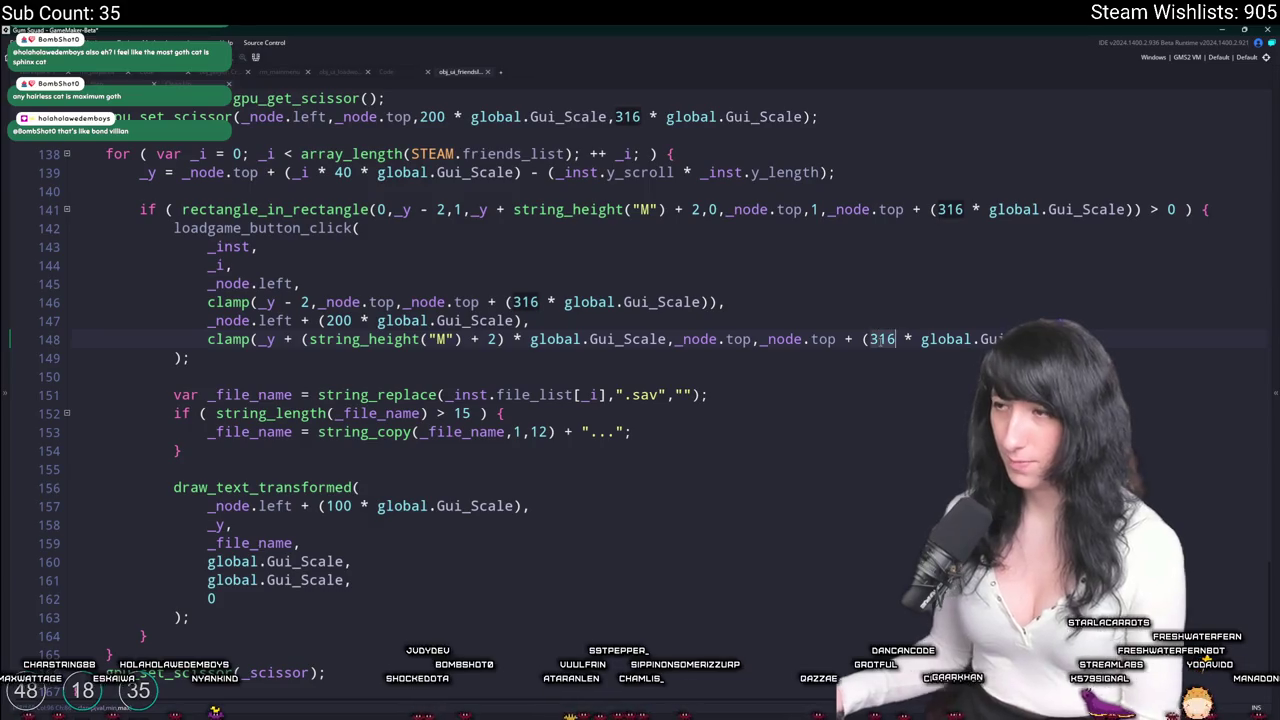
Change the click clamp's upper bound on line 148 to _node.bottom - (16 * global.Gui_Scale).
text(_node.bottom)
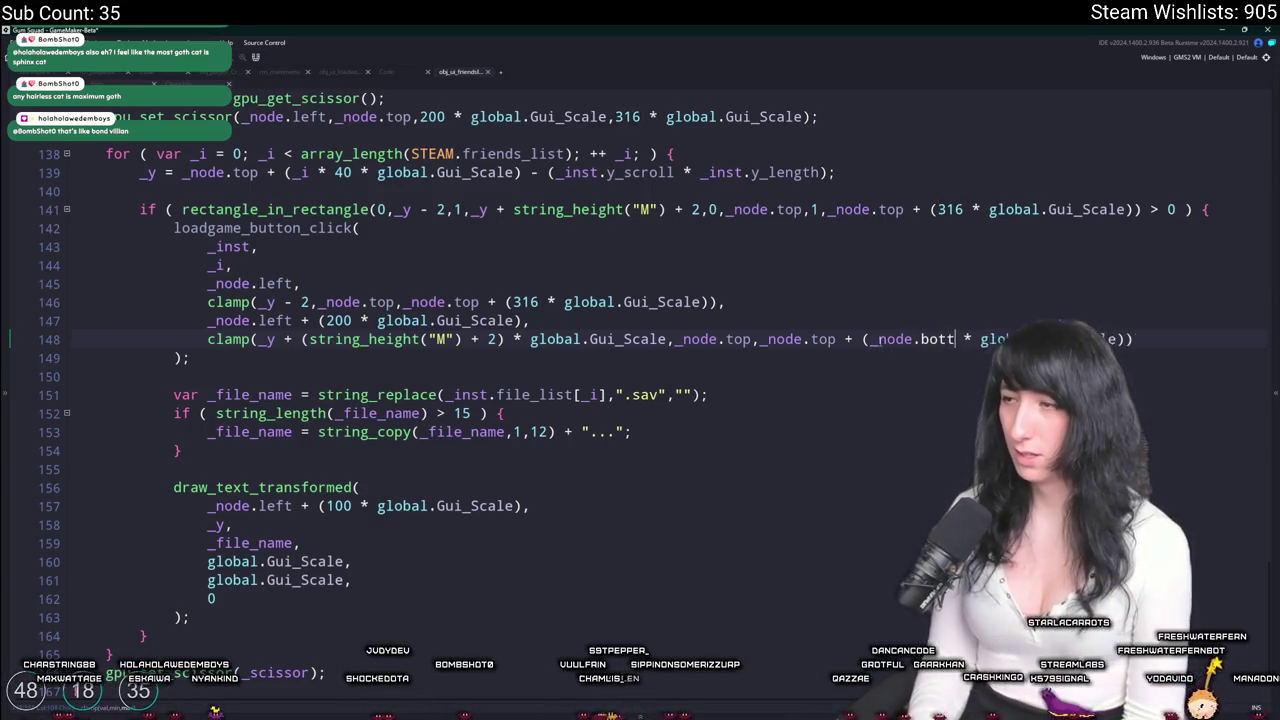
click(855, 339)
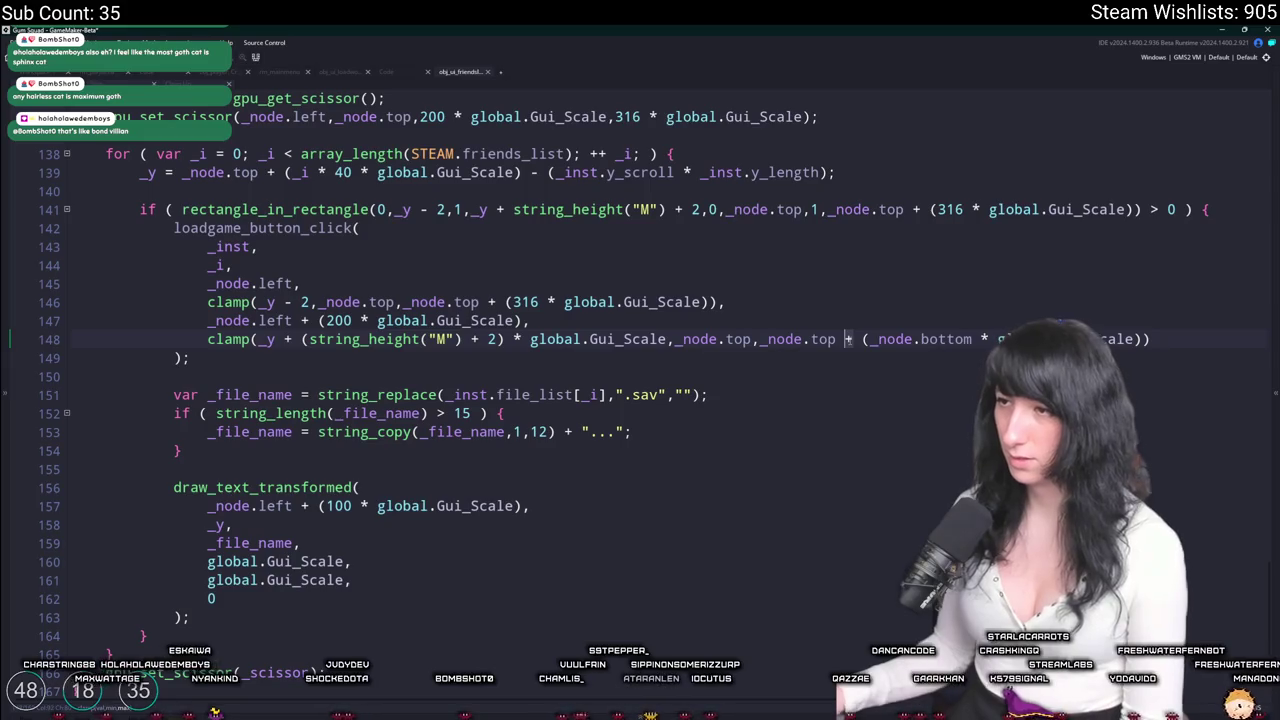
key(BackSpace)
text(-)
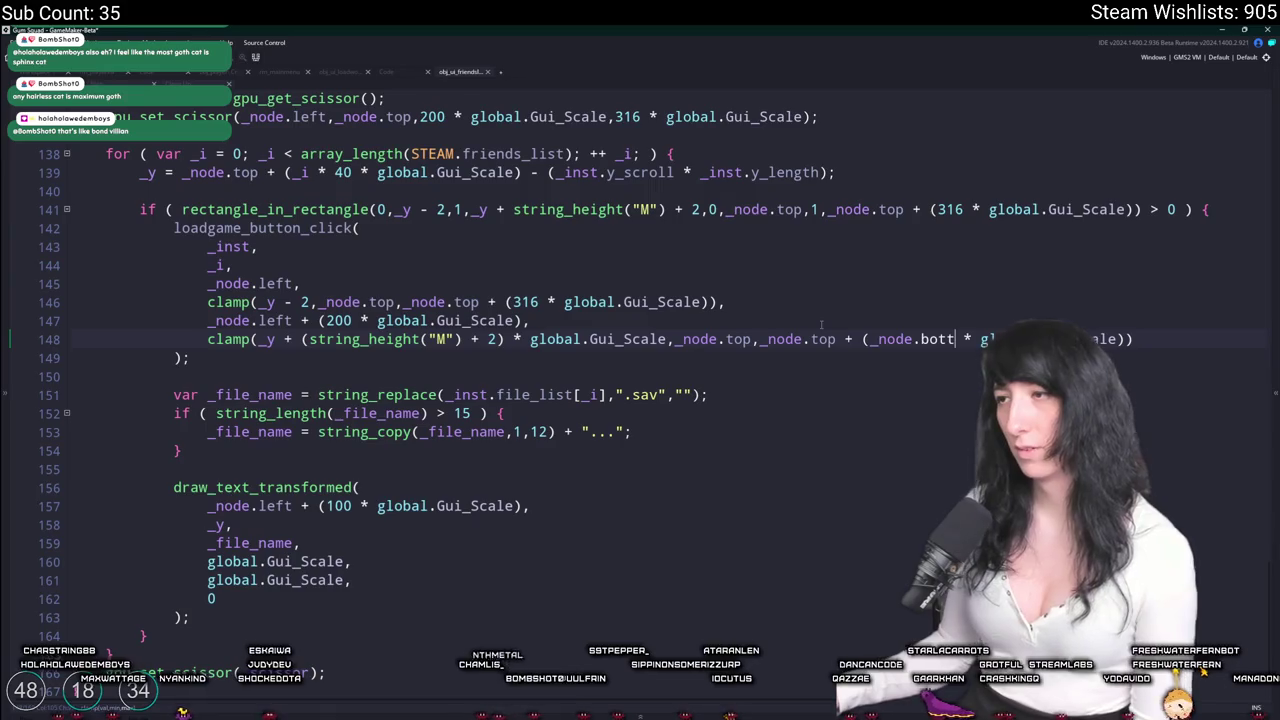
key(ctrl+z)
key(ctrl+z)
key(ctrl+z)
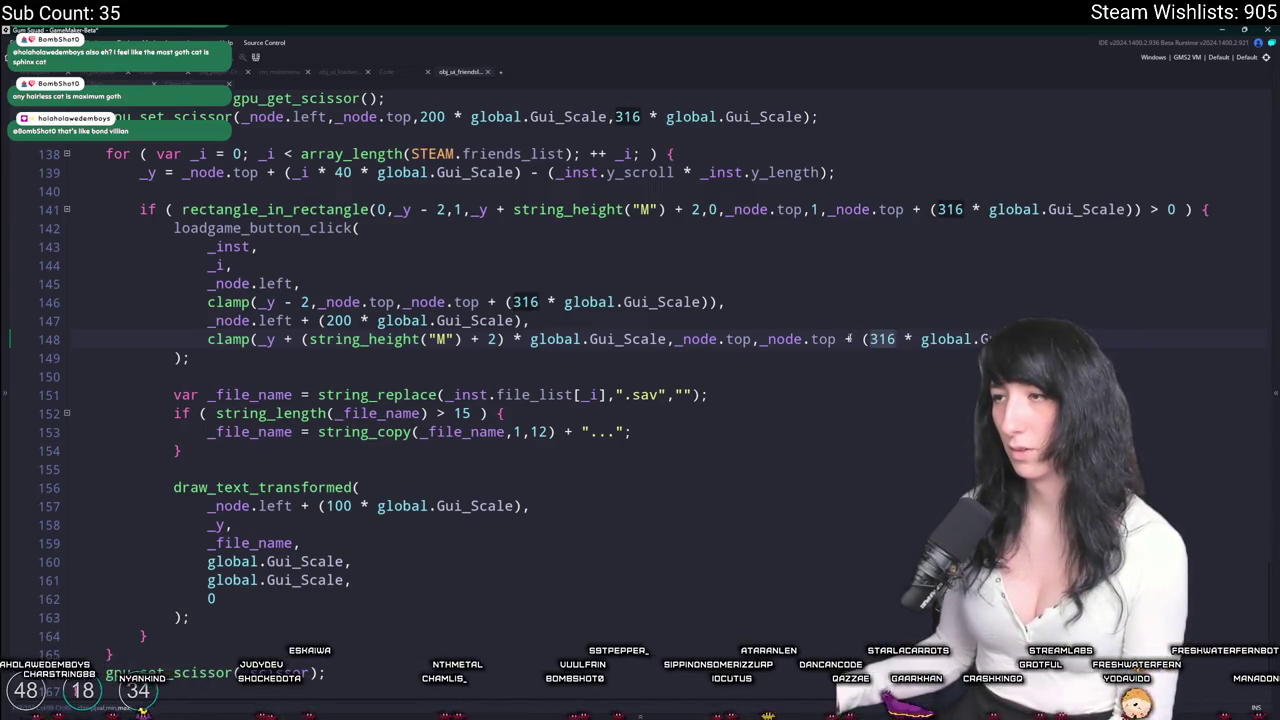
key(End)
drag(1056, 340, 811, 349)
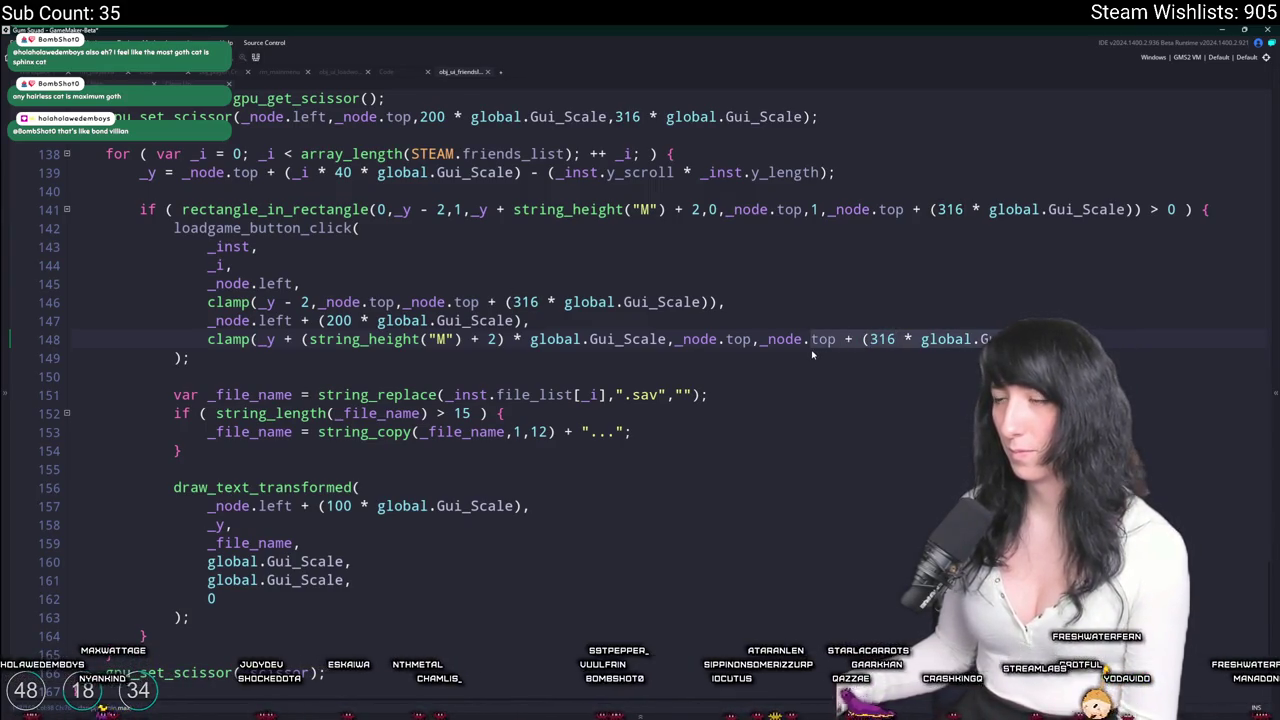
text(bttom)
key(BackSpace)
key(BackSpace)
key(BackSpace)
text(ottom -)
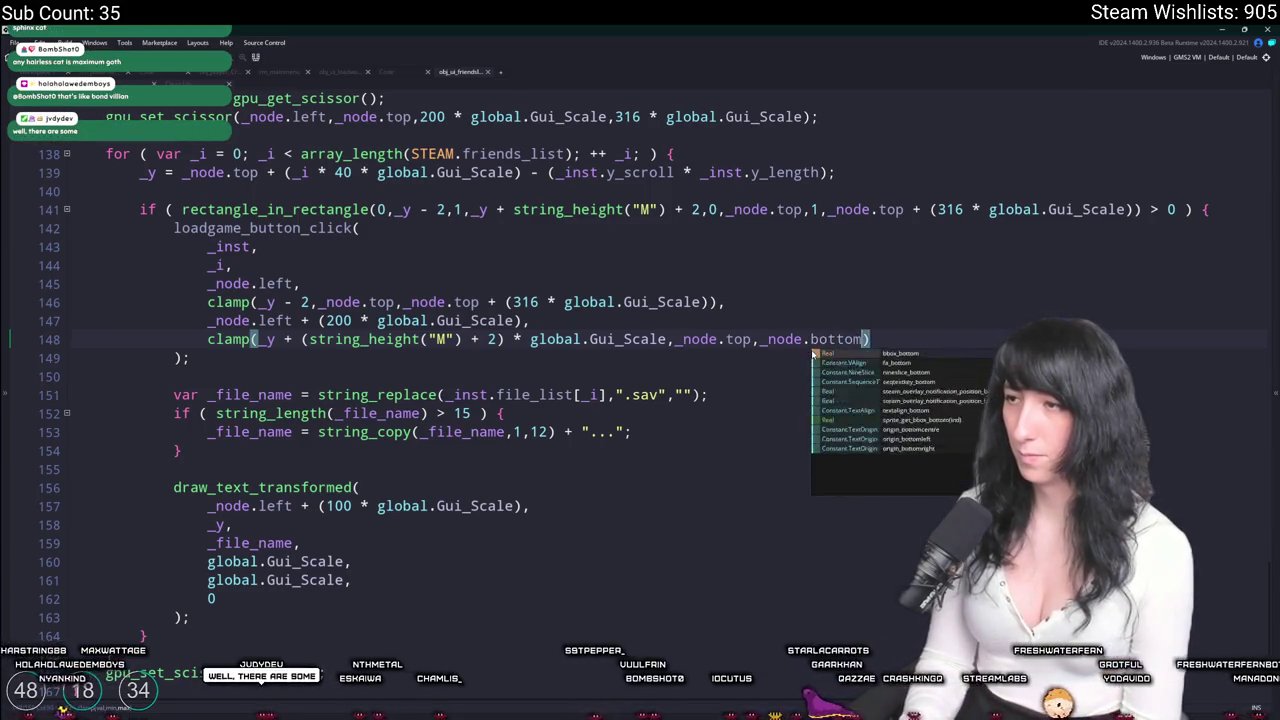
text( (16 * global.G)
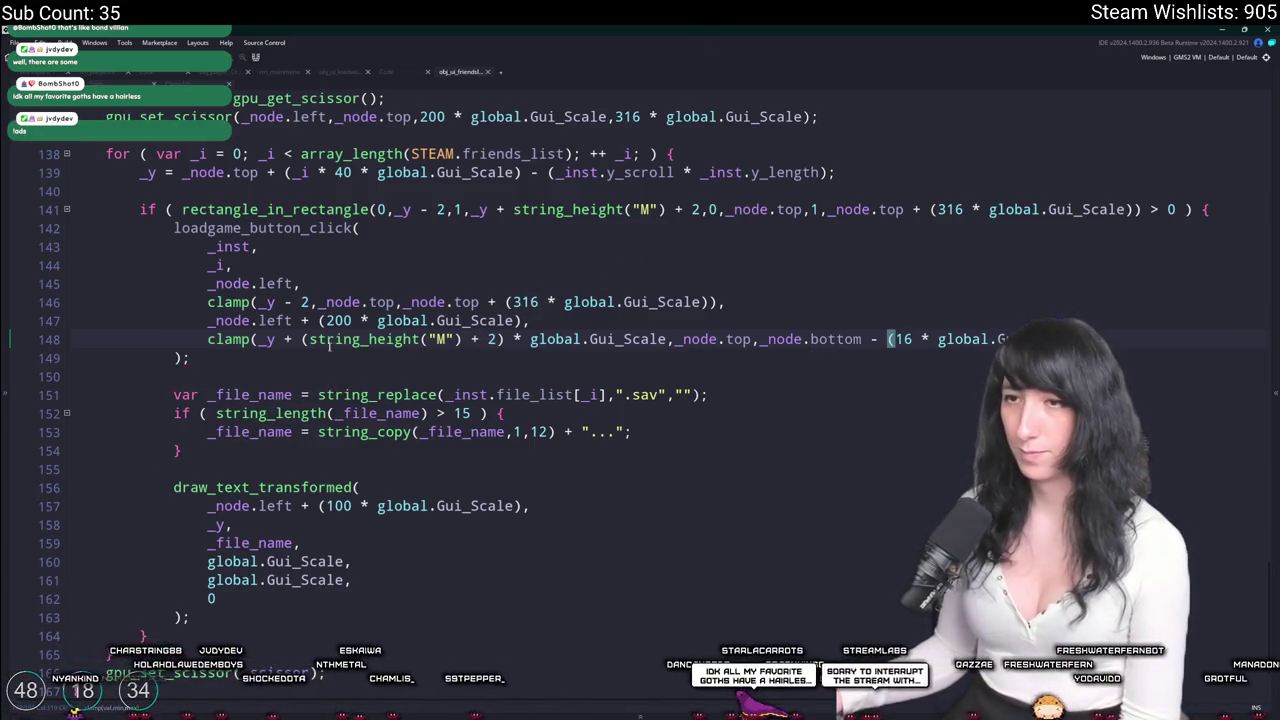
Add the 16 GUI-scaled inset after _node.top in the line 141 visibility check.
click(268, 302)
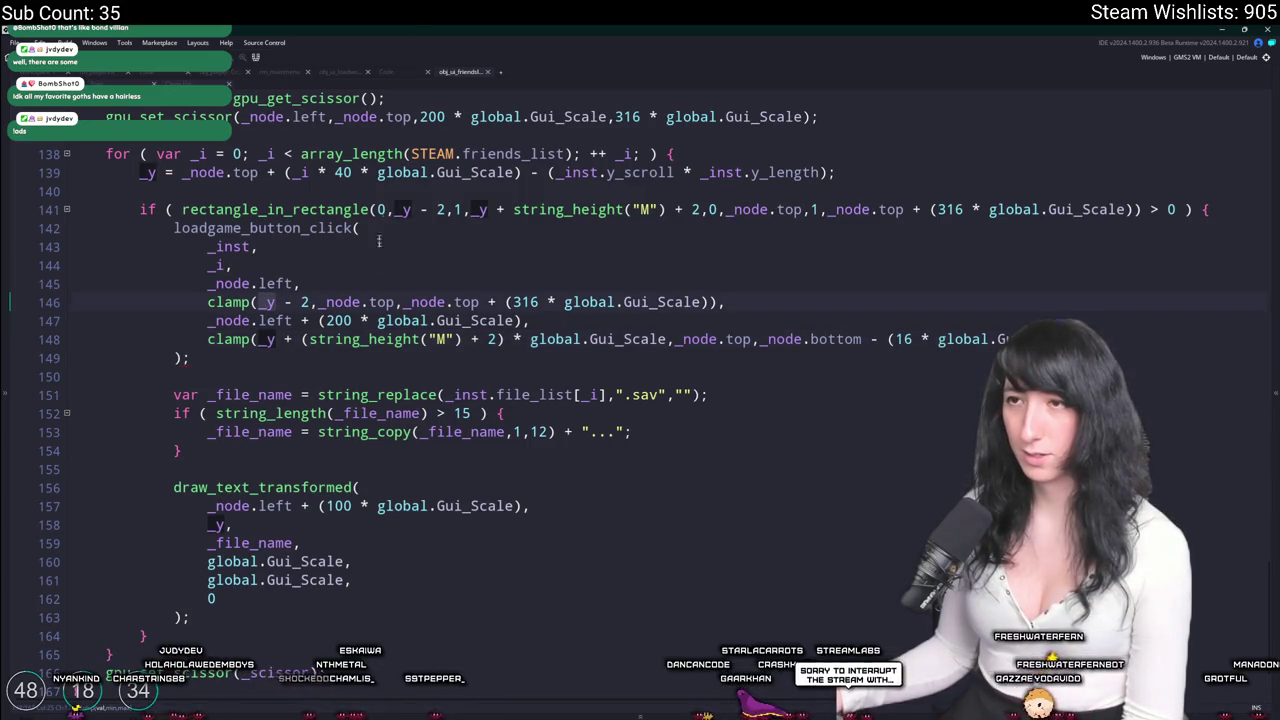
scroll(343, 232, up, 2)
click(343, 232)
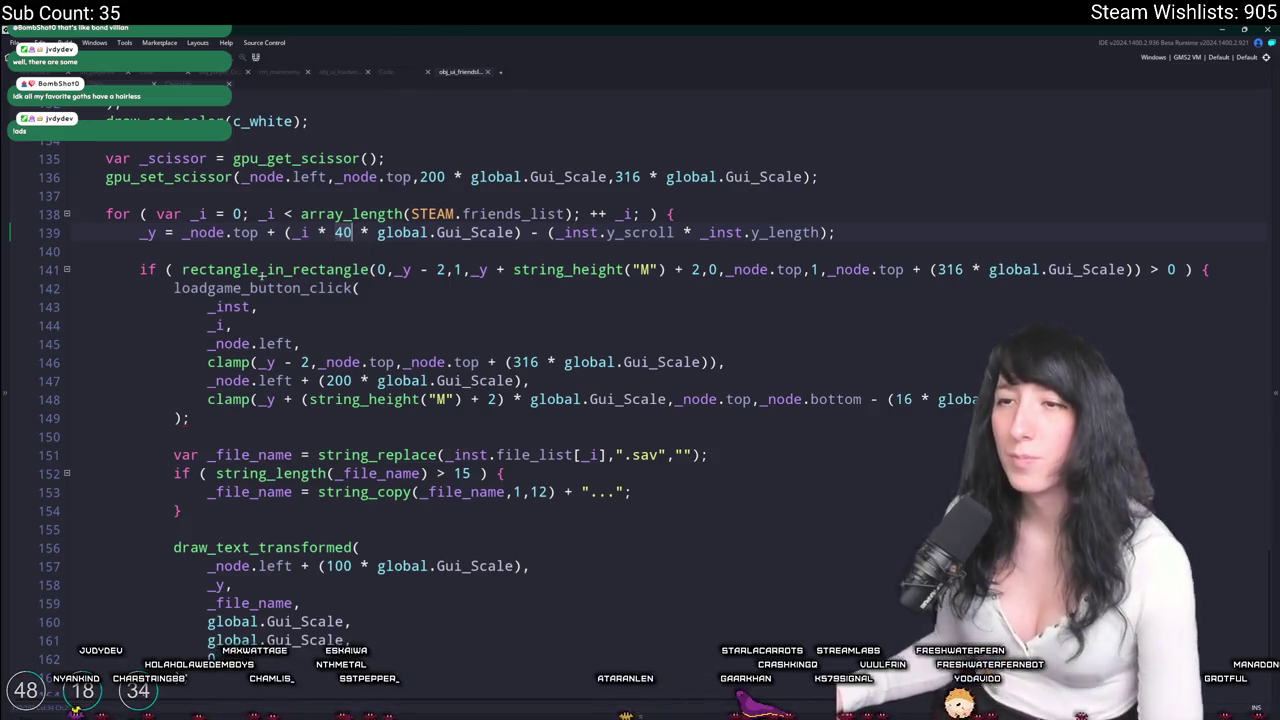
click(399, 269)
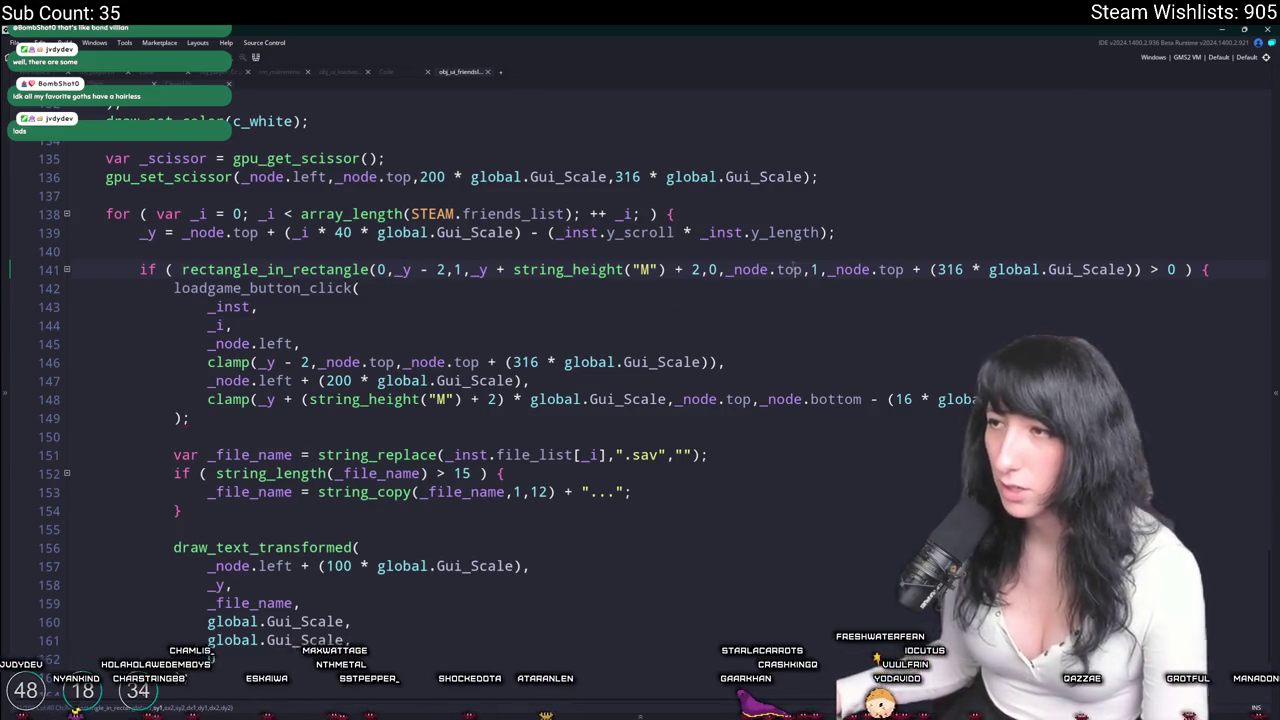
click(886, 400)
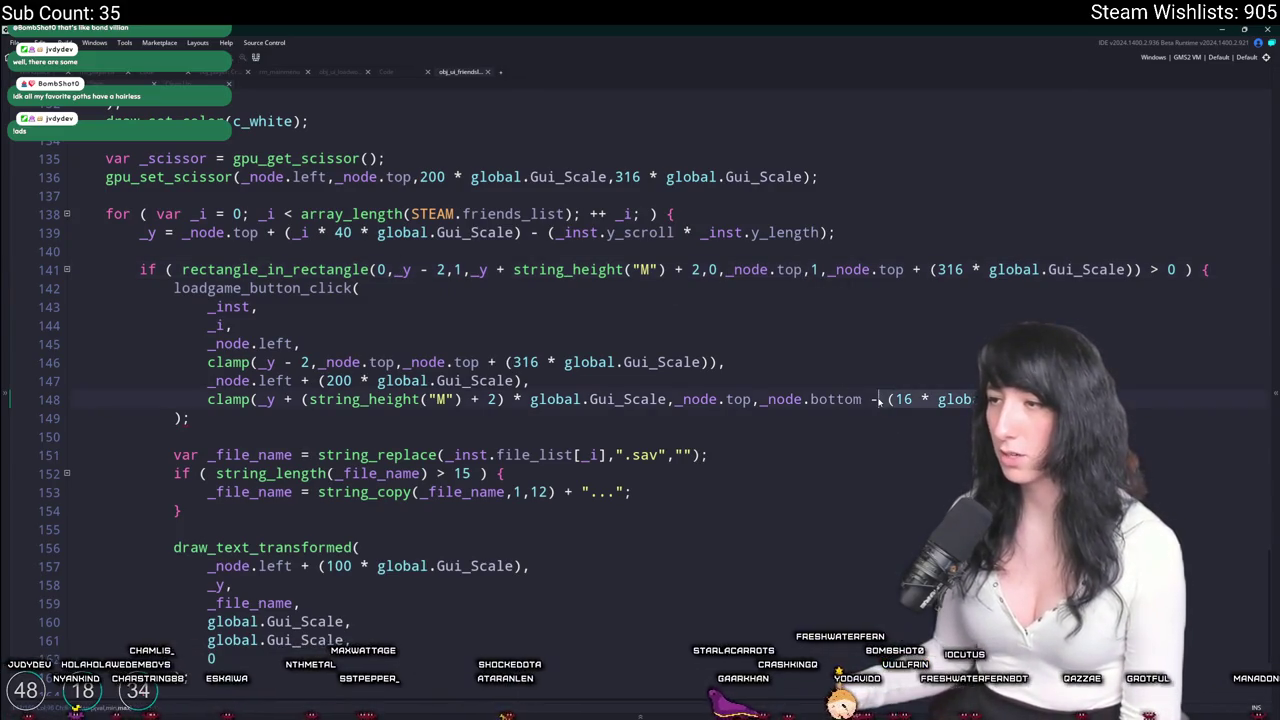
click(801, 269)
text(+)
text((16 * global.Gui_Scale))
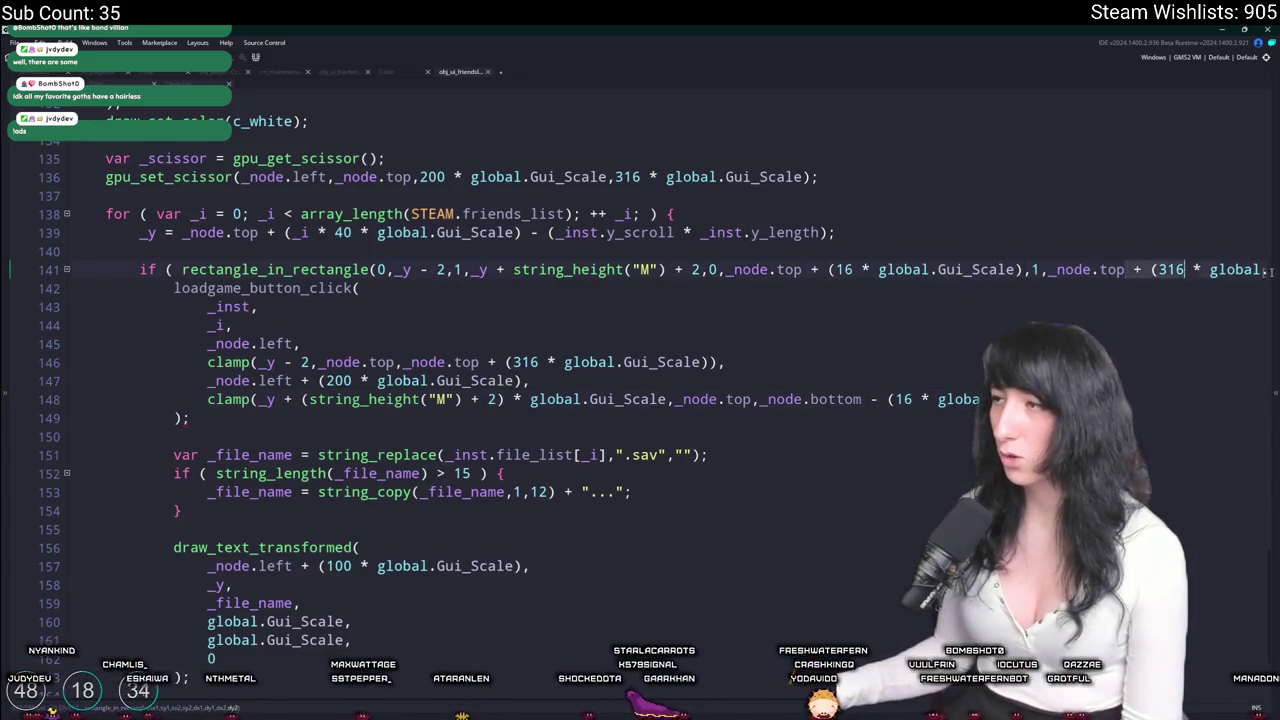
Make the visibility check's other bound use _node.bottom with 16 instead of top and 316.
scroll(850, 269, right, 3)
double_click(895, 269)
text(bottom)
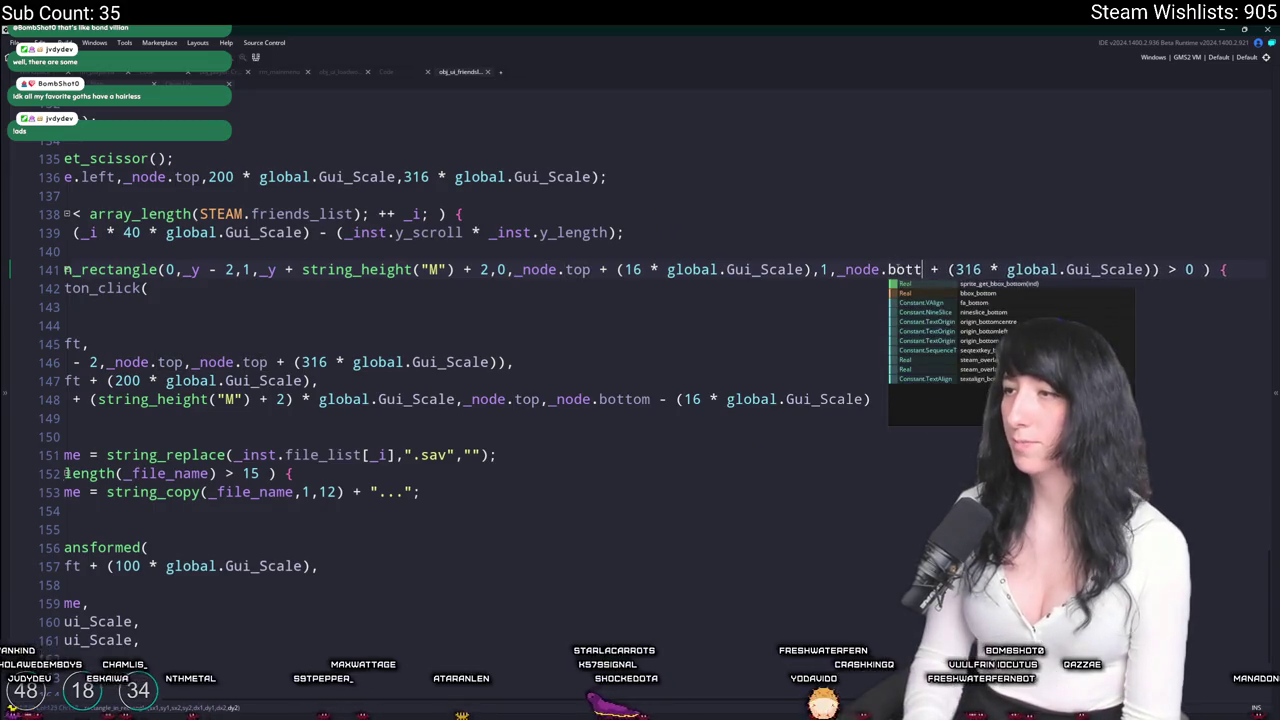
click(957, 277)
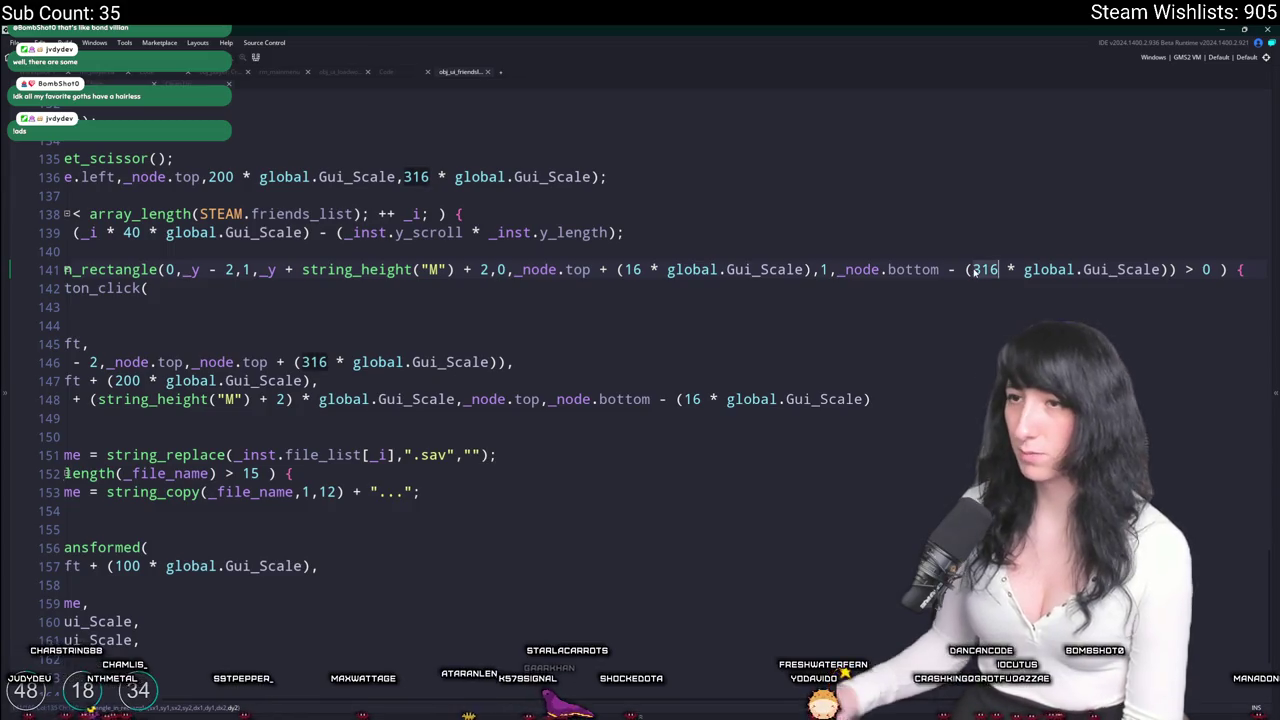
key(Delete)
drag(726, 362, 15, 290)
click(403, 288)
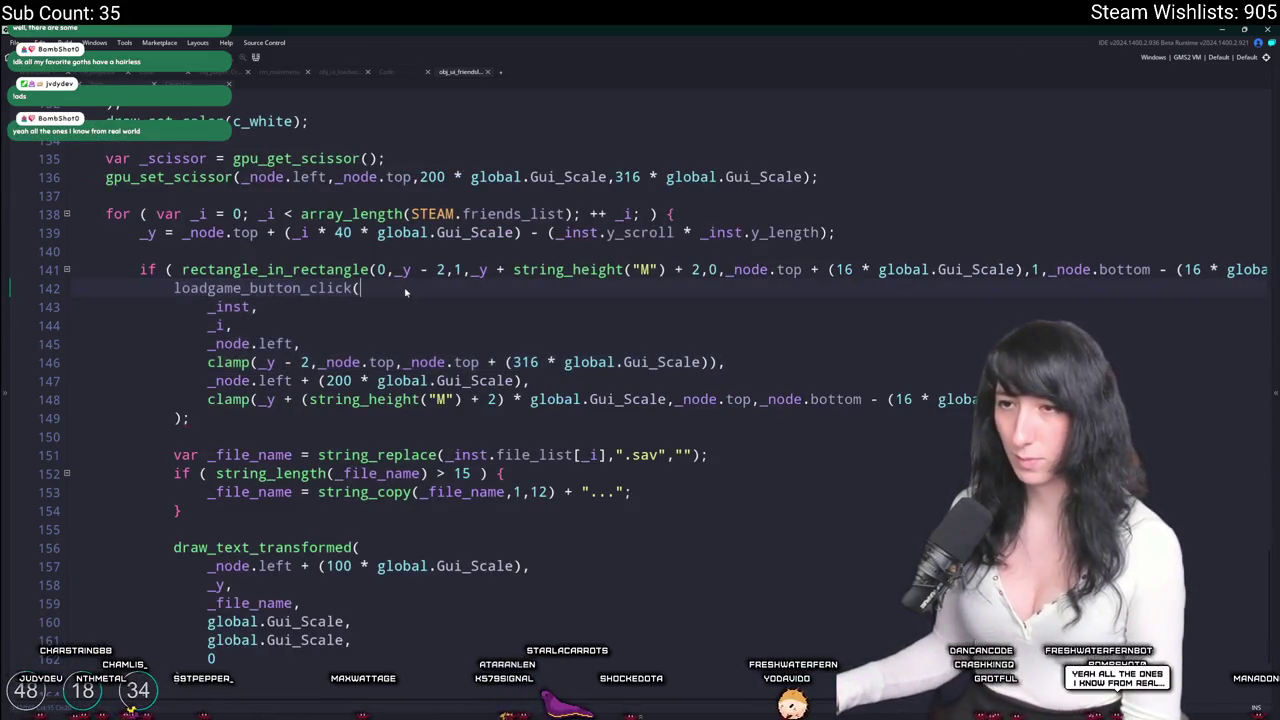
scroll(348, 391, down, 3)
scroll(449, 442, up, 1)
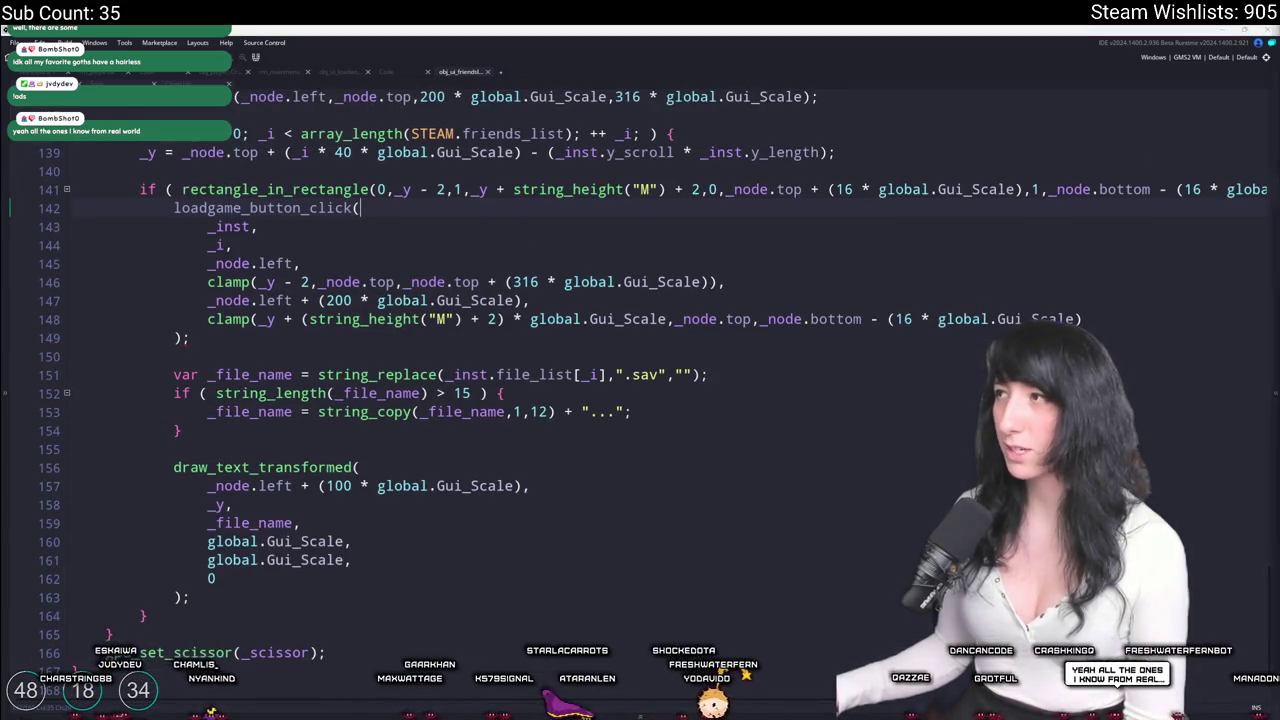
key(alt+Tab)
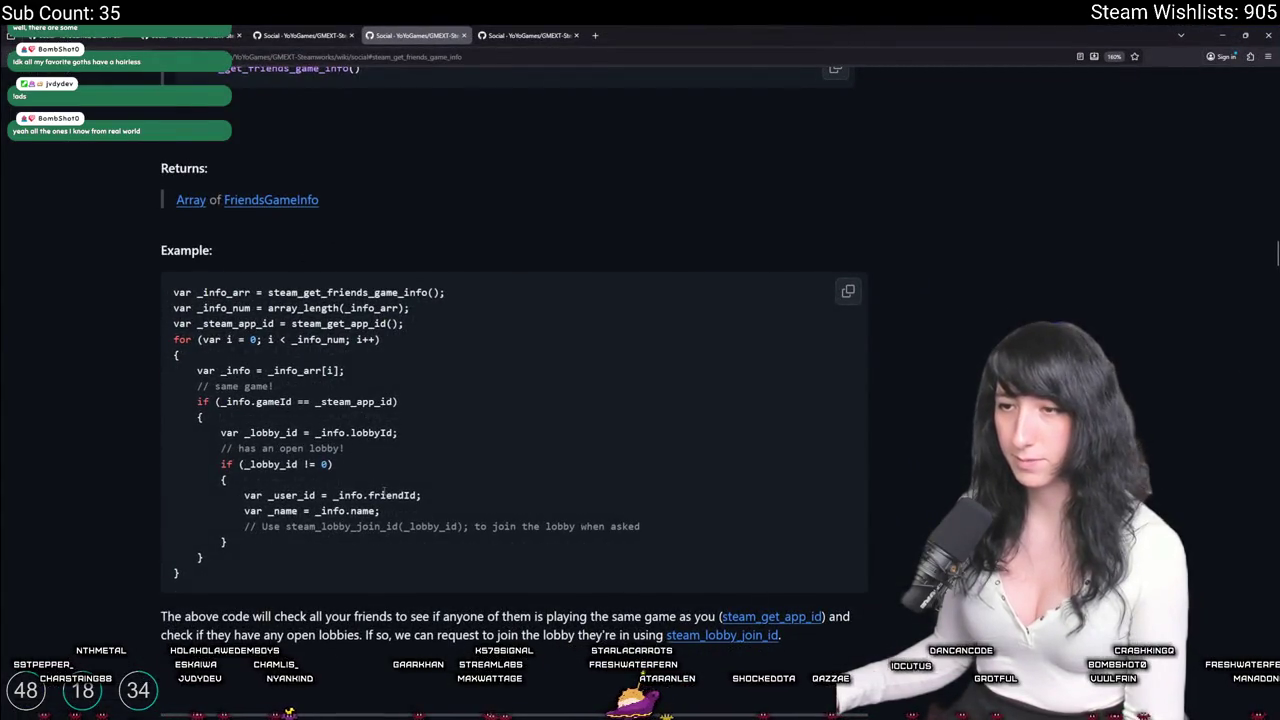
double_click(385, 494)
double_click(362, 510)
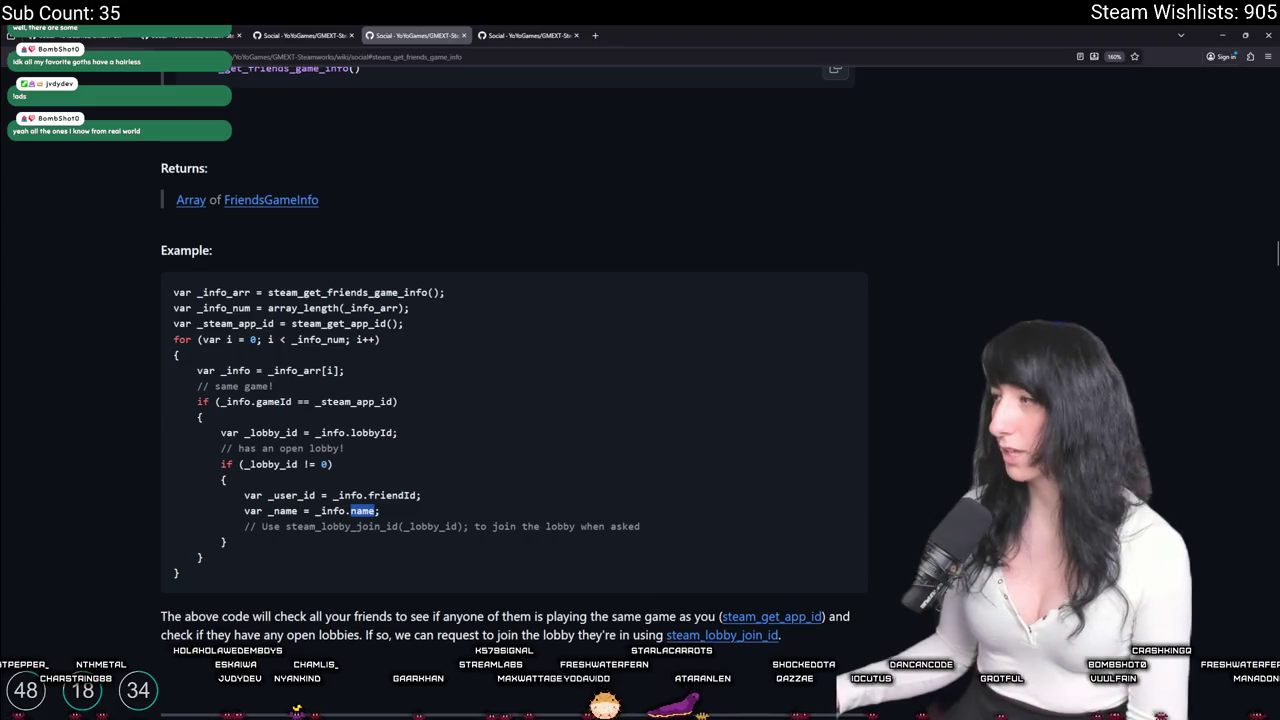
key(alt+Tab)
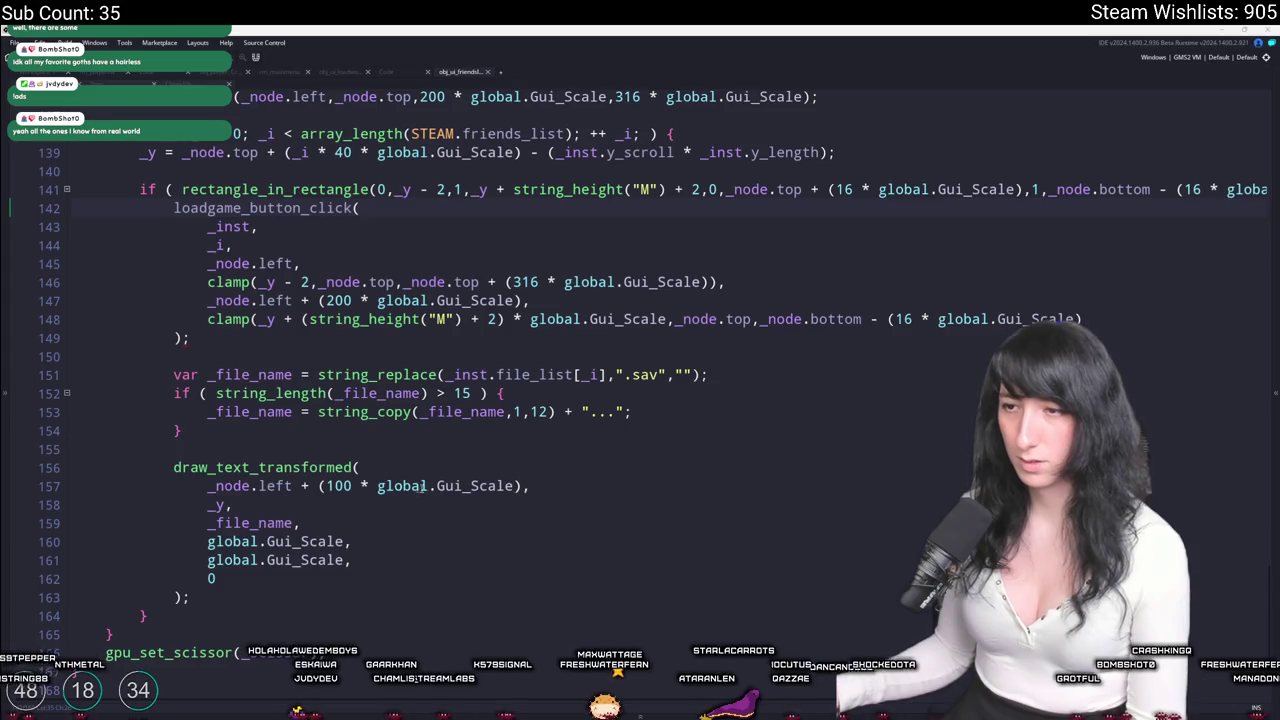
Change the friend-name horizontal alignment on line 76 from fa_center to fa_left.
scroll(282, 510, up, 3)
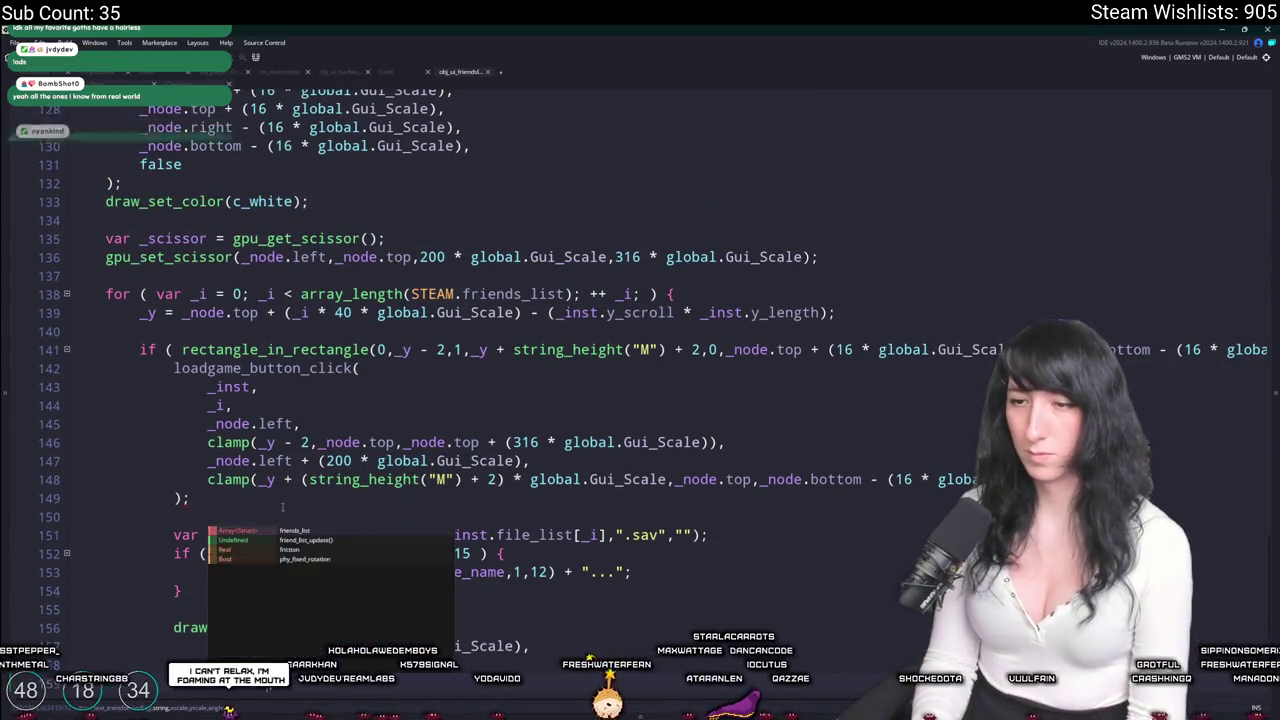
text(.friends_list[,_i)
scroll(282, 507, down, 2)
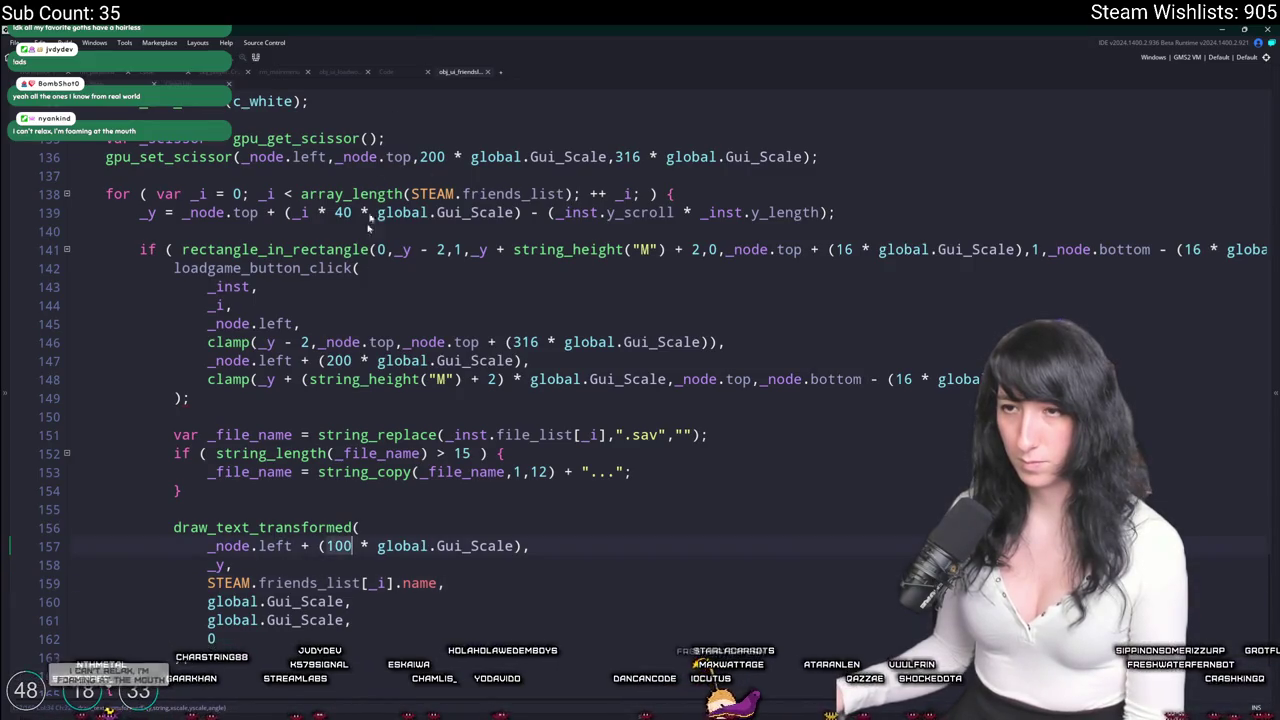
scroll(390, 367, up, 8)
scroll(390, 367, up, 12)
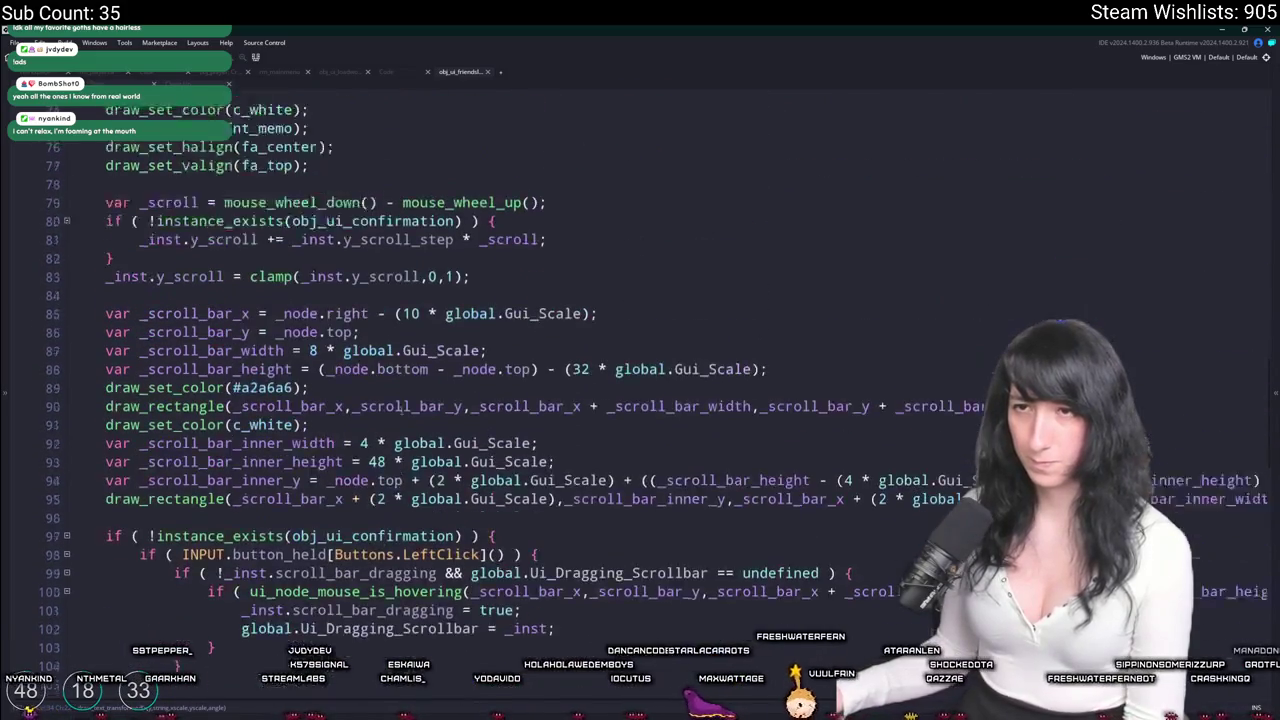
scroll(405, 415, up, 2)
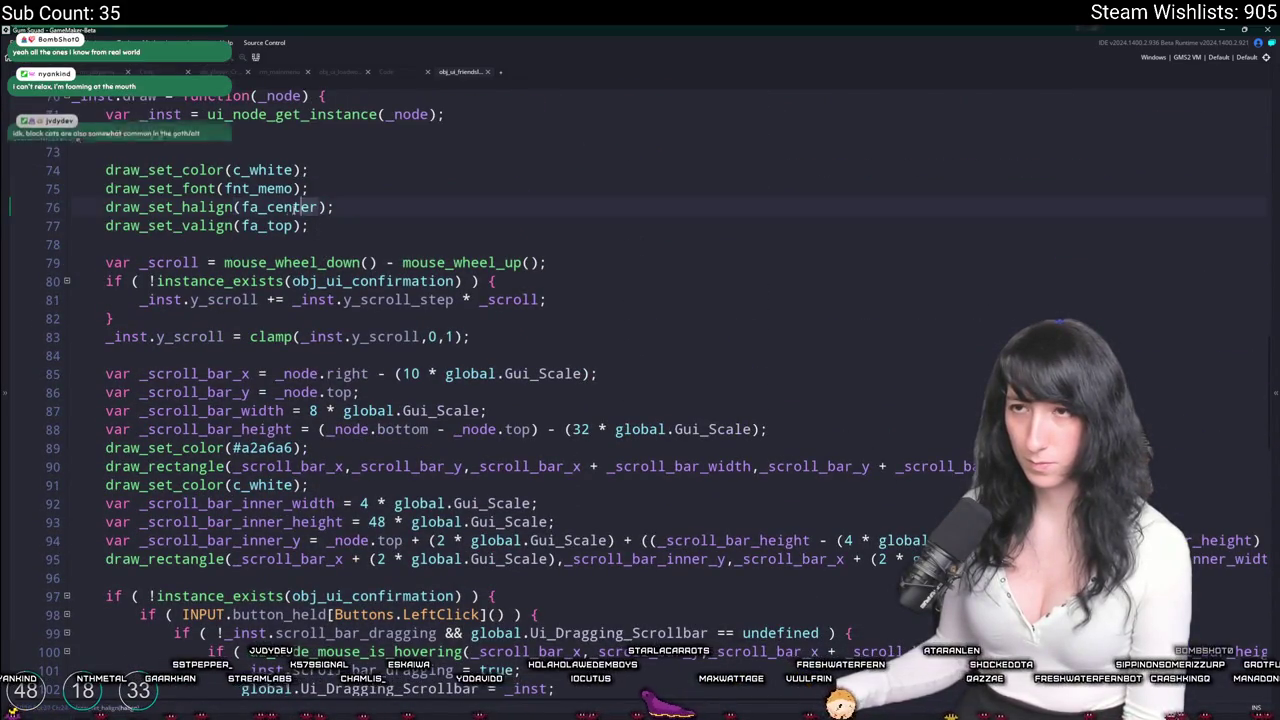
double_click(285, 207)
text(lef)
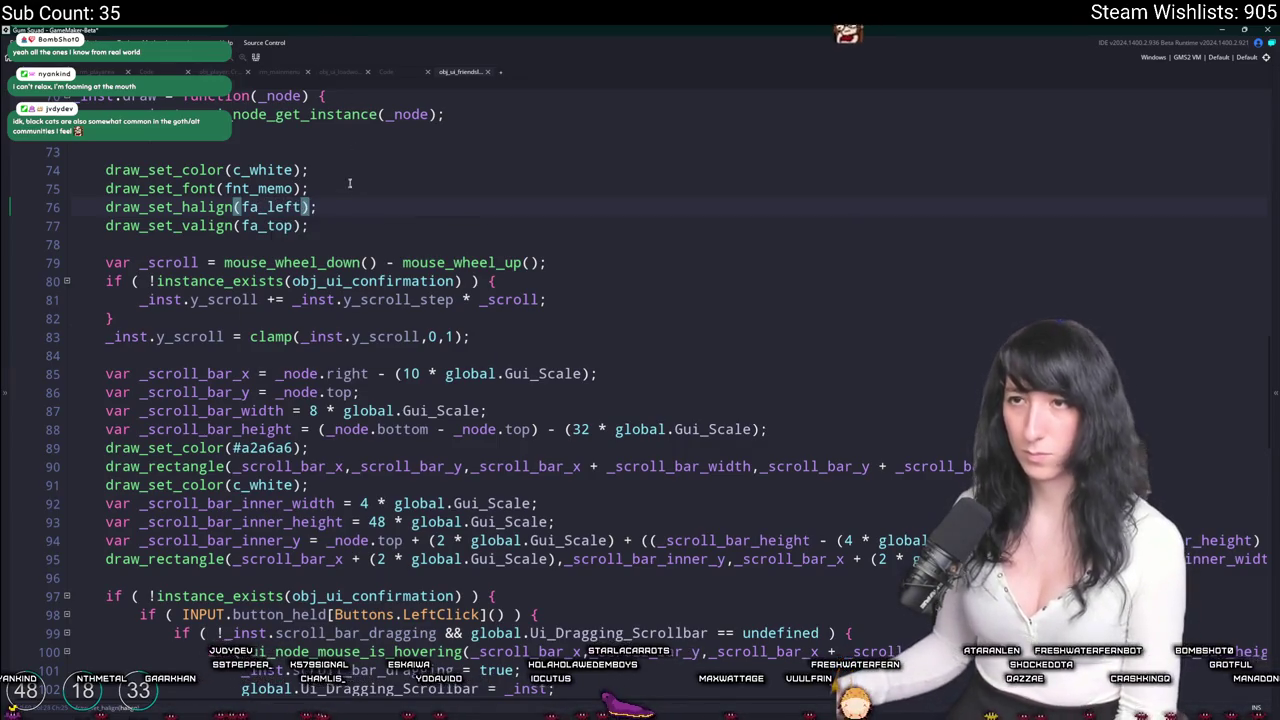
double_click(271, 228)
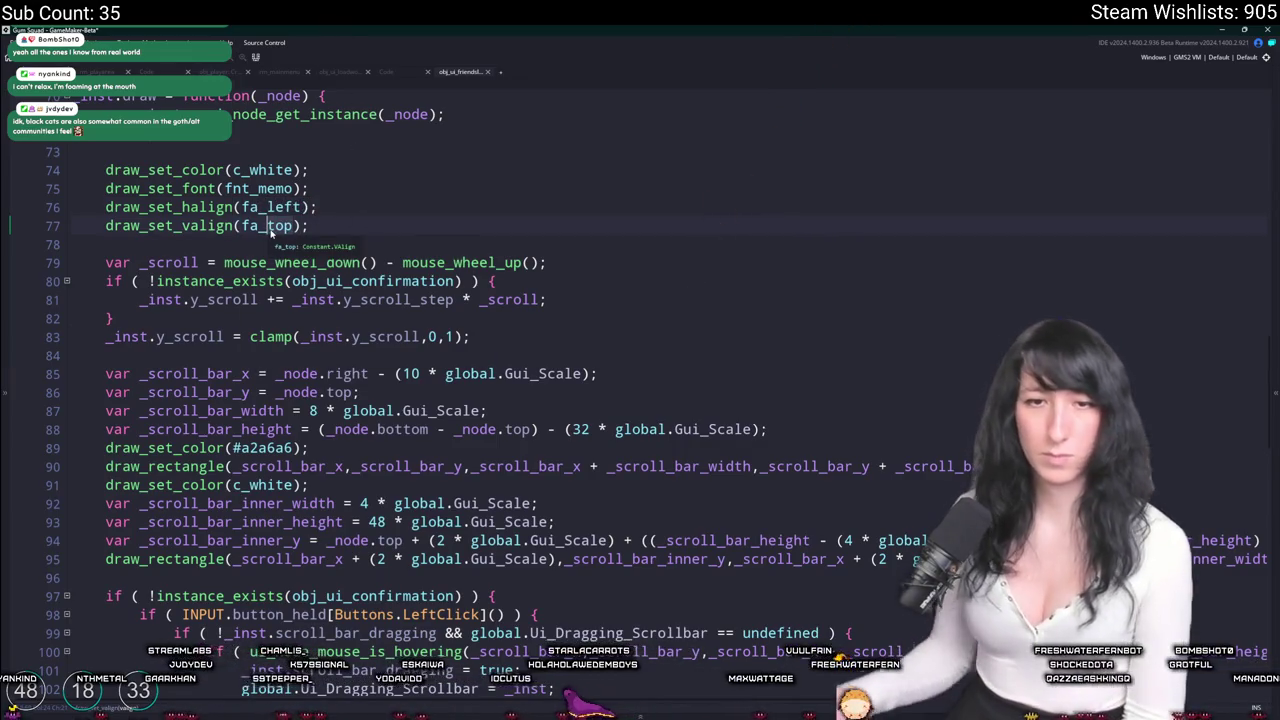
Draw friend names at _node.left + 18 scaled instead of 100, then build the game.
scroll(271, 230, down, 20)
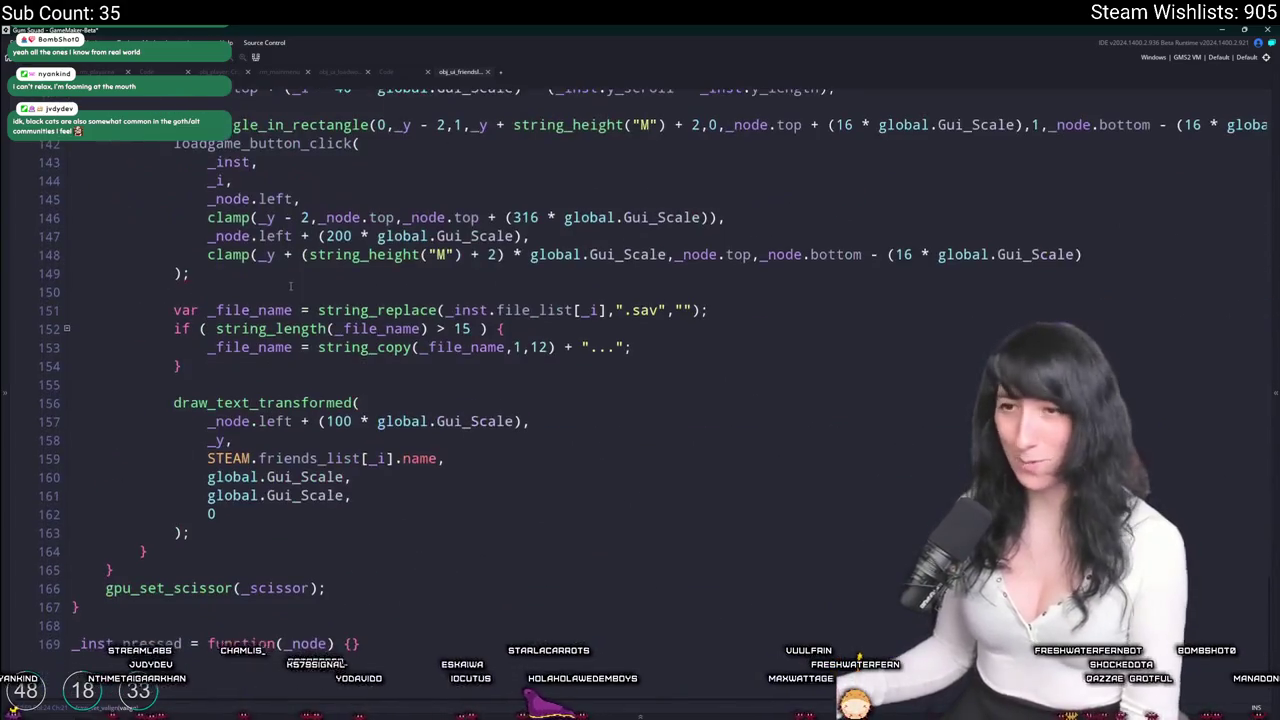
click(338, 427)
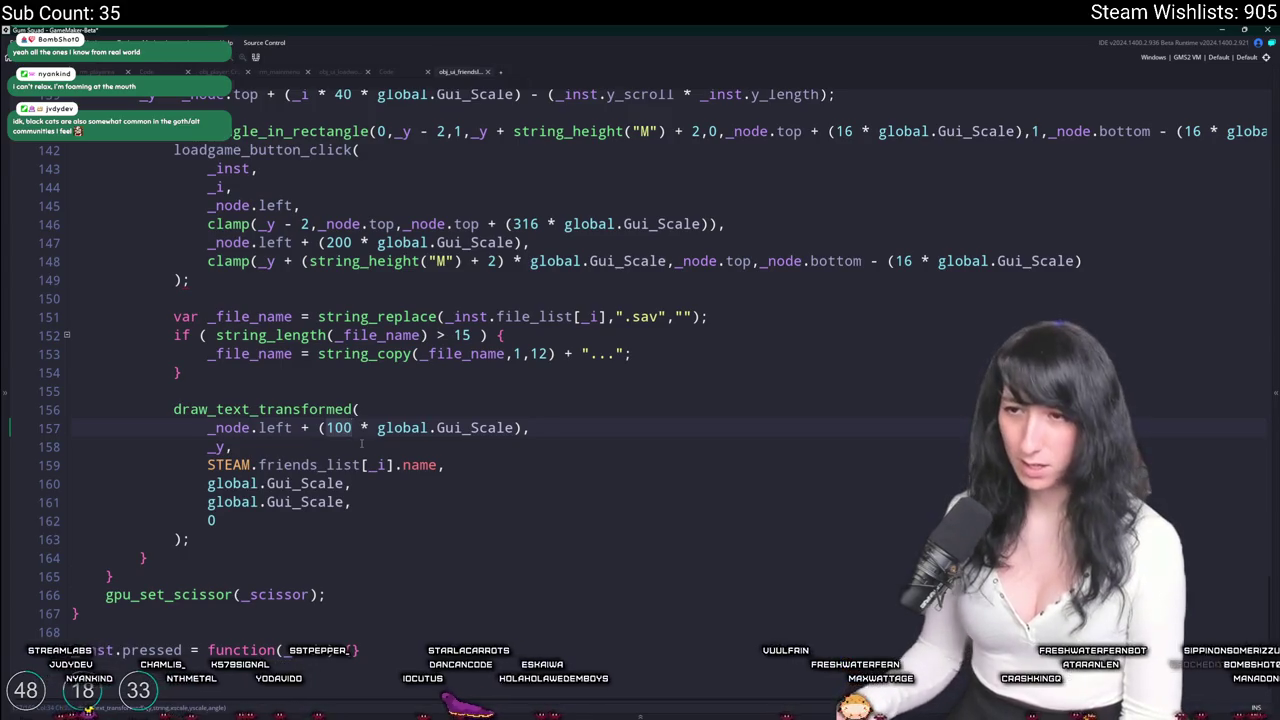
key(BackSpace)
key(BackSpace)
text(8)
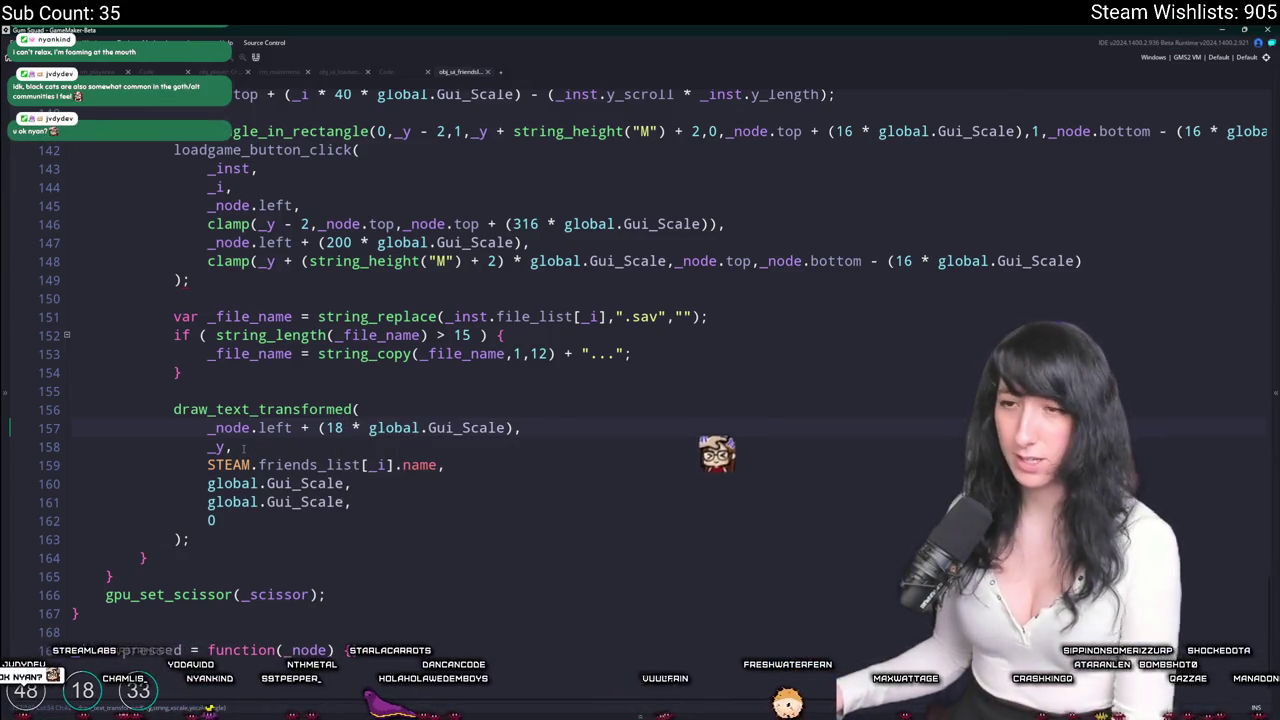
key(F5)
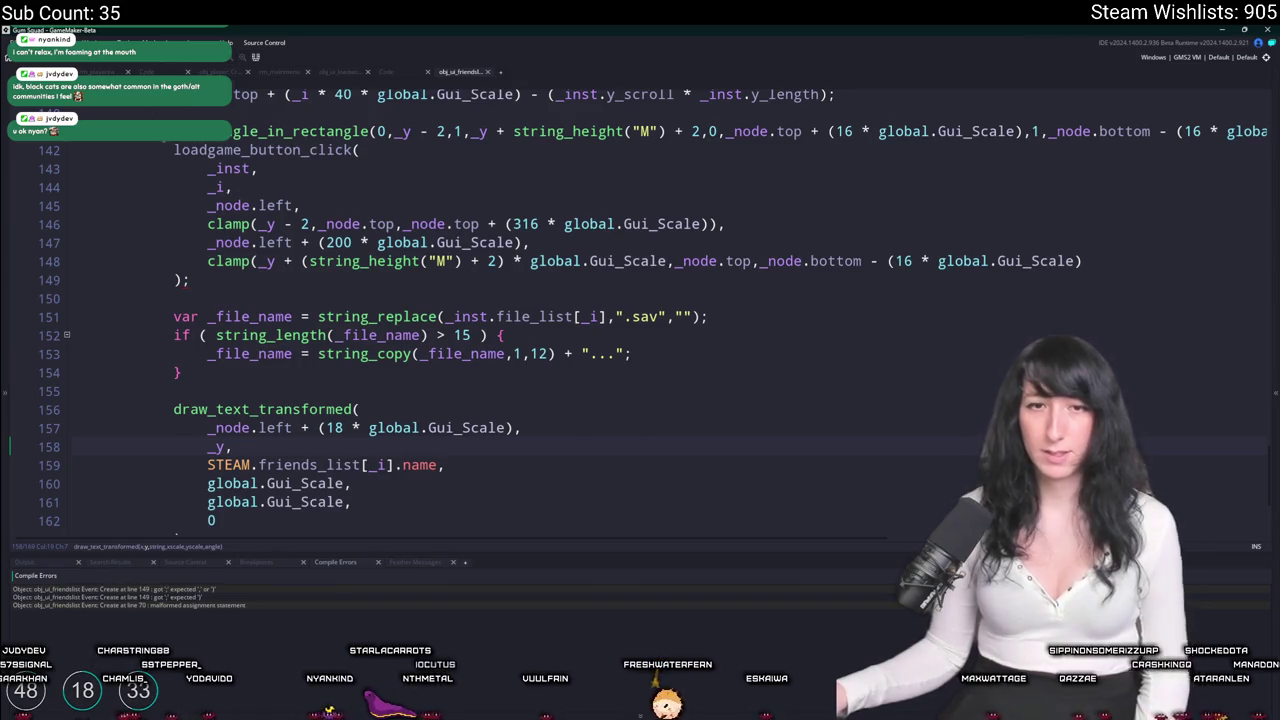
In the Step event, remove '_parent_w * 0.5) - (' so menu_node.left = (_w * 0.5).
key(ctrl+z)
key(ctrl+z)
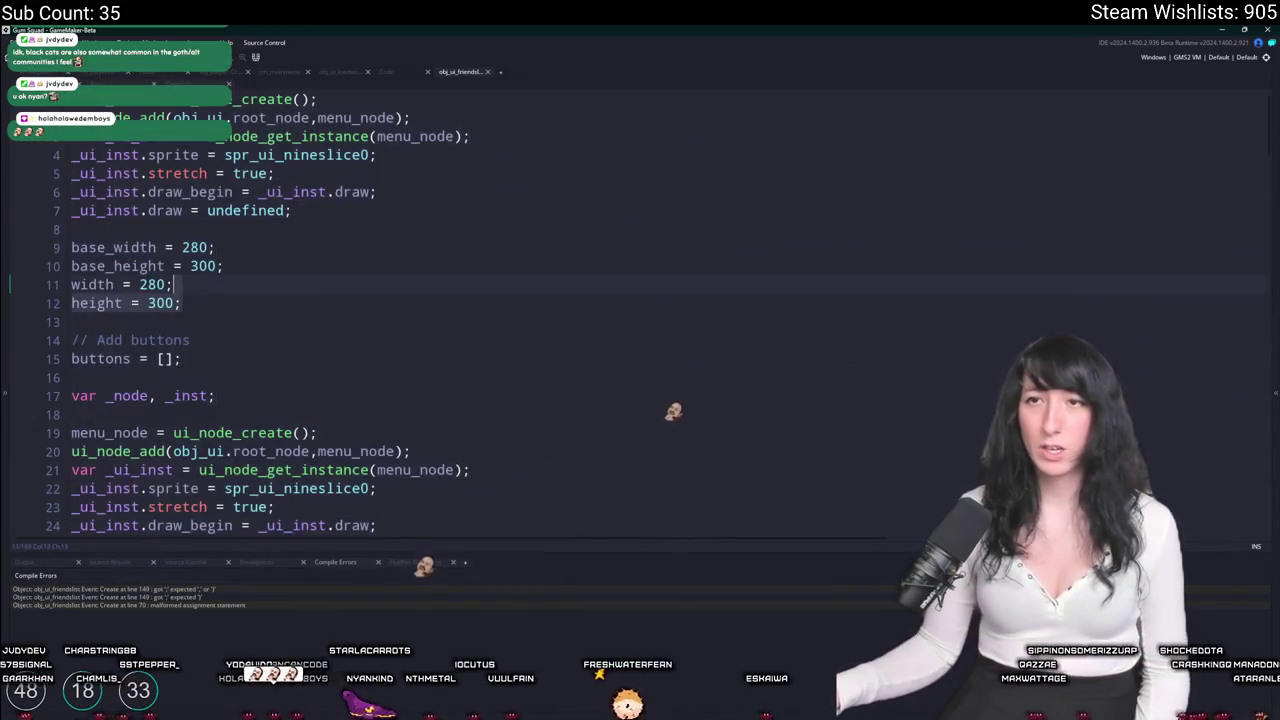
key(ctrl+z)
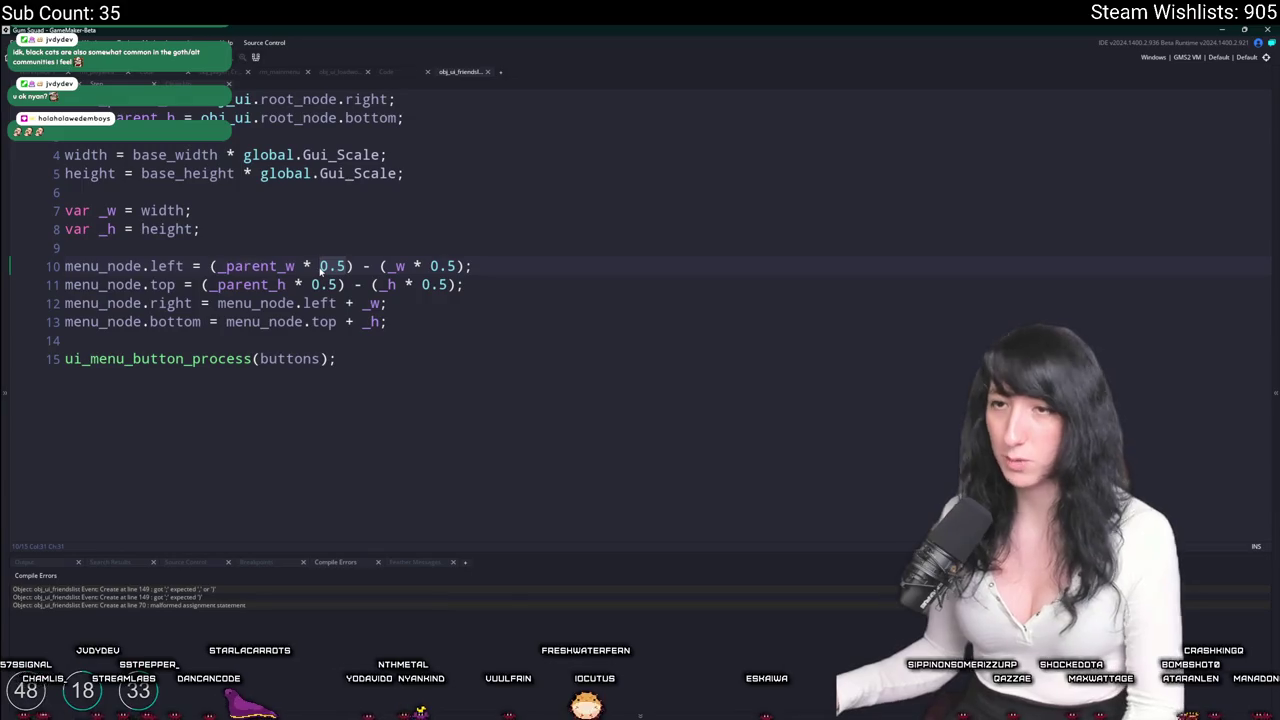
drag(390, 313, 64, 303)
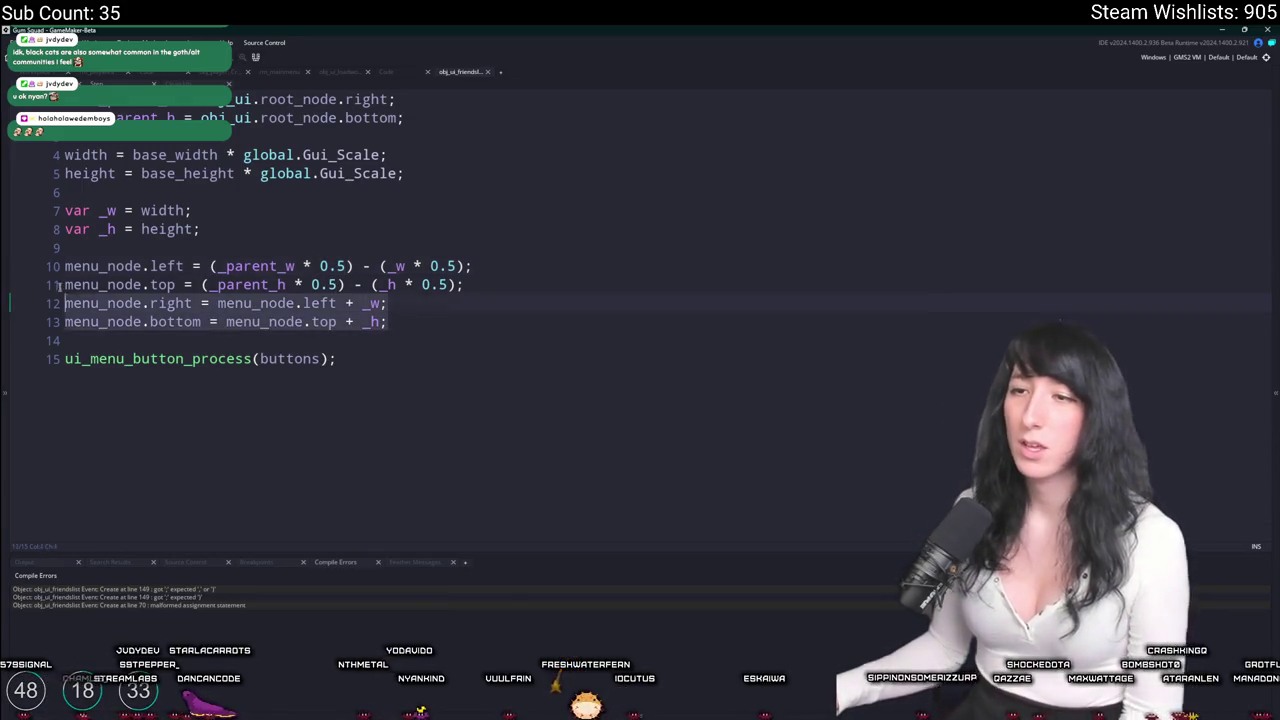
click(193, 284)
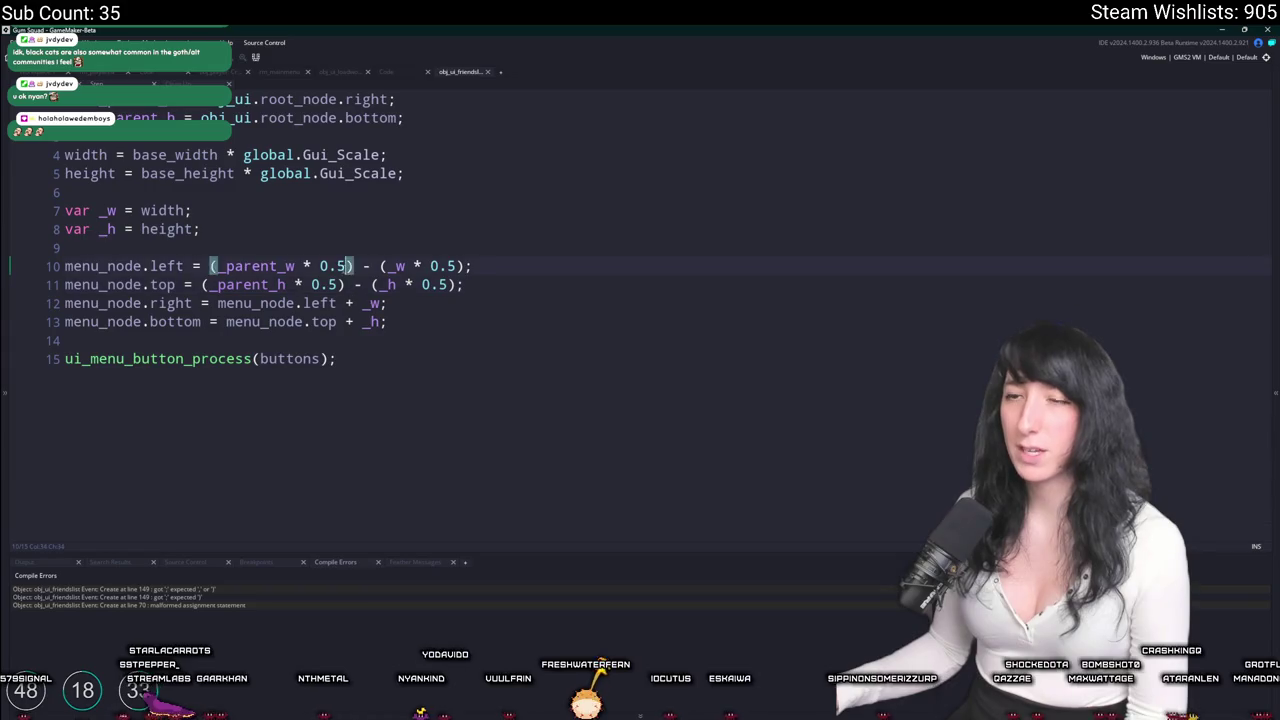
click(243, 268)
click(109, 155)
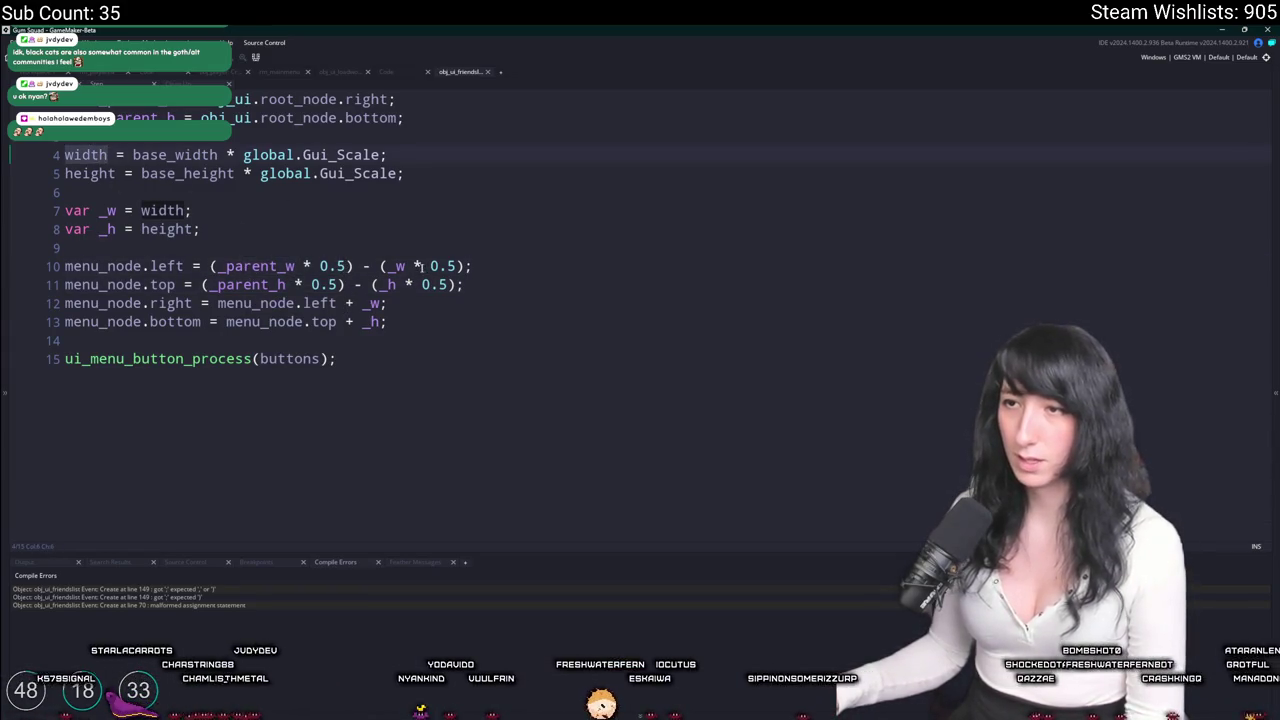
click(388, 266)
shift+click(218, 266)
key(BackSpace)
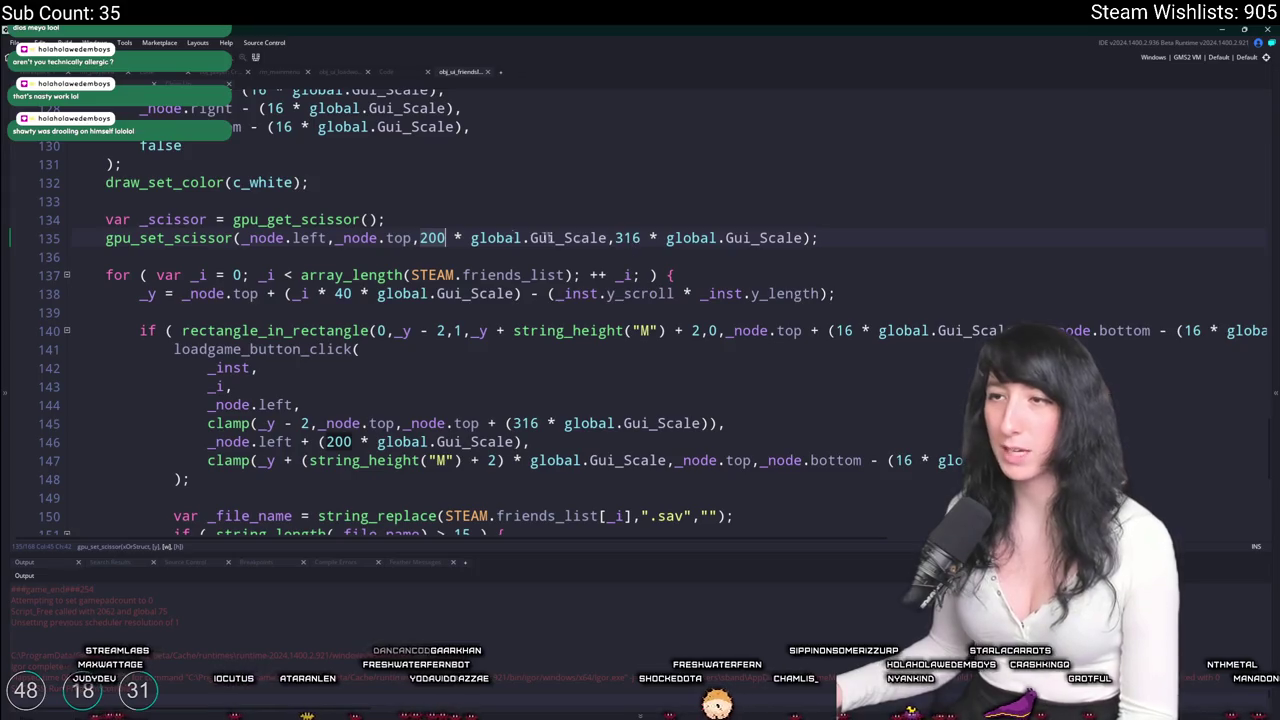
Set the scissor's right and bottom to _node.right and _node.bottom minus (16 * global.Gui_Scale).
text(_node.right -)
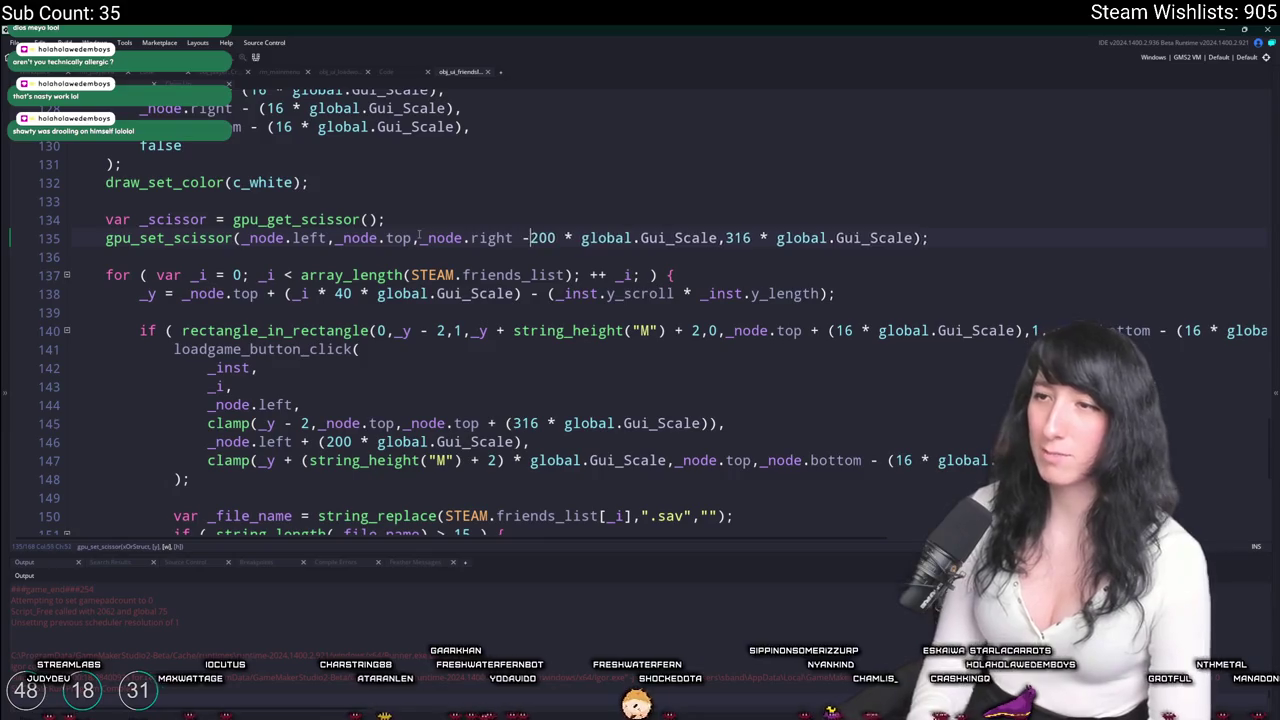
key(Delete)
key(Delete)
key(Delete)
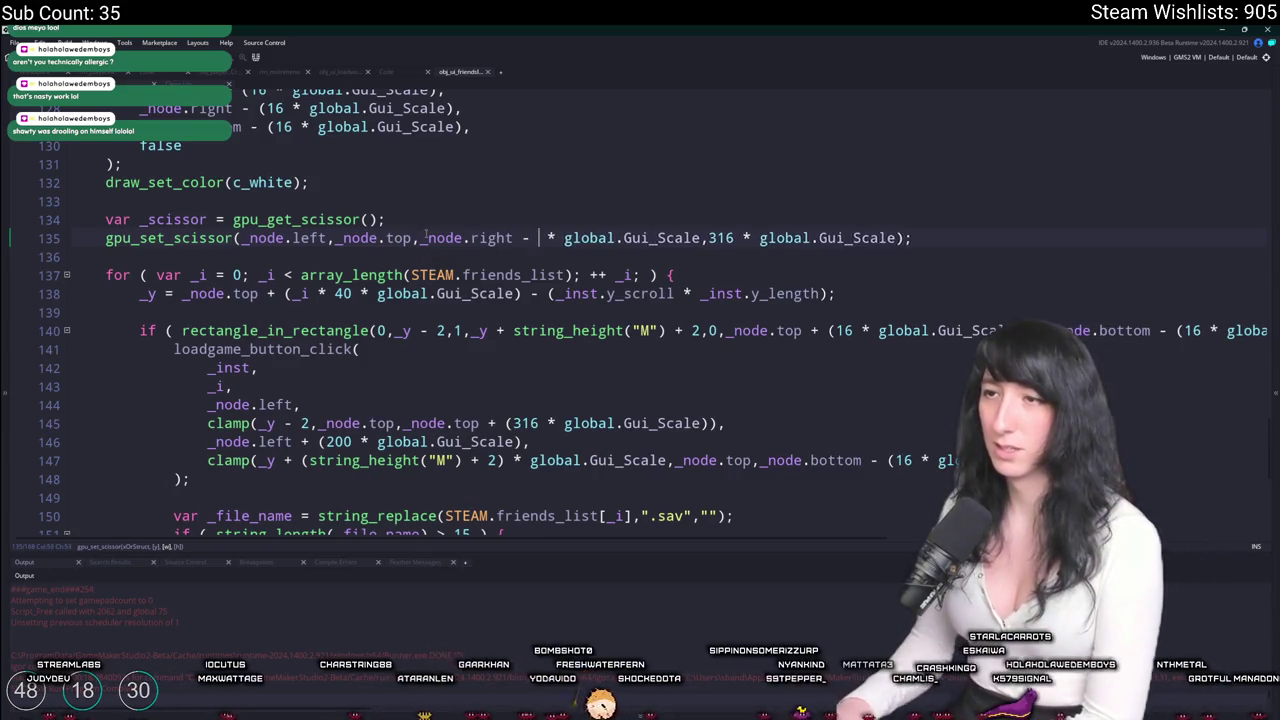
text(16)
key(Left)
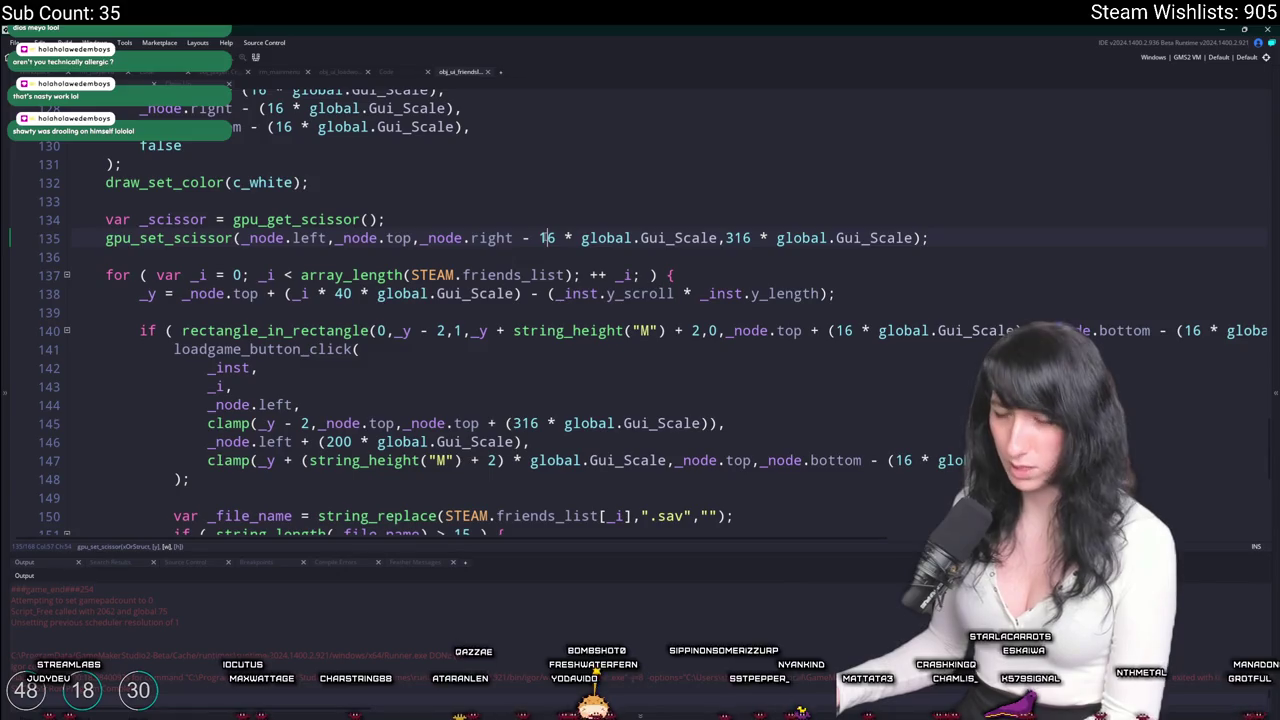
text(()
click(729, 238)
text())
key(ctrl+Left)
key(ctrl+Left)
key(ctrl+Left)
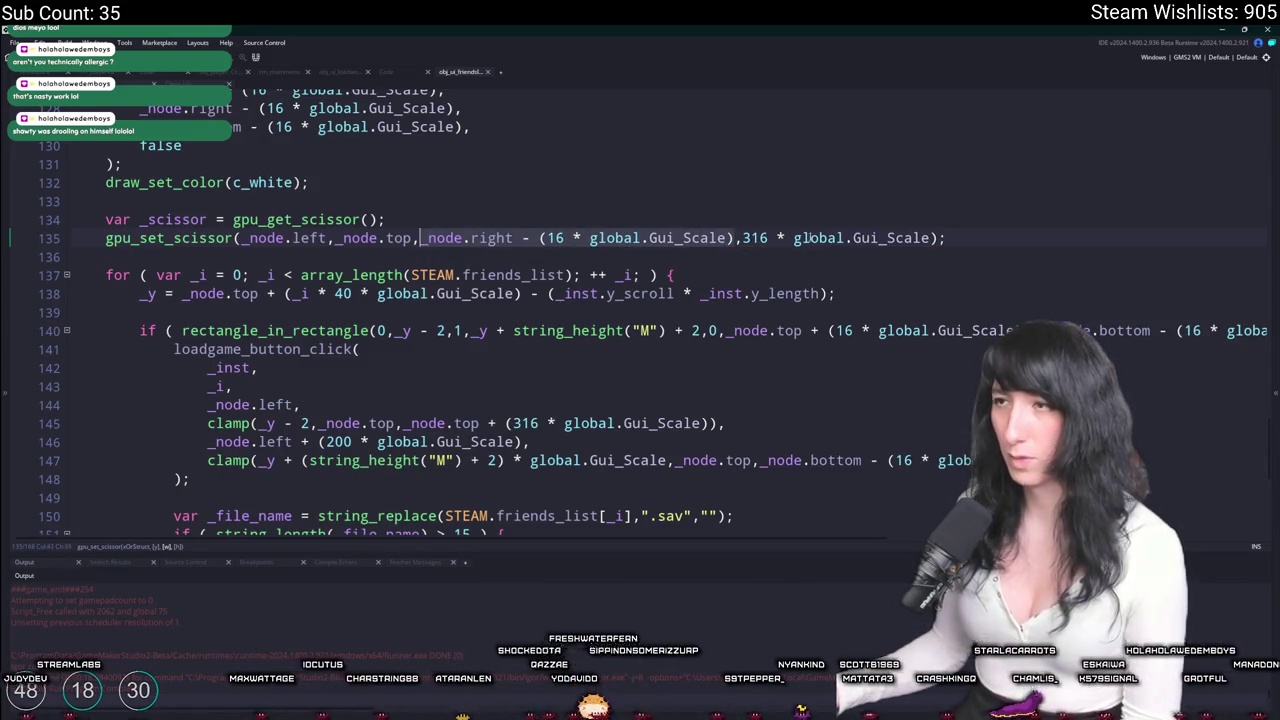
key(ctrl+c)
drag(931, 238, 742, 238)
key(ctrl+v)
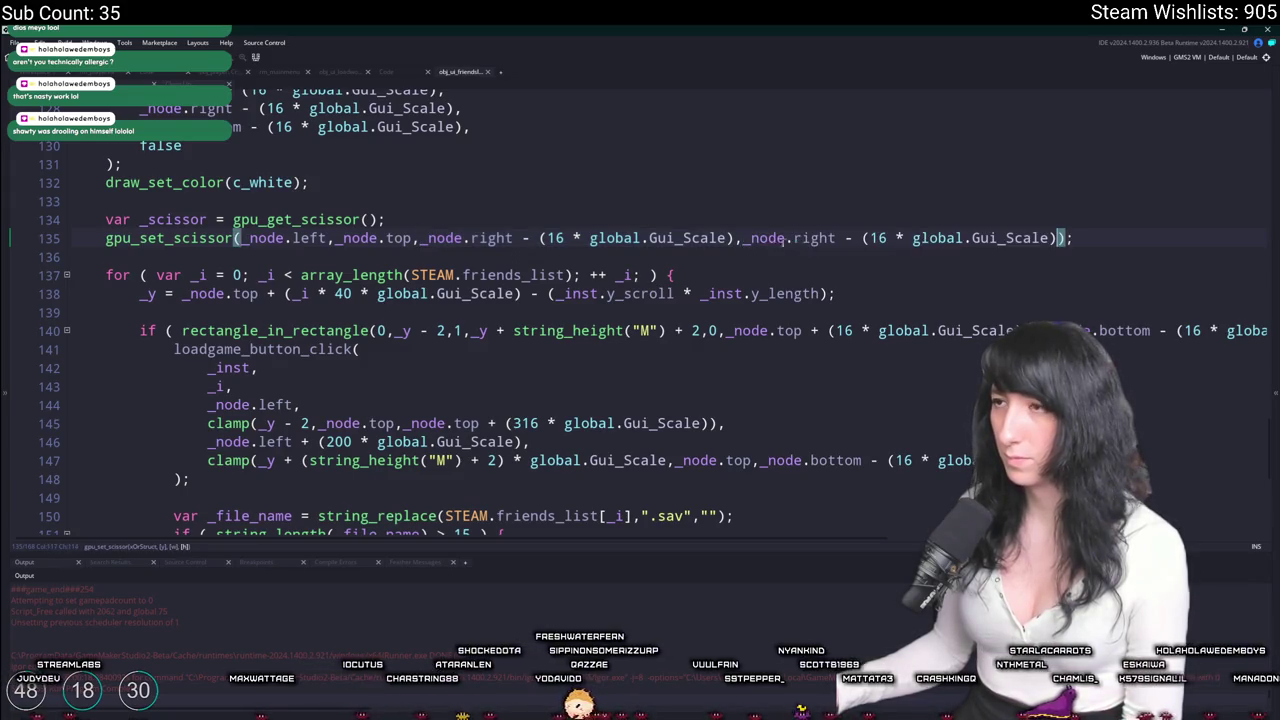
double_click(815, 238)
text(bottom)
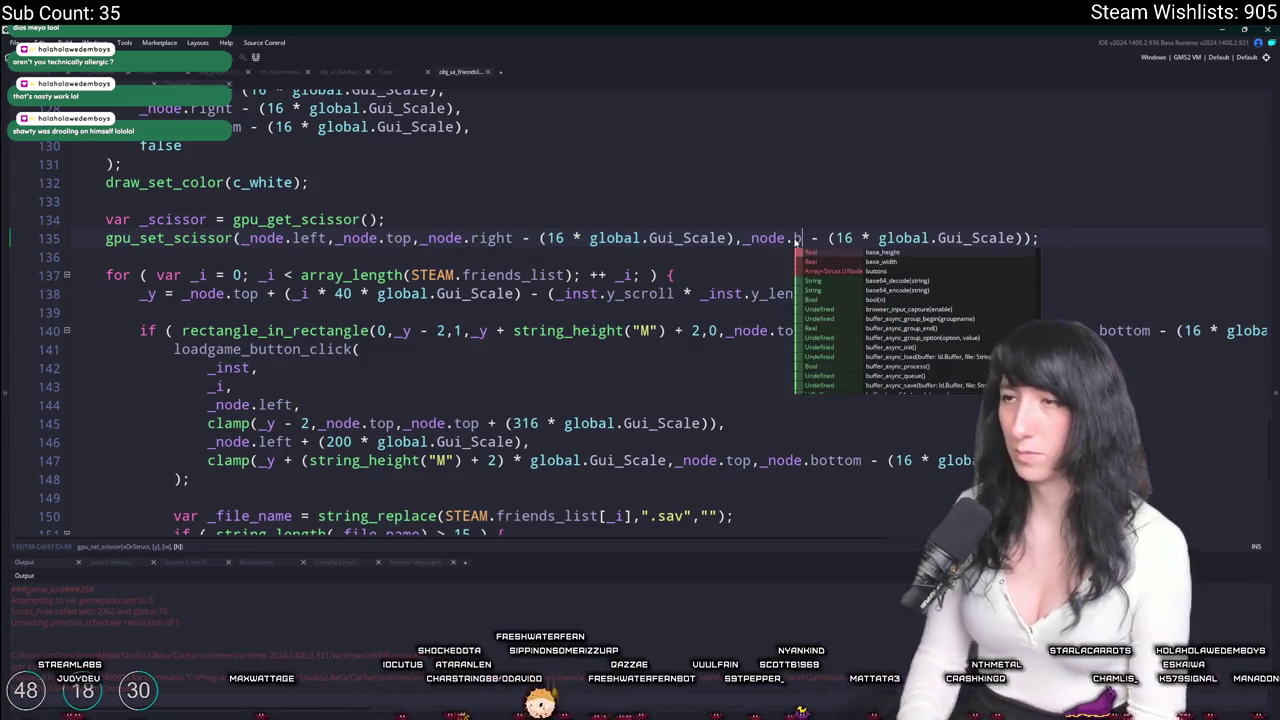
click(752, 238)
Reuse the rectangle's inset left and top expressions as the scissor's left and top values.
scroll(750, 366, up, 2)
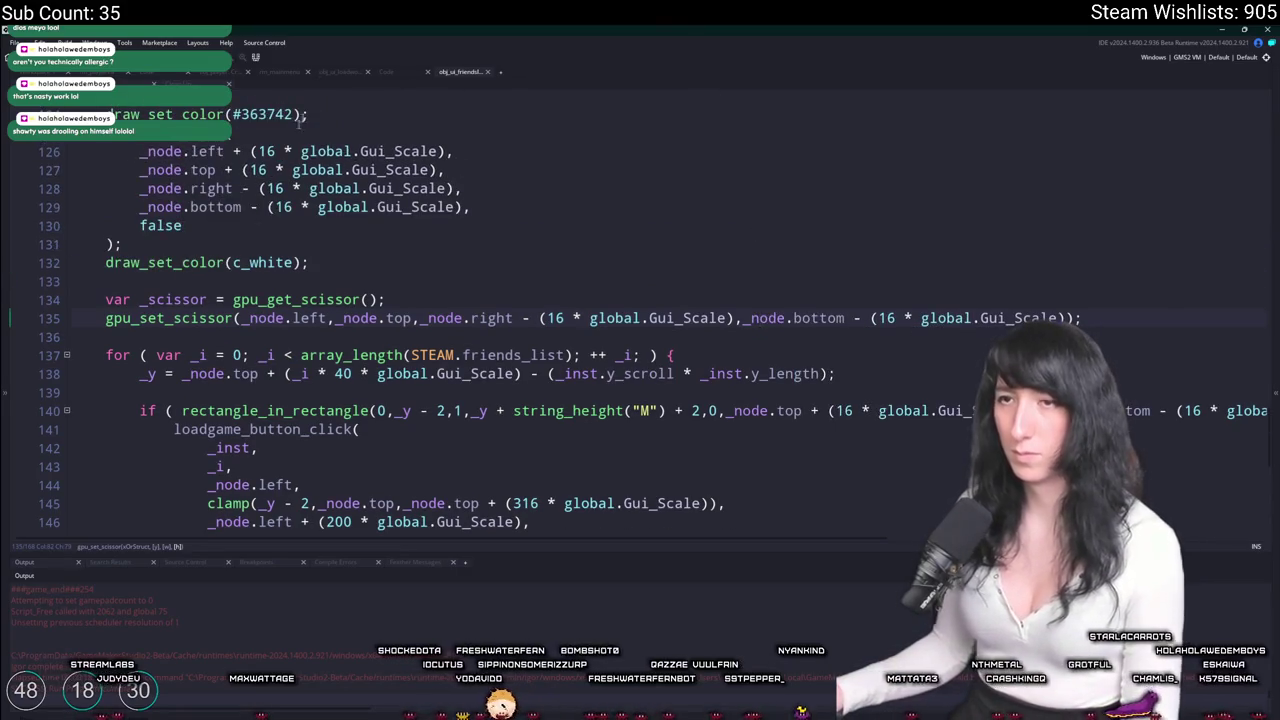
click(447, 169)
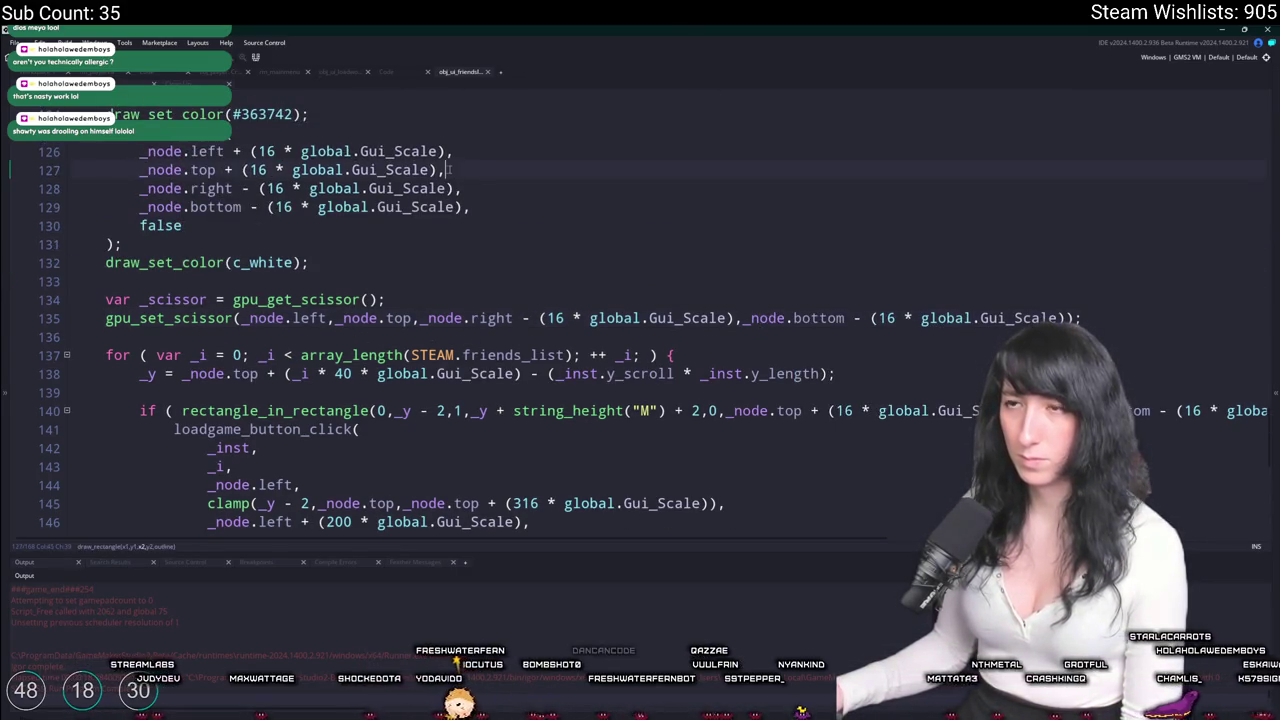
click(452, 151)
key(Home)
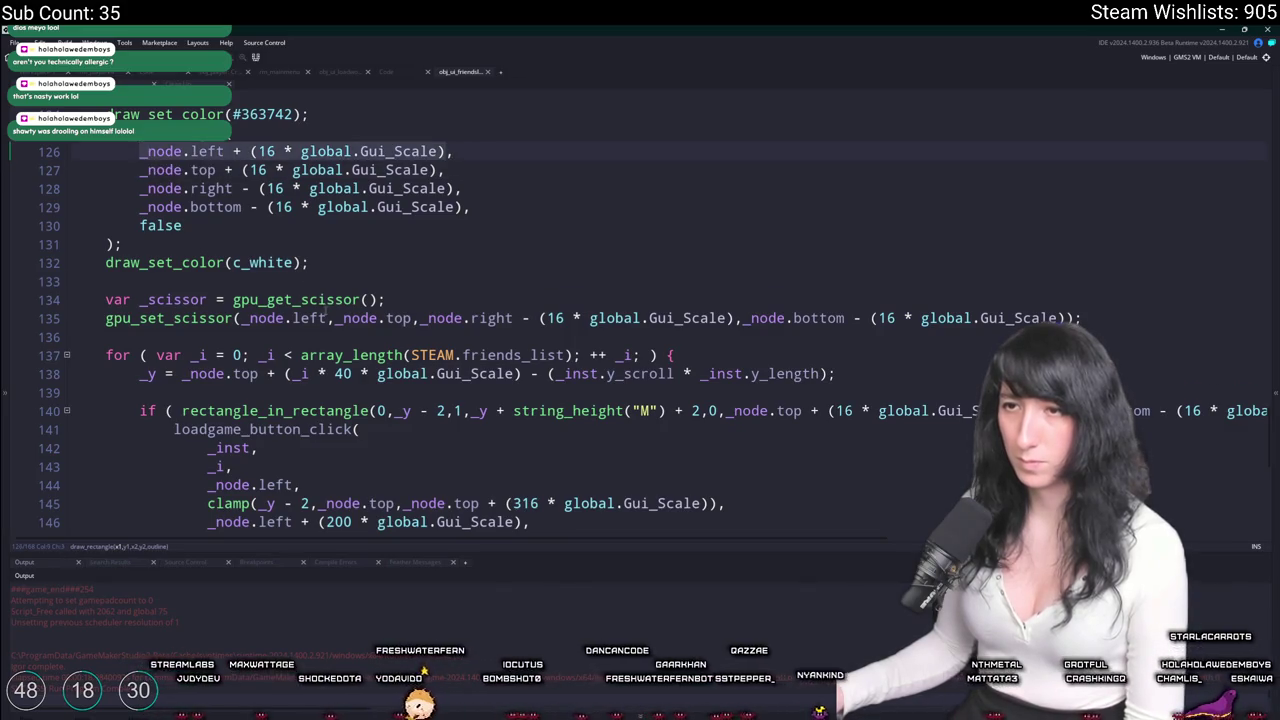
click(330, 318)
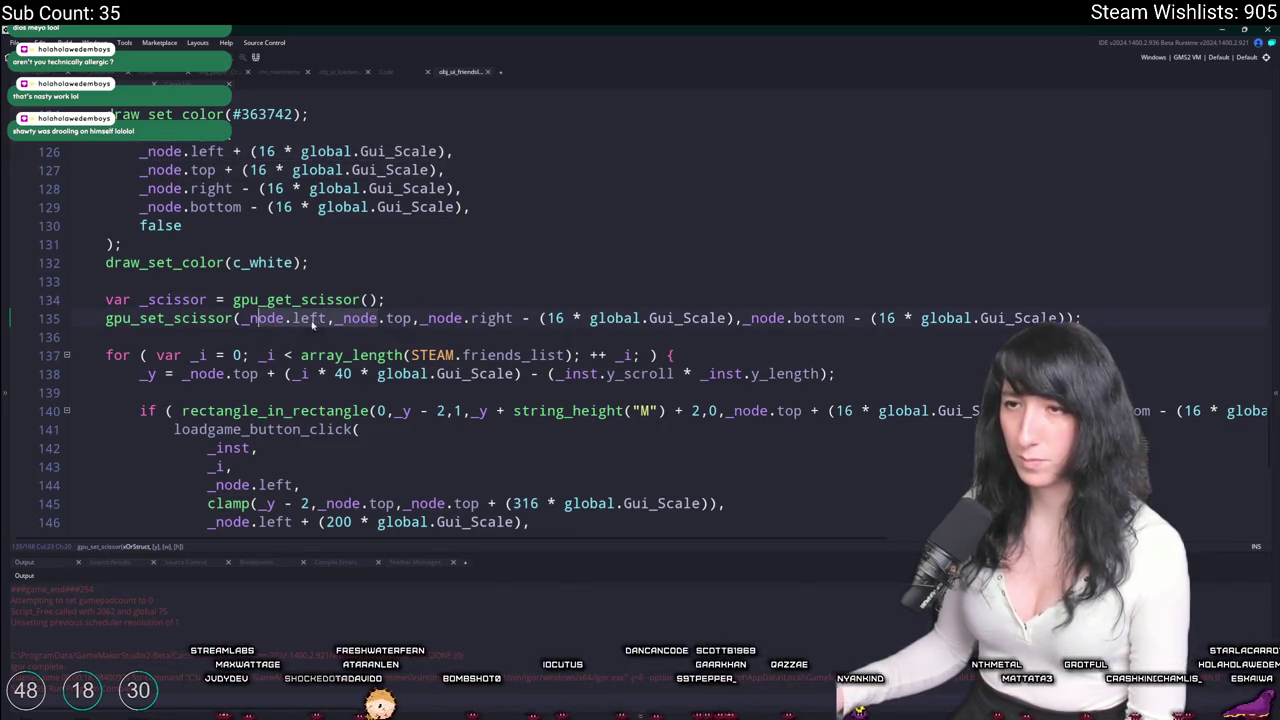
key(ctrl+v)
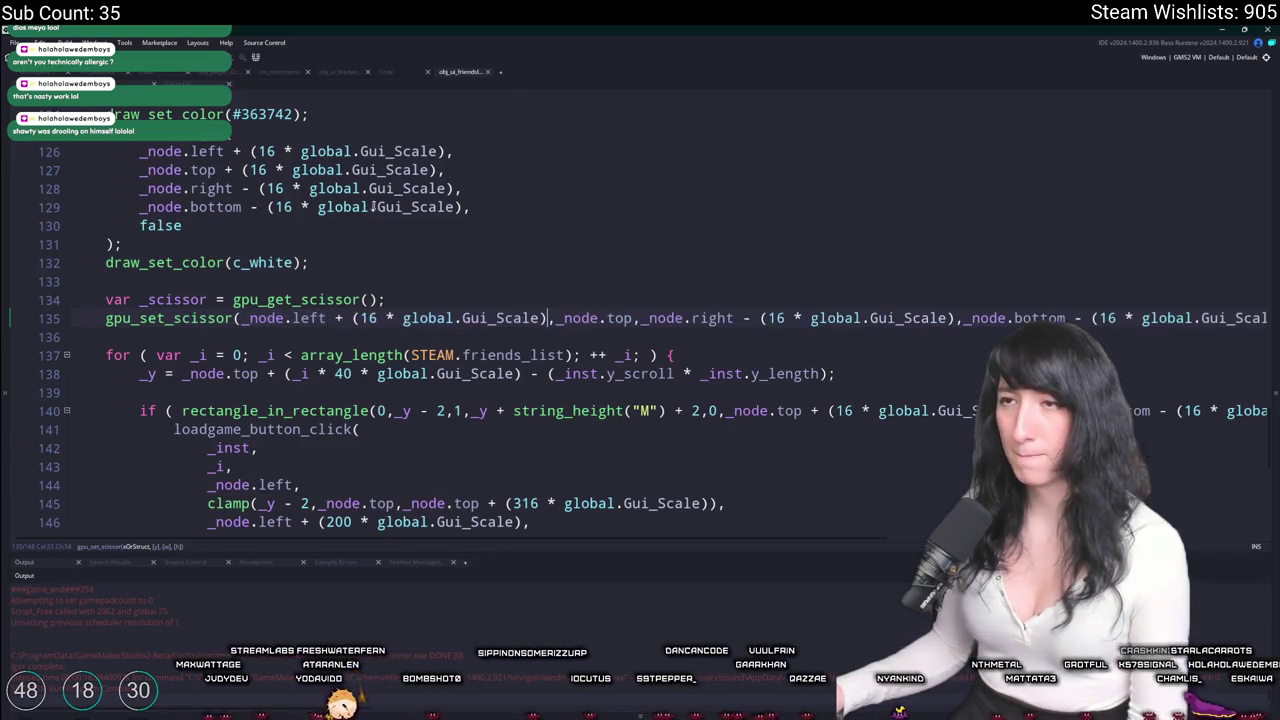
drag(438, 170, 140, 170)
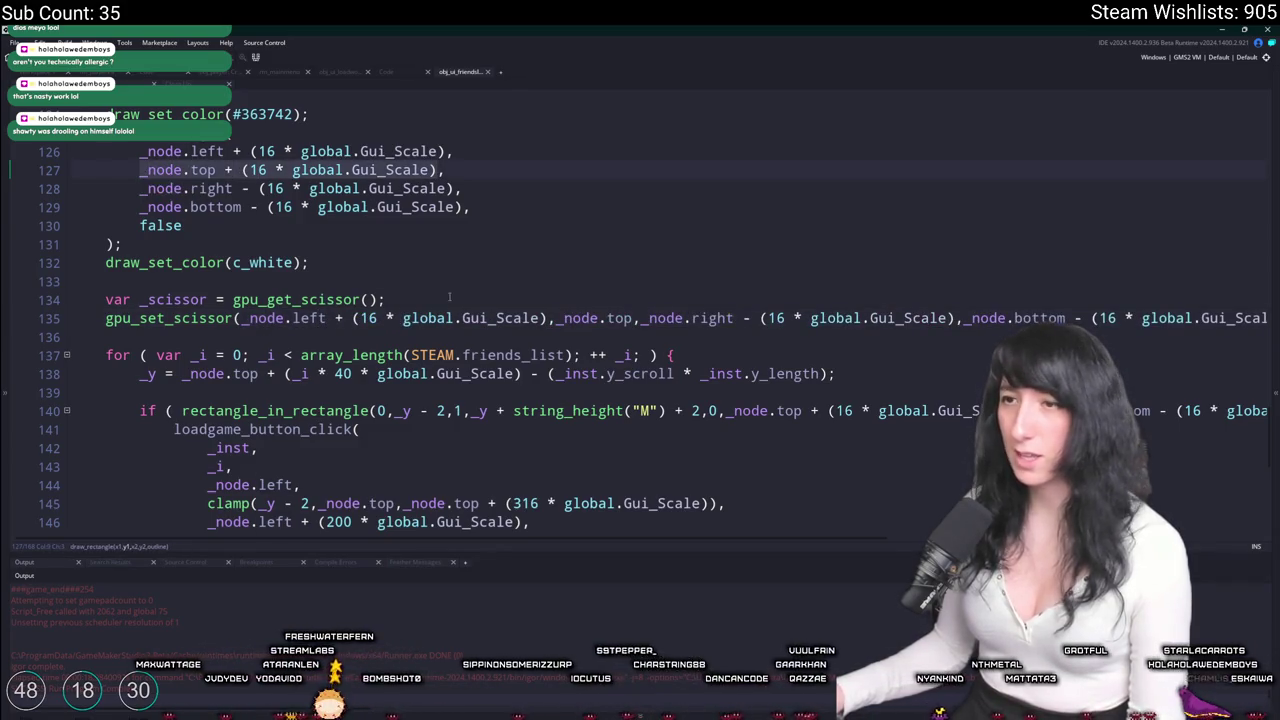
click(549, 318)
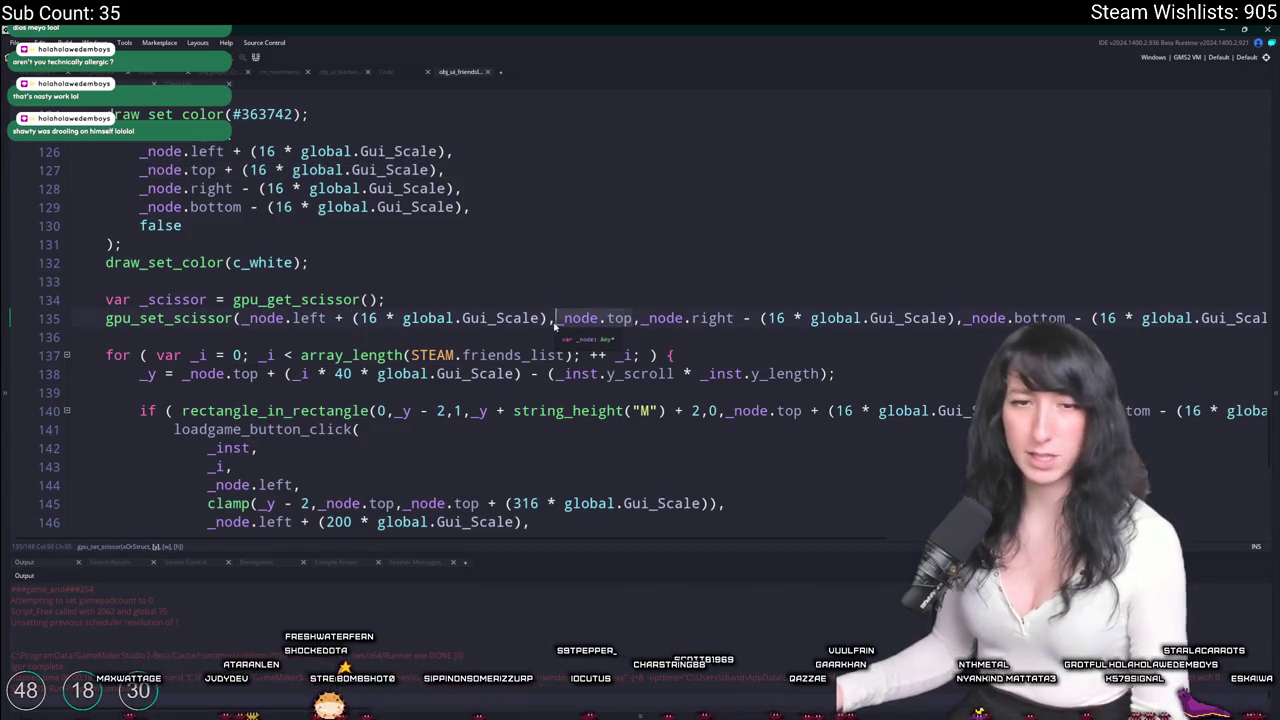
key(ctrl+v)
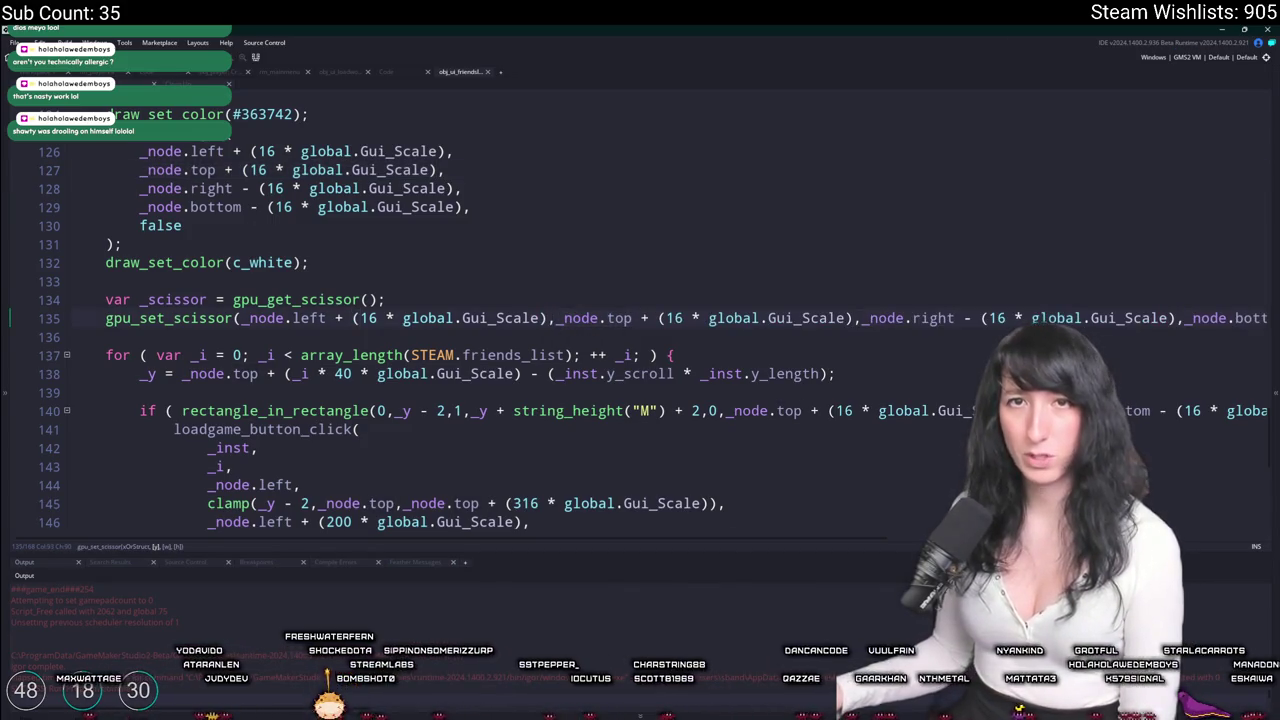
Review the scissor setup lines and build the game to test the inset.
key(End)
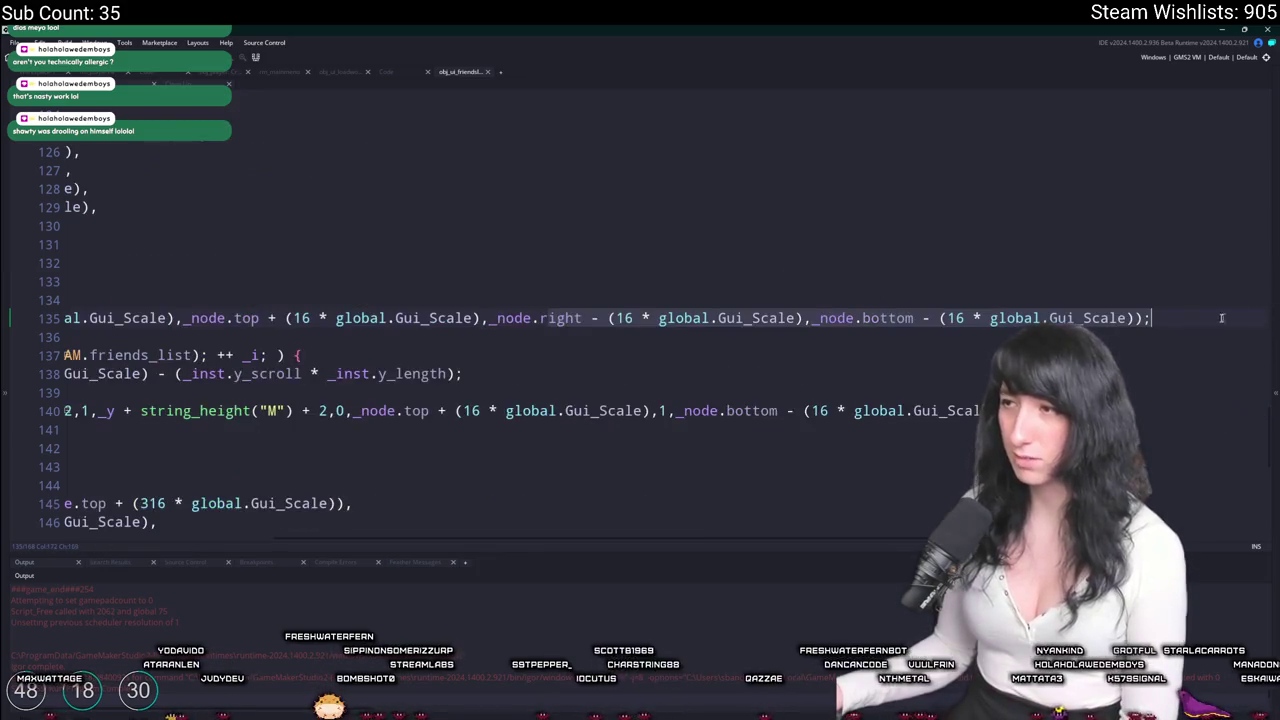
key(shift+Up)
key(shift+Up)
key(shift+Up)
click(142, 300)
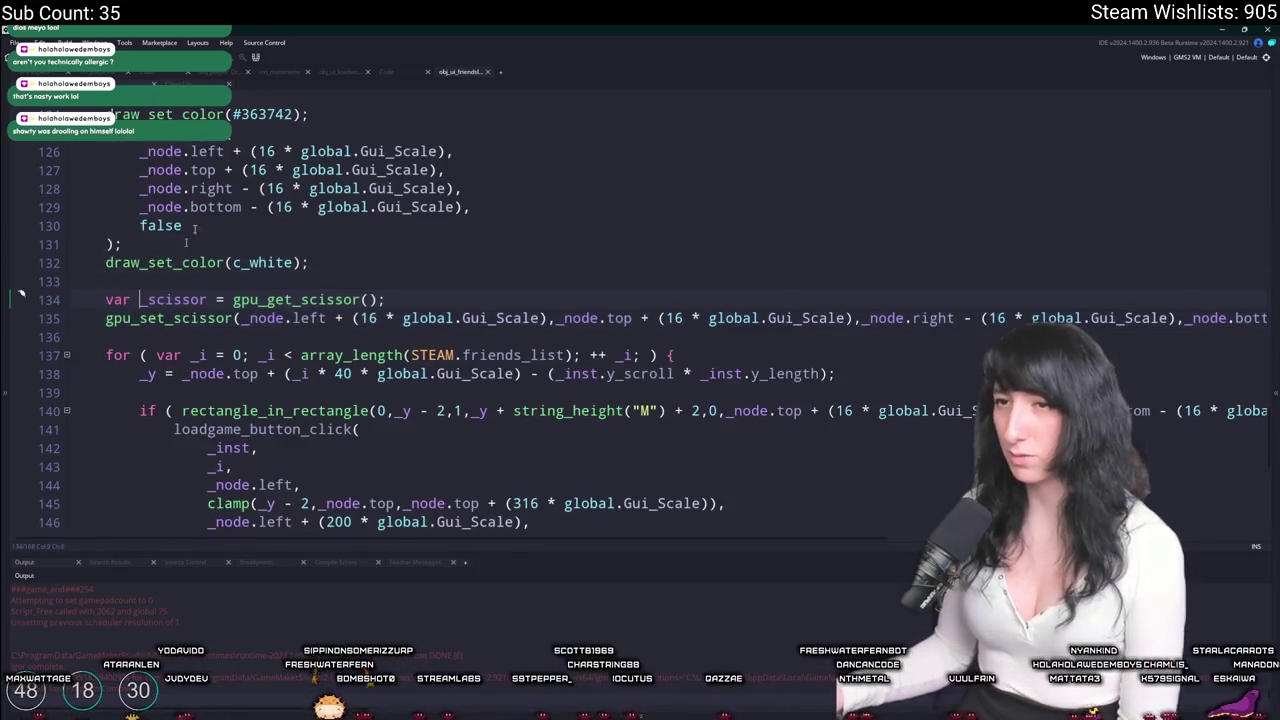
scroll(575, 330, up, 2)
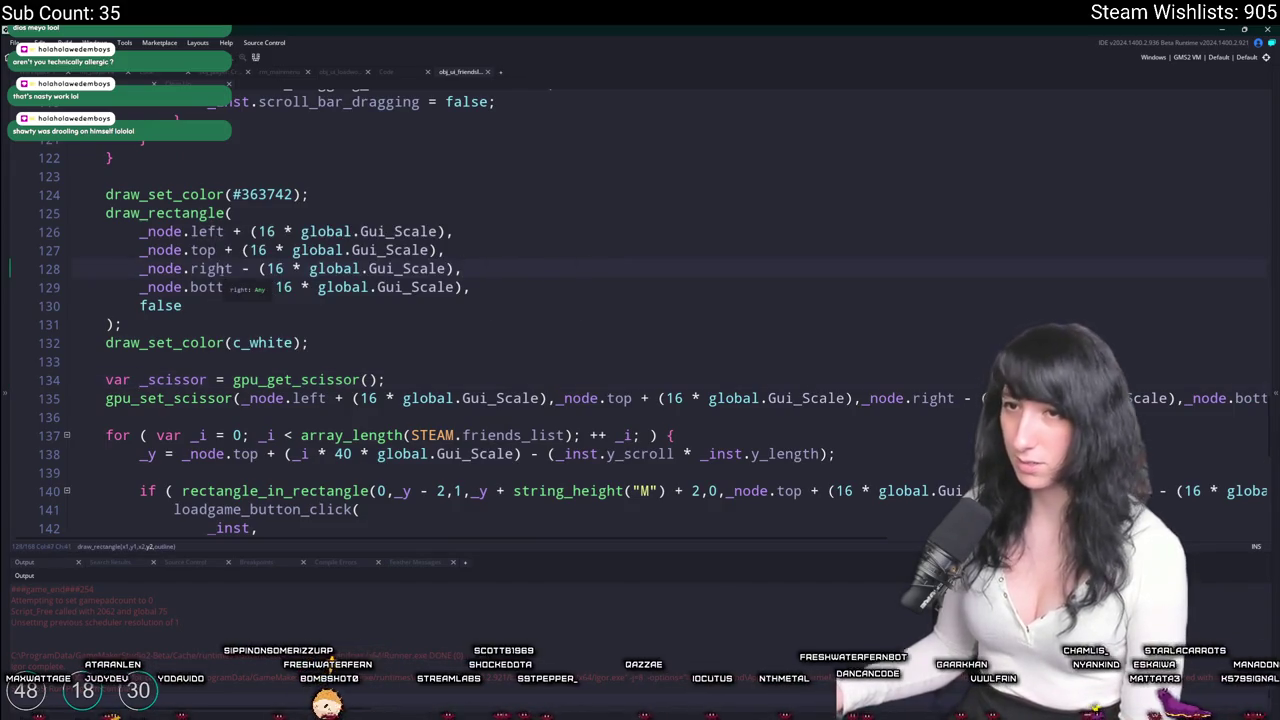
scroll(405, 443, up, 10)
scroll(405, 443, up, 2)
scroll(405, 420, up, 3)
scroll(414, 205, down, 15)
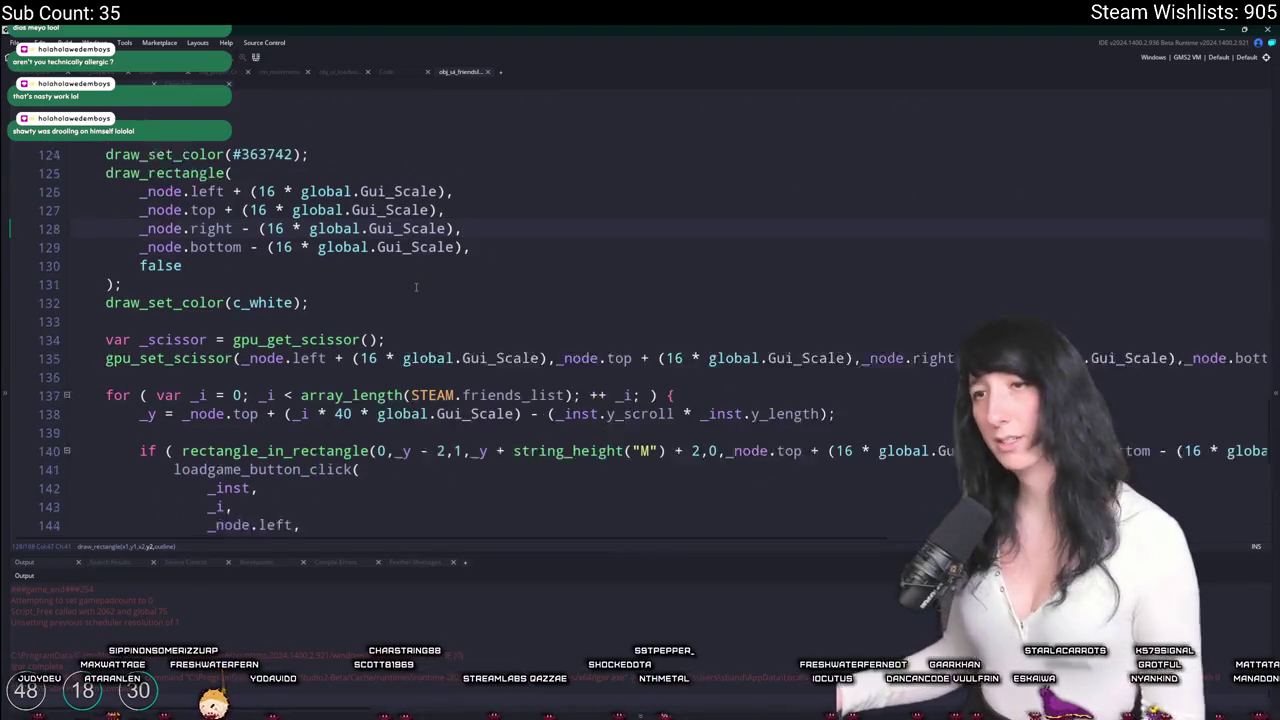
scroll(416, 287, down, 1)
key(F5)
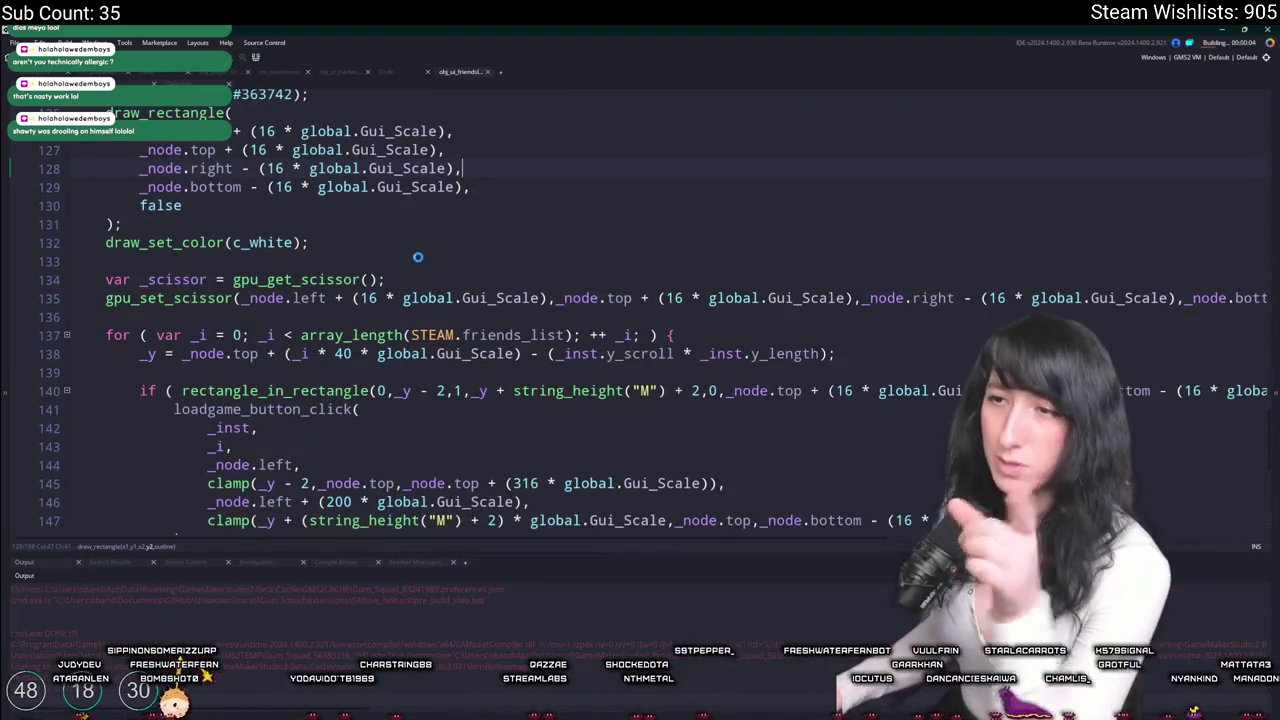
scroll(417, 248, down, 3)
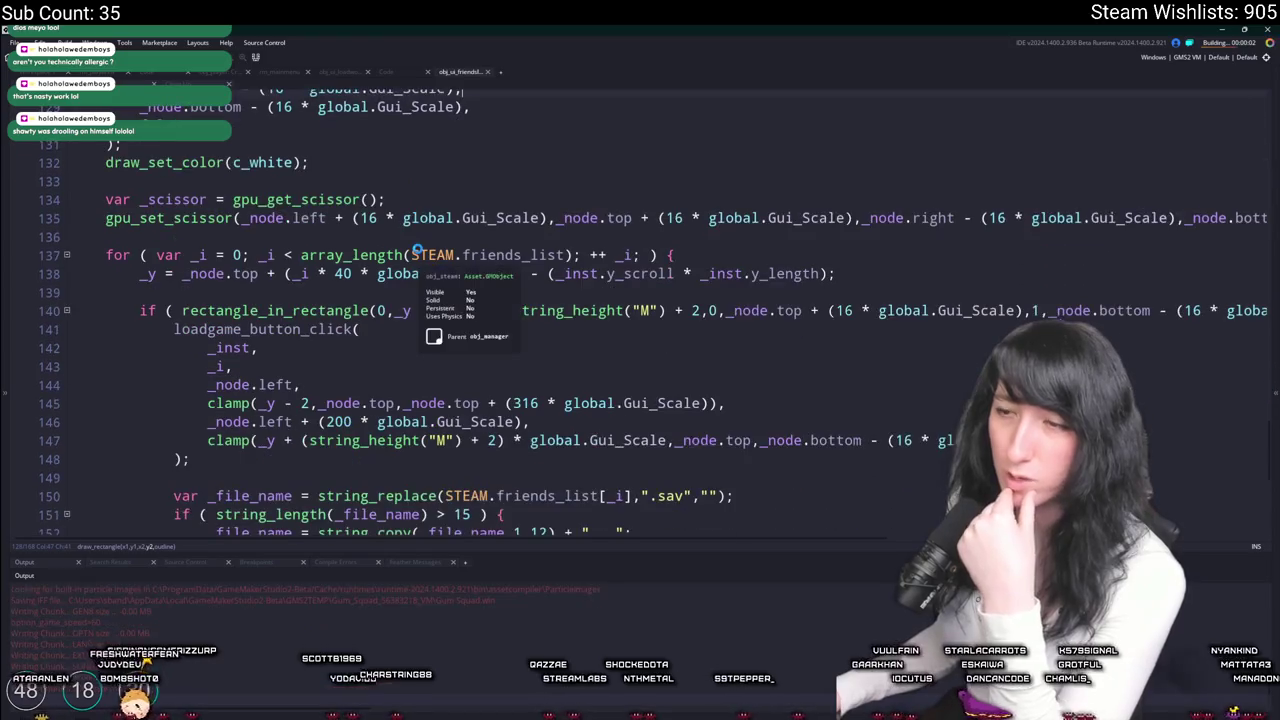
scroll(417, 249, up, 3)
scroll(417, 249, up, 1)
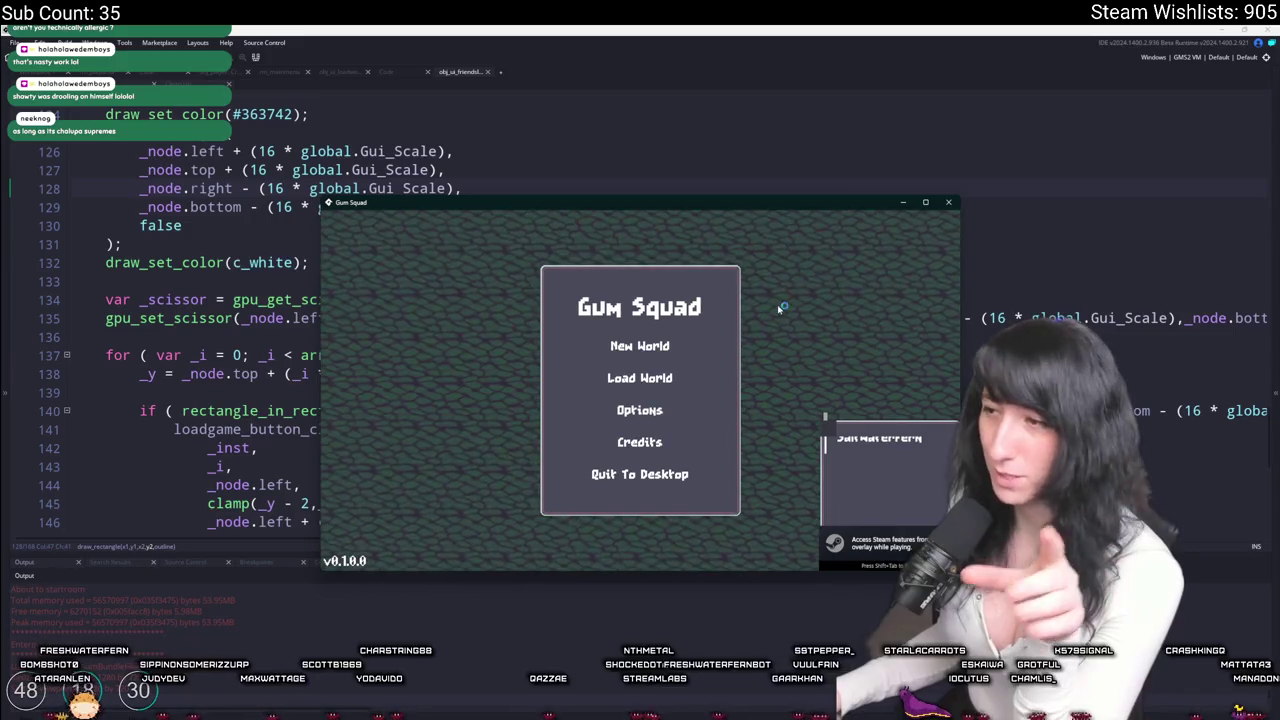
click(927, 202)
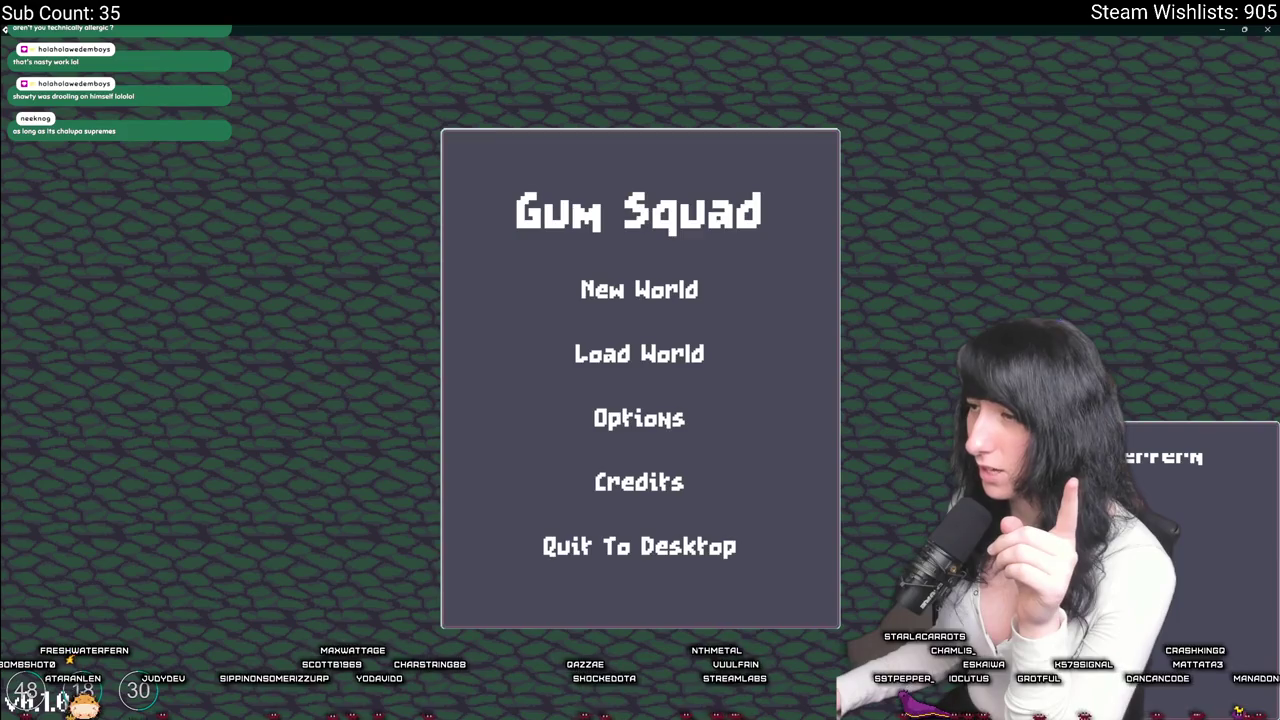
click(1266, 29)
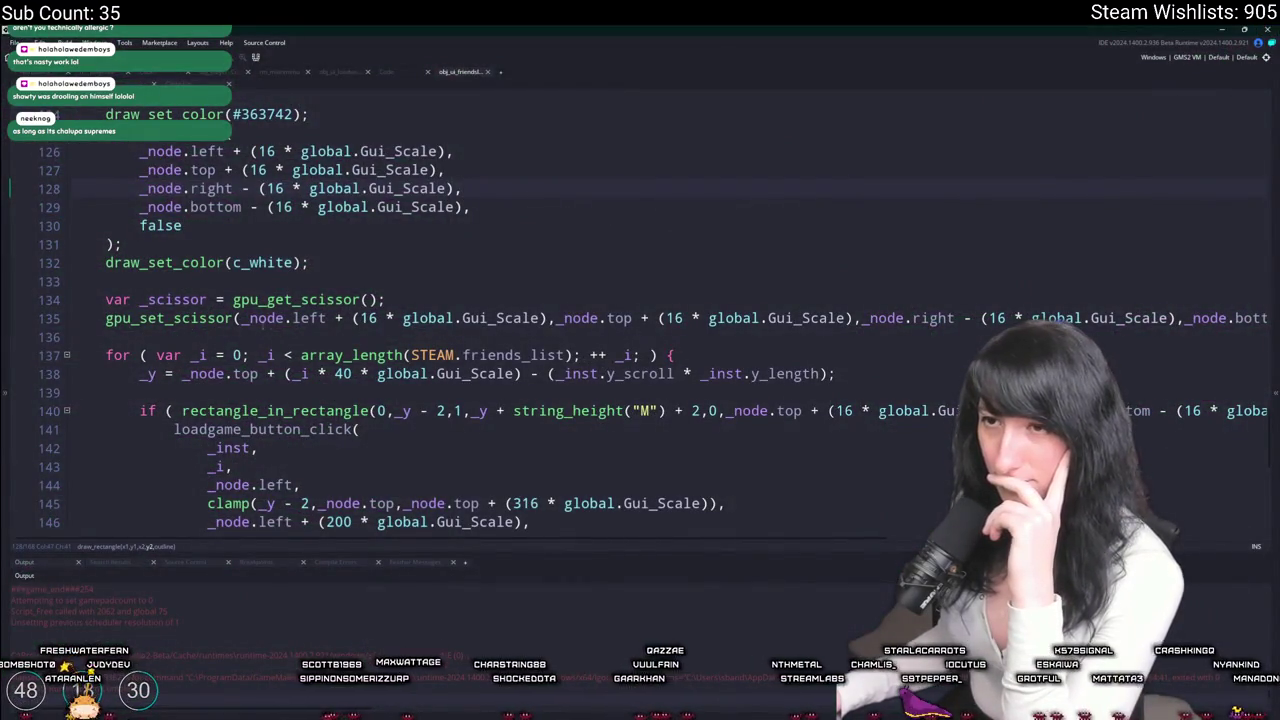
Delete the // Title comment line above the button code.
scroll(270, 290, up, 2)
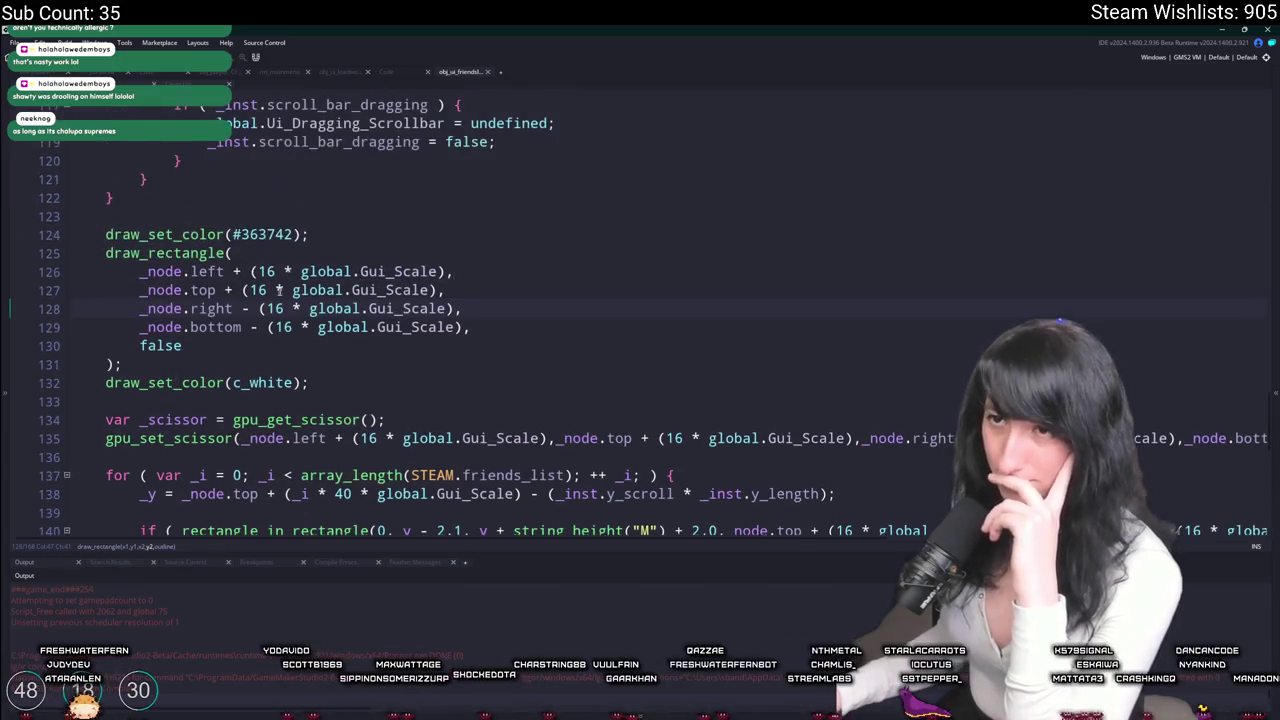
double_click(207, 271)
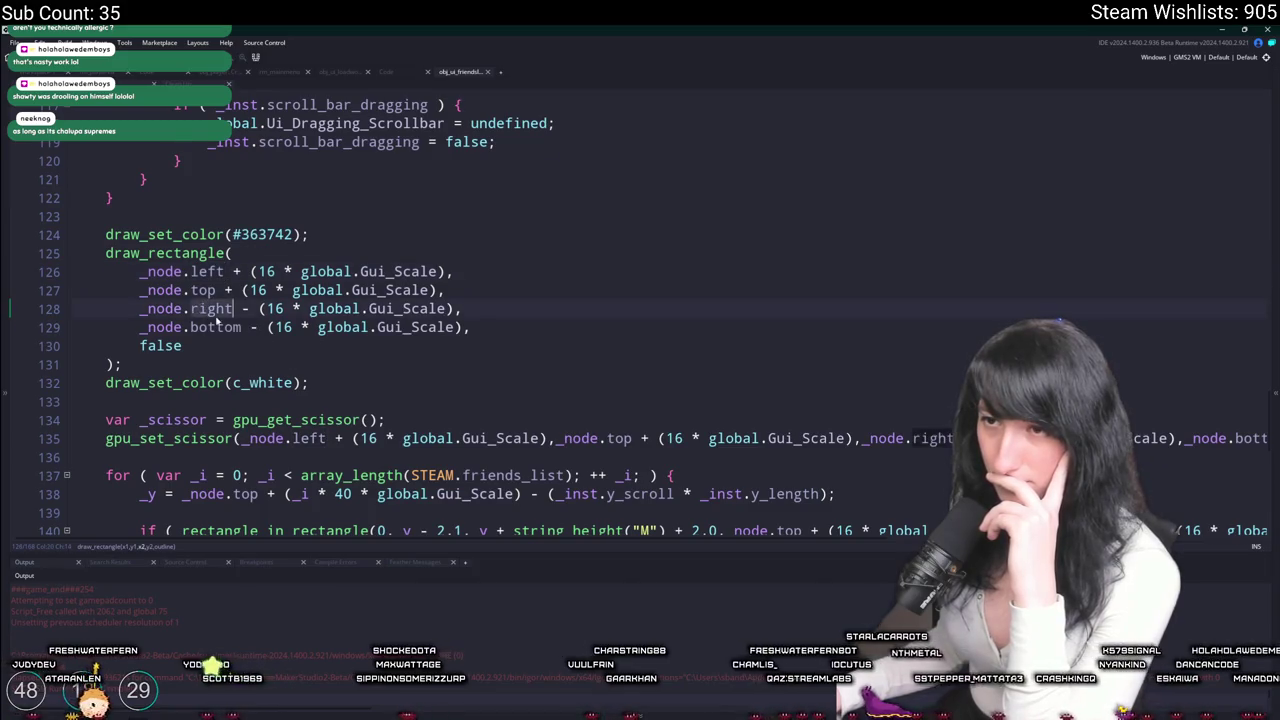
scroll(216, 330, up, 11)
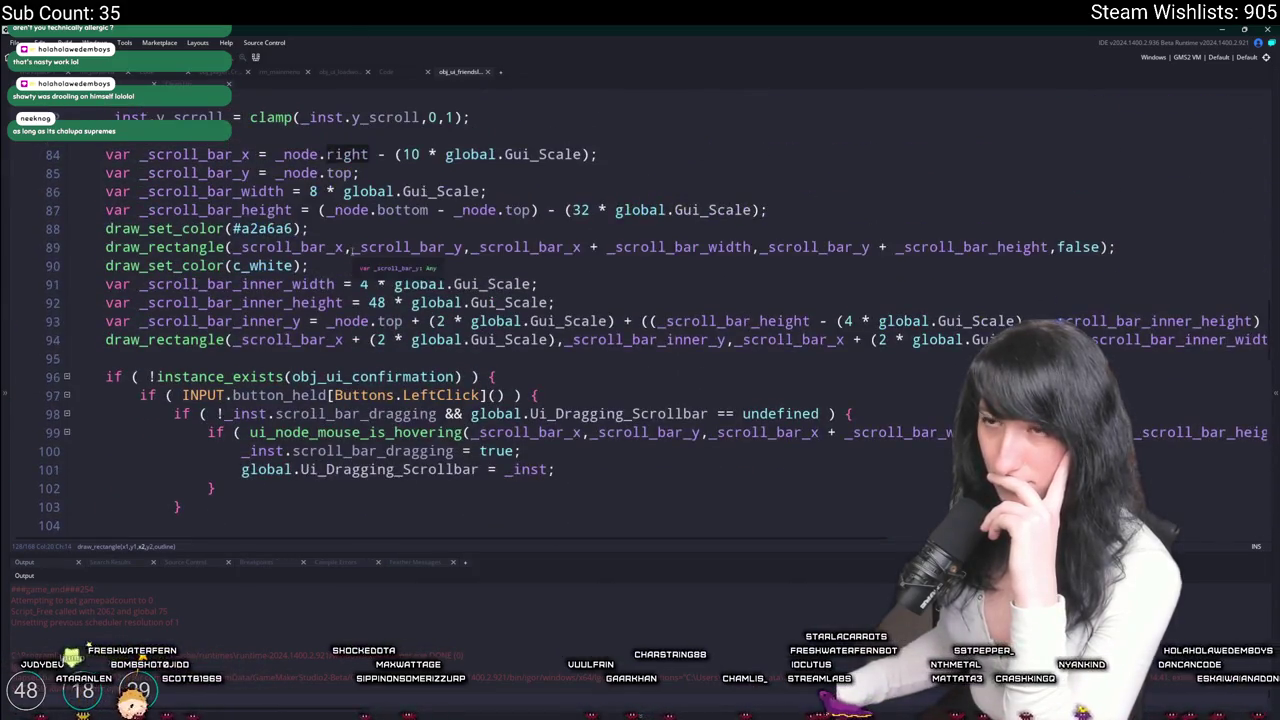
scroll(380, 270, up, 4)
scroll(273, 330, up, 6)
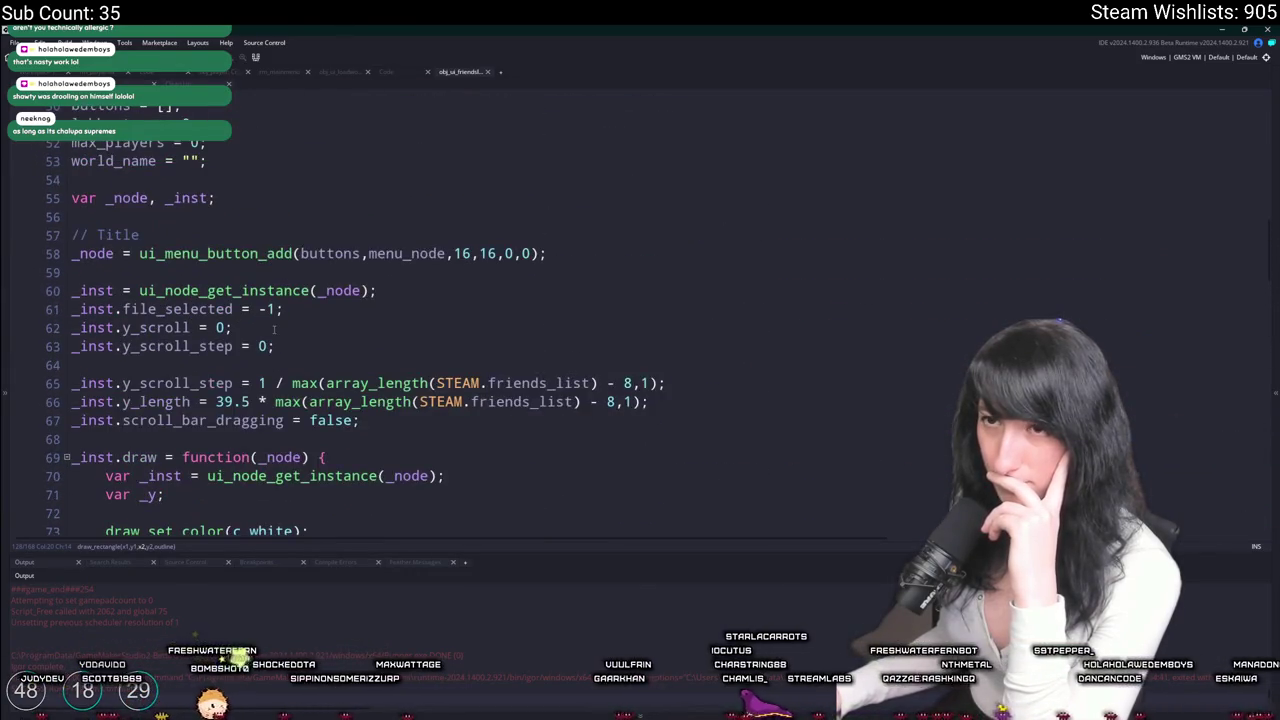
click(454, 253)
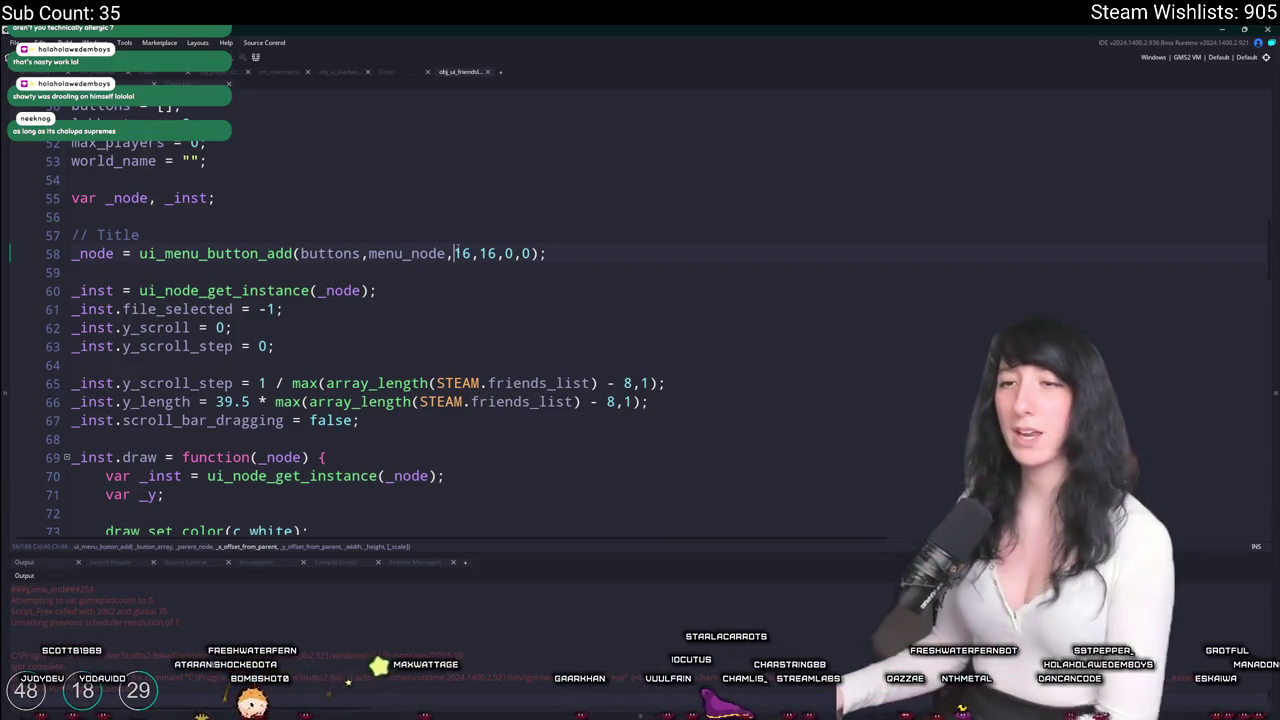
key(Up)
key(shift+Home)
key(BackSpace)
key(BackSpace)
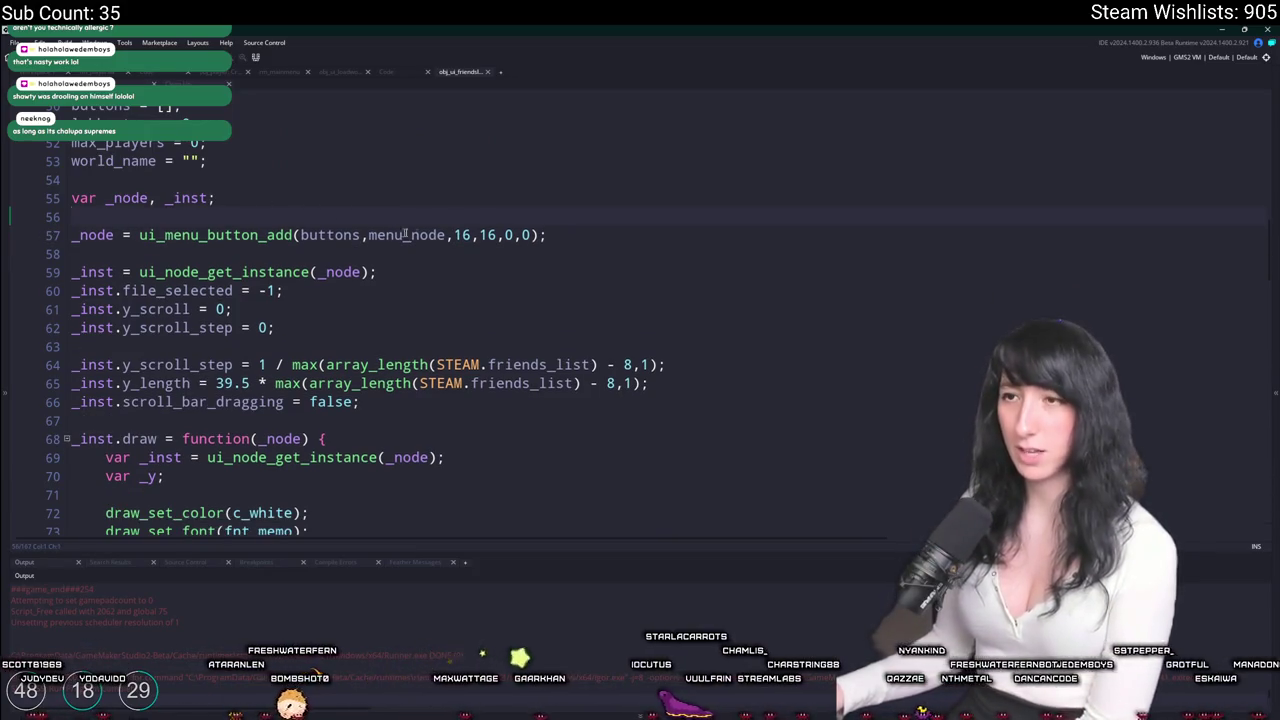
Set ui_menu_button_add's width argument to menu_node.right - menu_node.left - 32.
double_click(462, 235)
scroll(453, 294, up, 2)
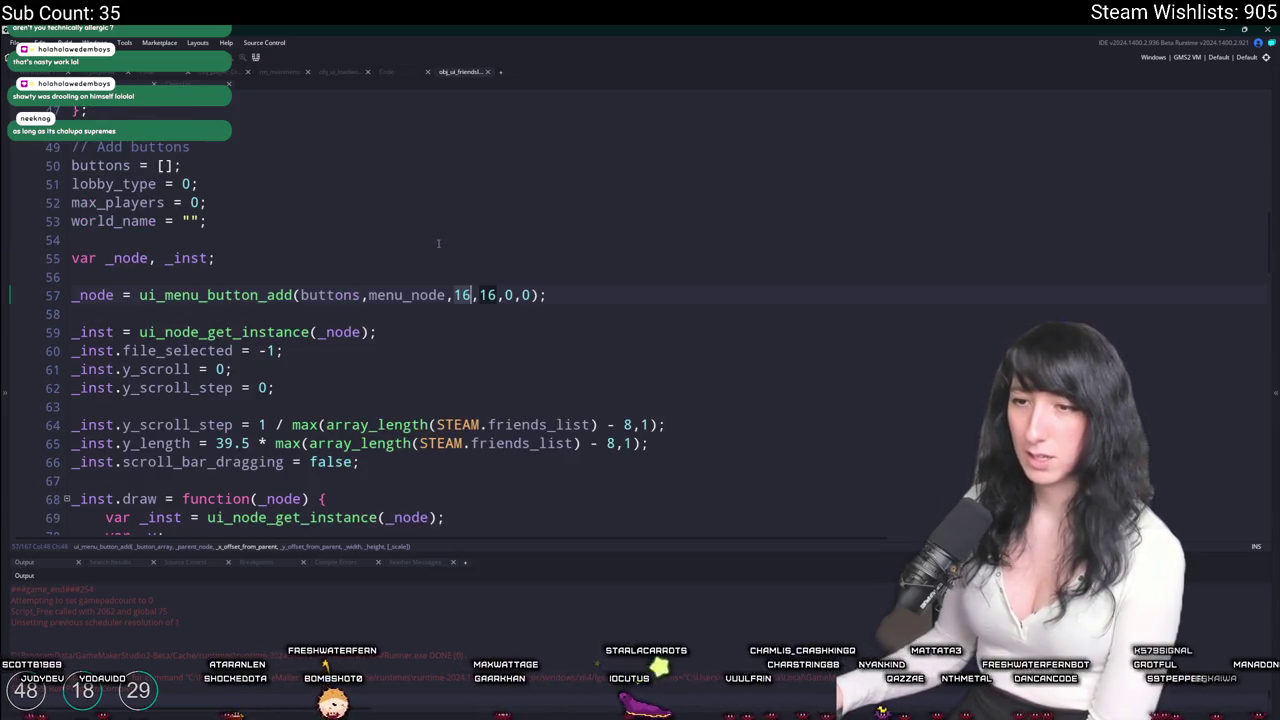
scroll(453, 294, up, 8)
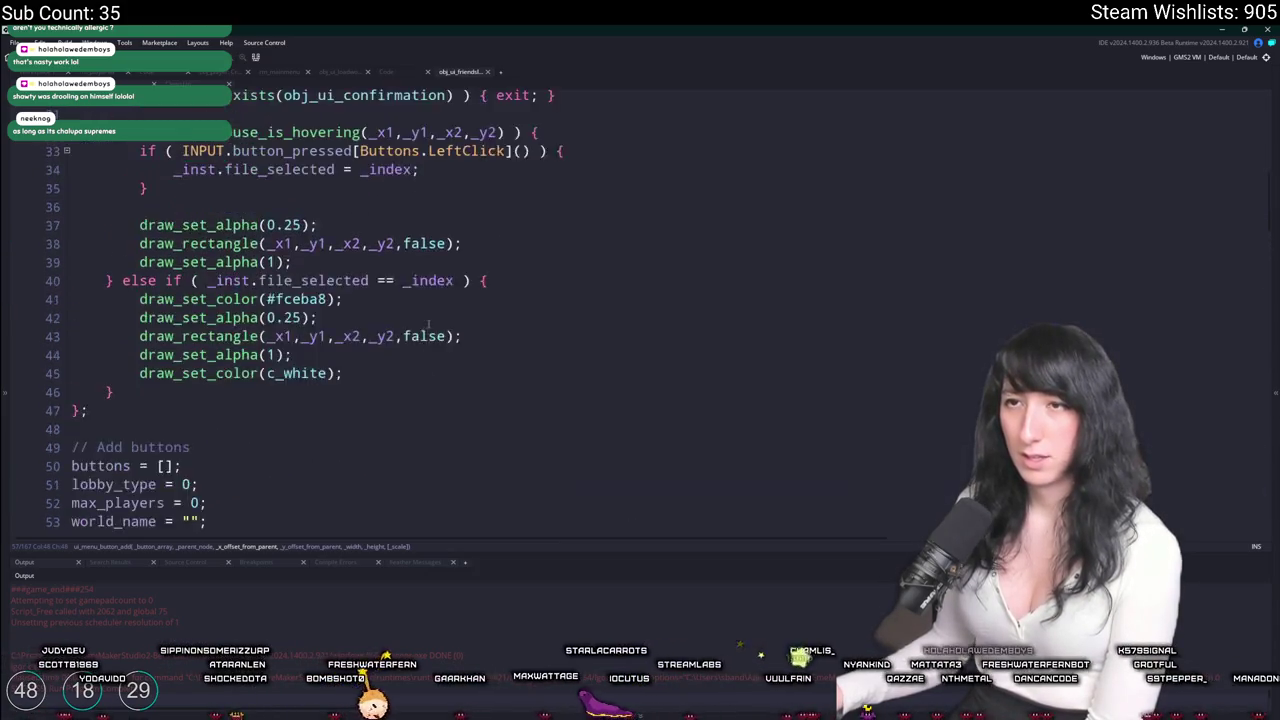
scroll(421, 319, down, 7)
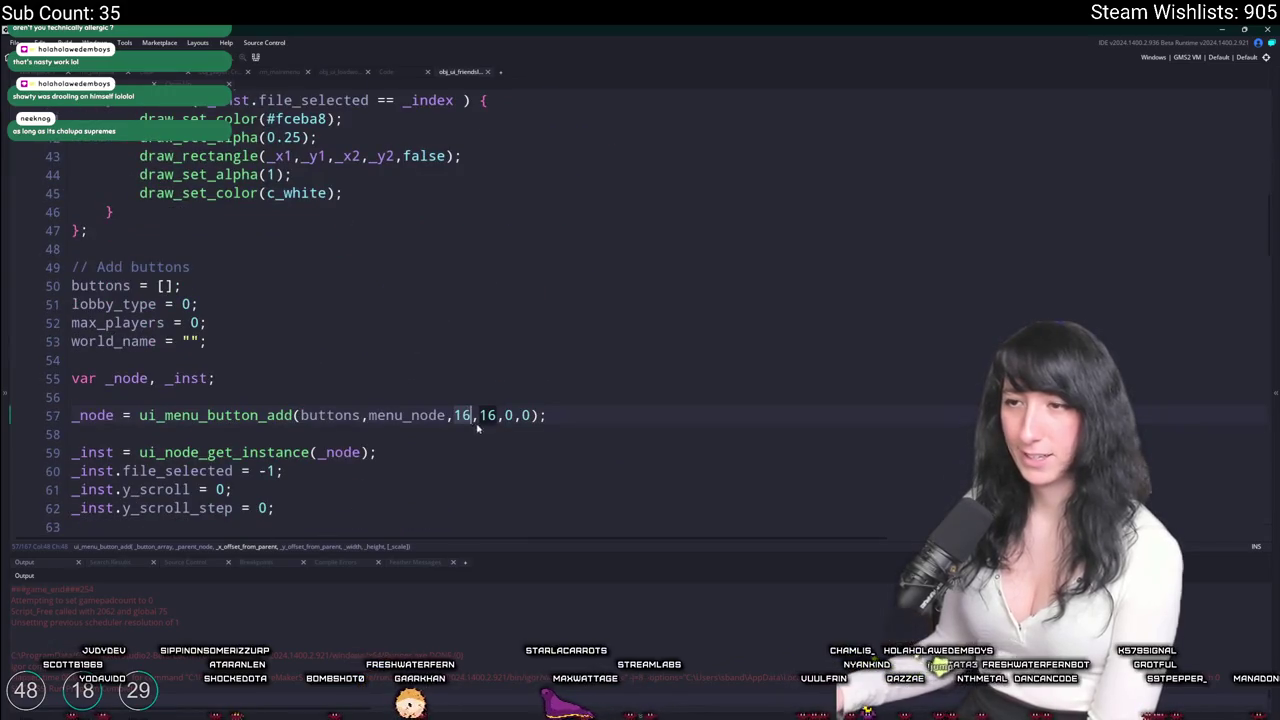
scroll(507, 418, up, 1)
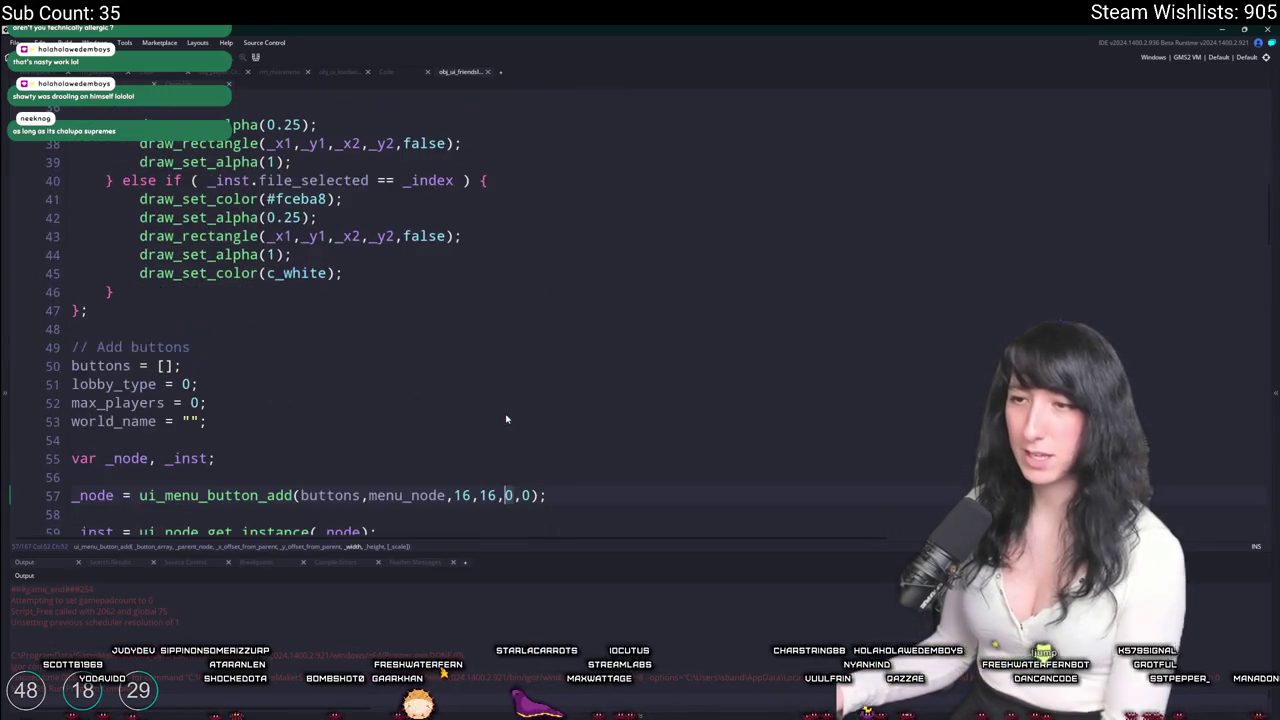
double_click(404, 495)
key(ctrl+c)
double_click(509, 496)
key(ctrl+v)
text(ight - menu_node.left)
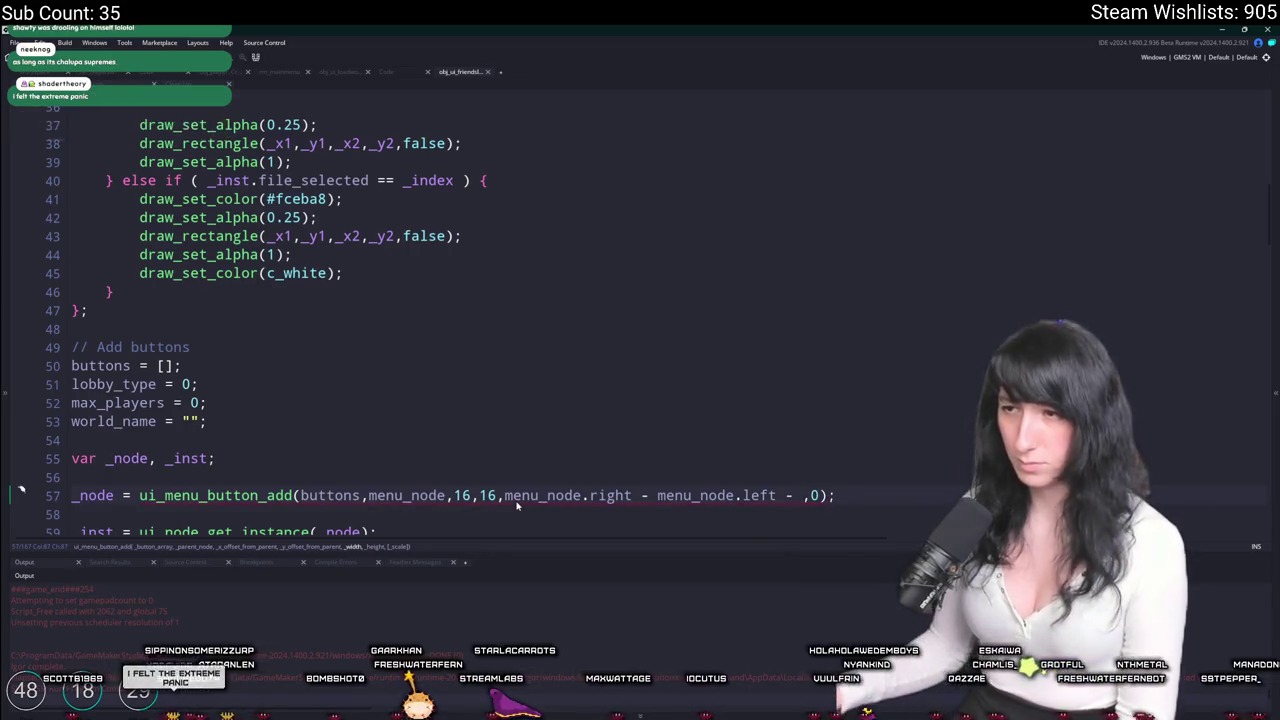
scroll(517, 505, down, 1)
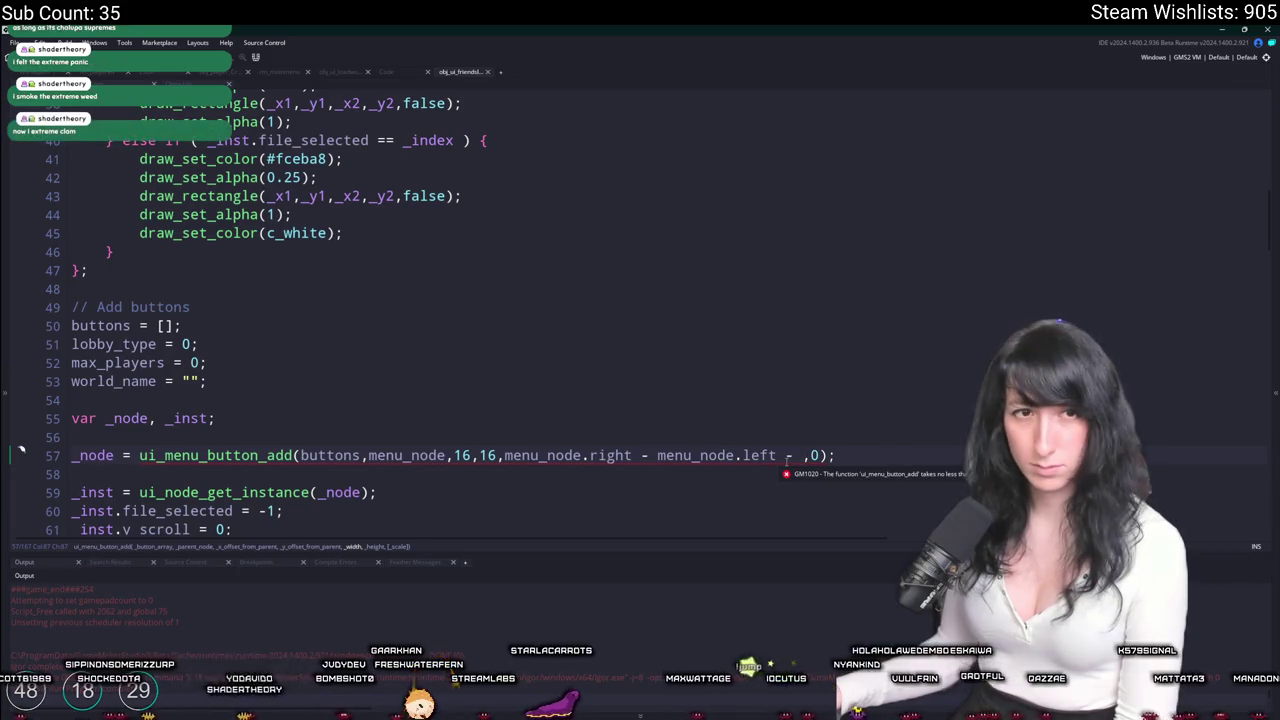
text(32)
Copy the width expression into the height argument to form the bottom − top − 32 height.
click(518, 455)
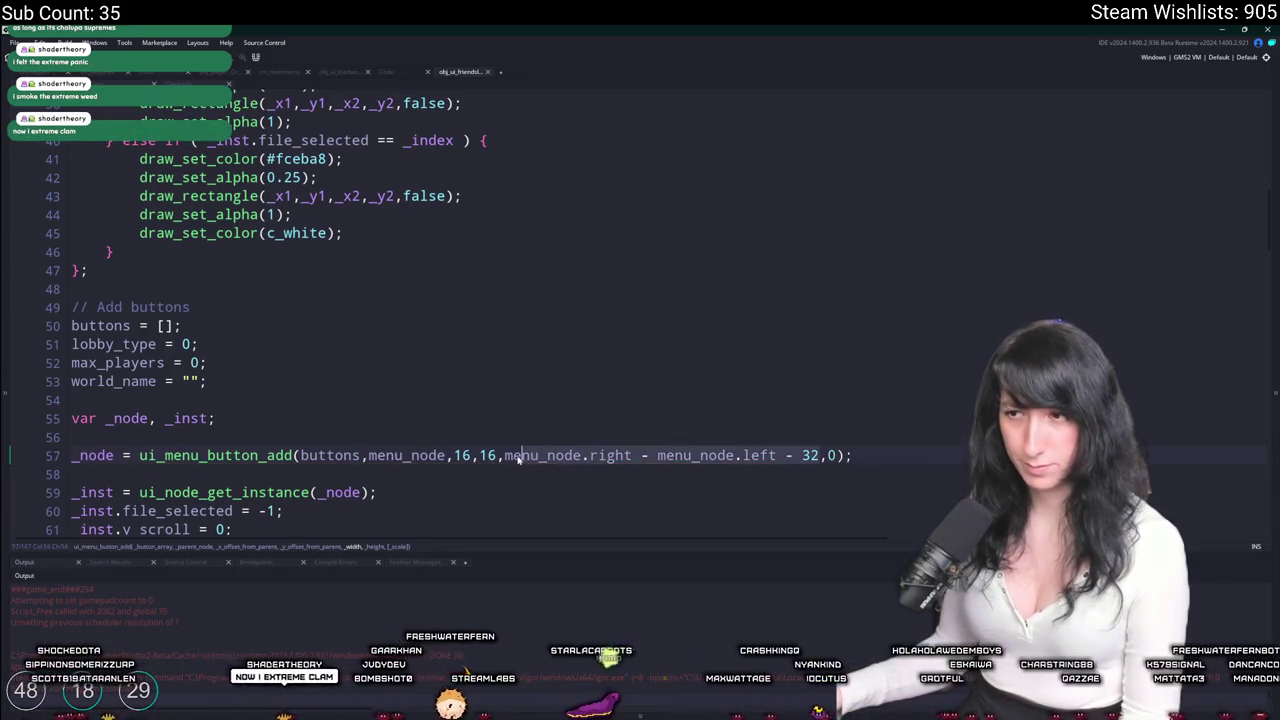
key(ctrl+c)
double_click(832, 455)
key(ctrl+v)
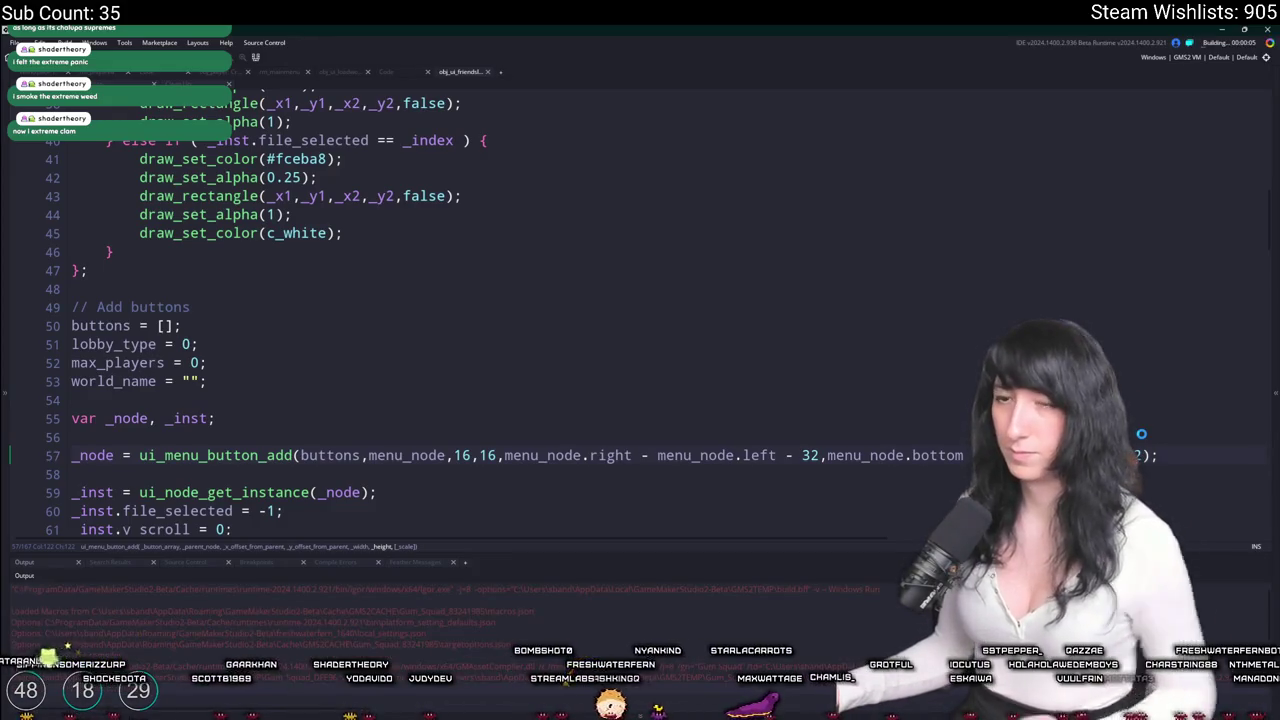
scroll(1142, 434, down, 1)
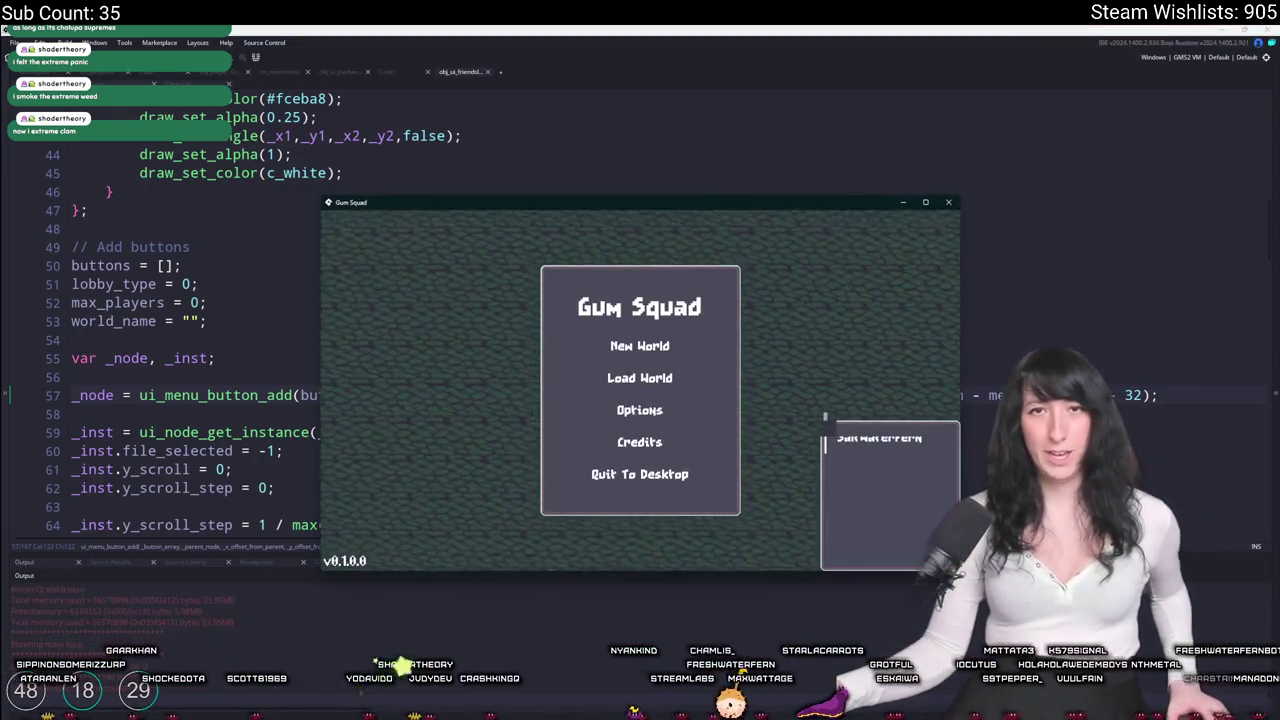
click(953, 202)
scroll(315, 222, down, 1)
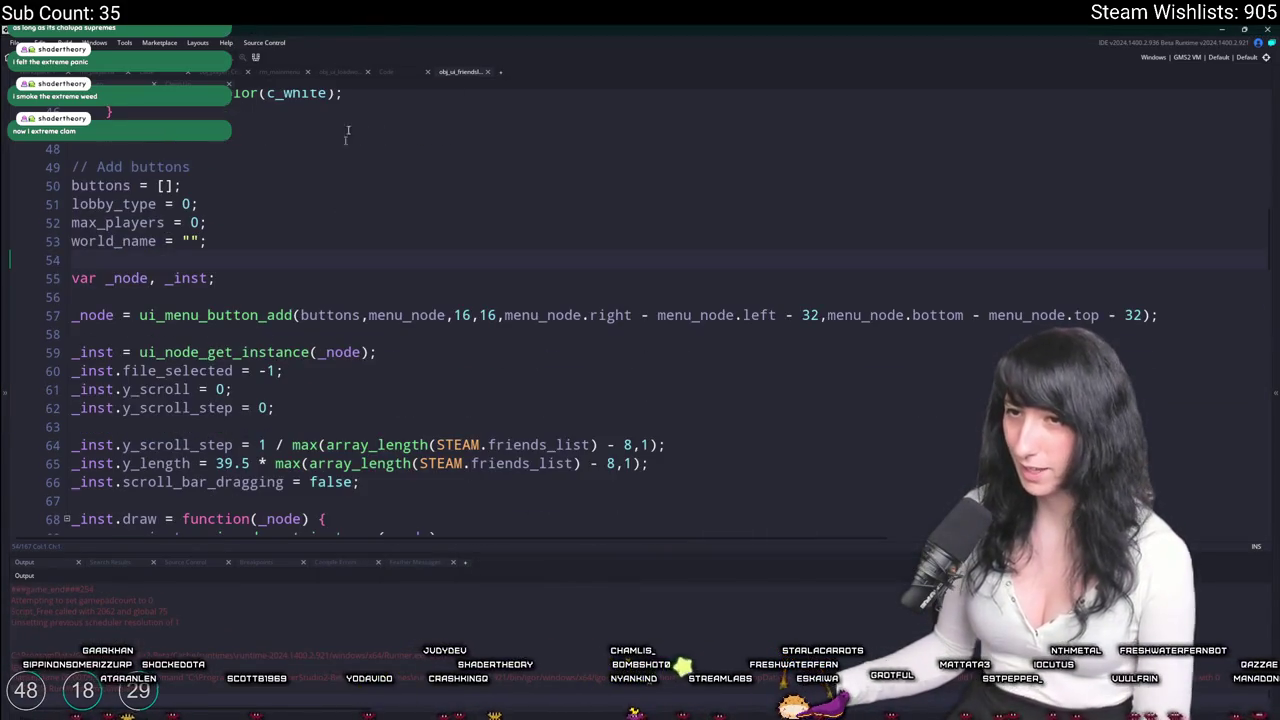
click(457, 315)
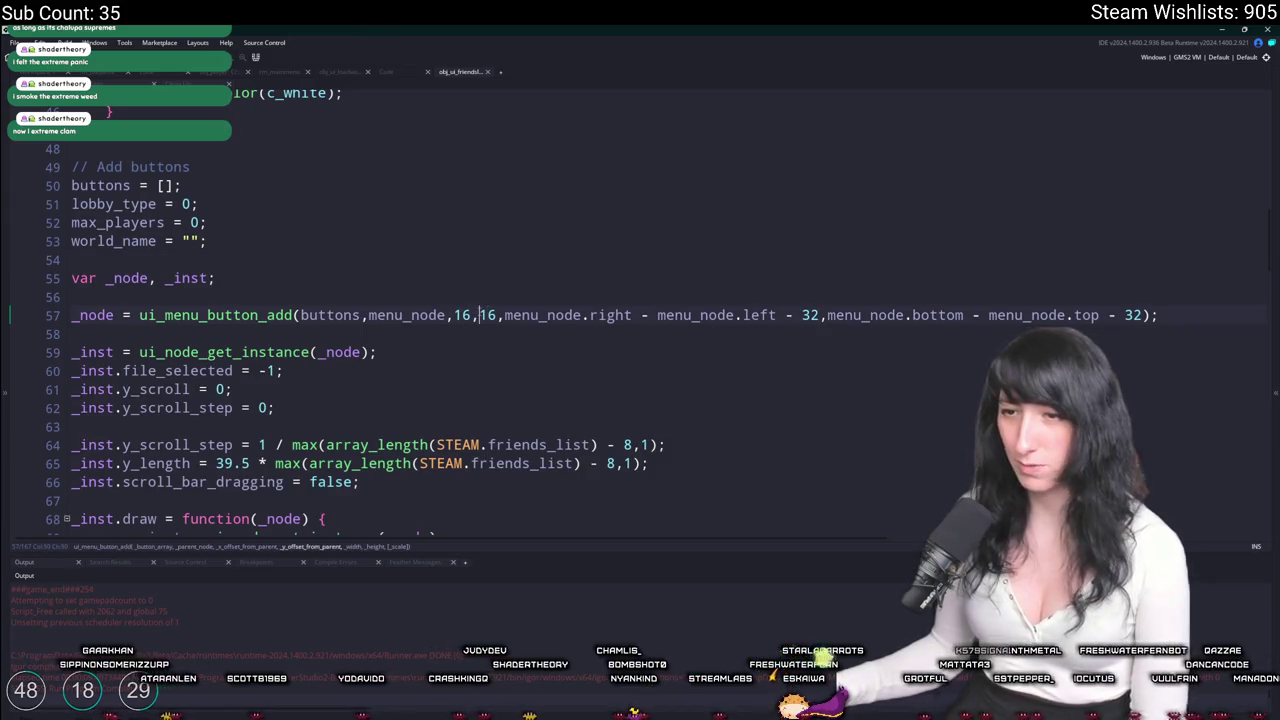
click(540, 315)
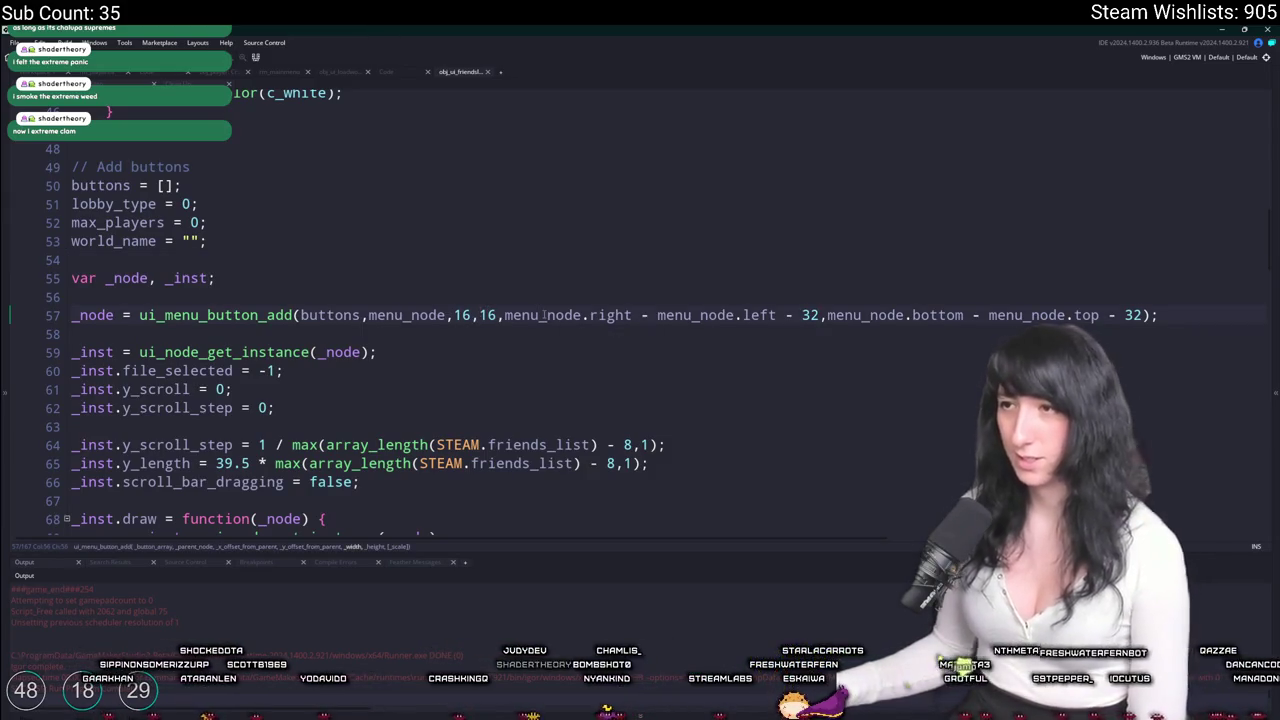
click(775, 315)
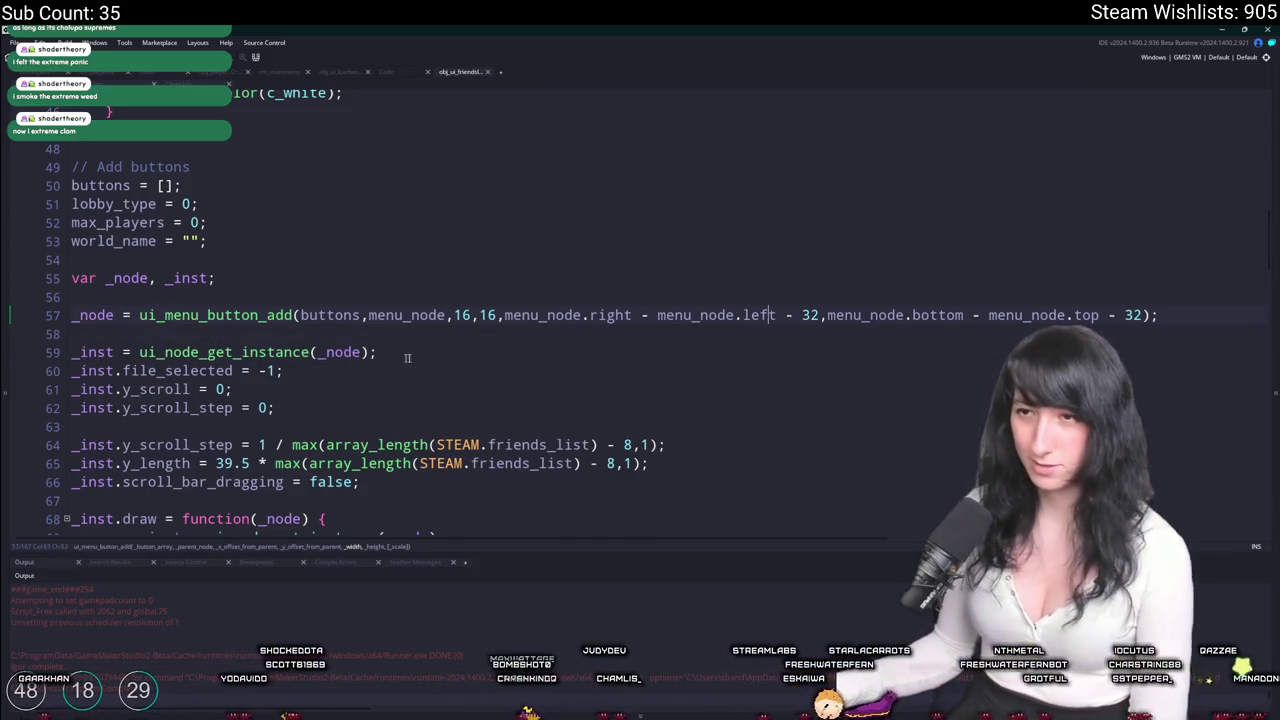
scroll(462, 384, down, 2)
scroll(364, 327, down, 4)
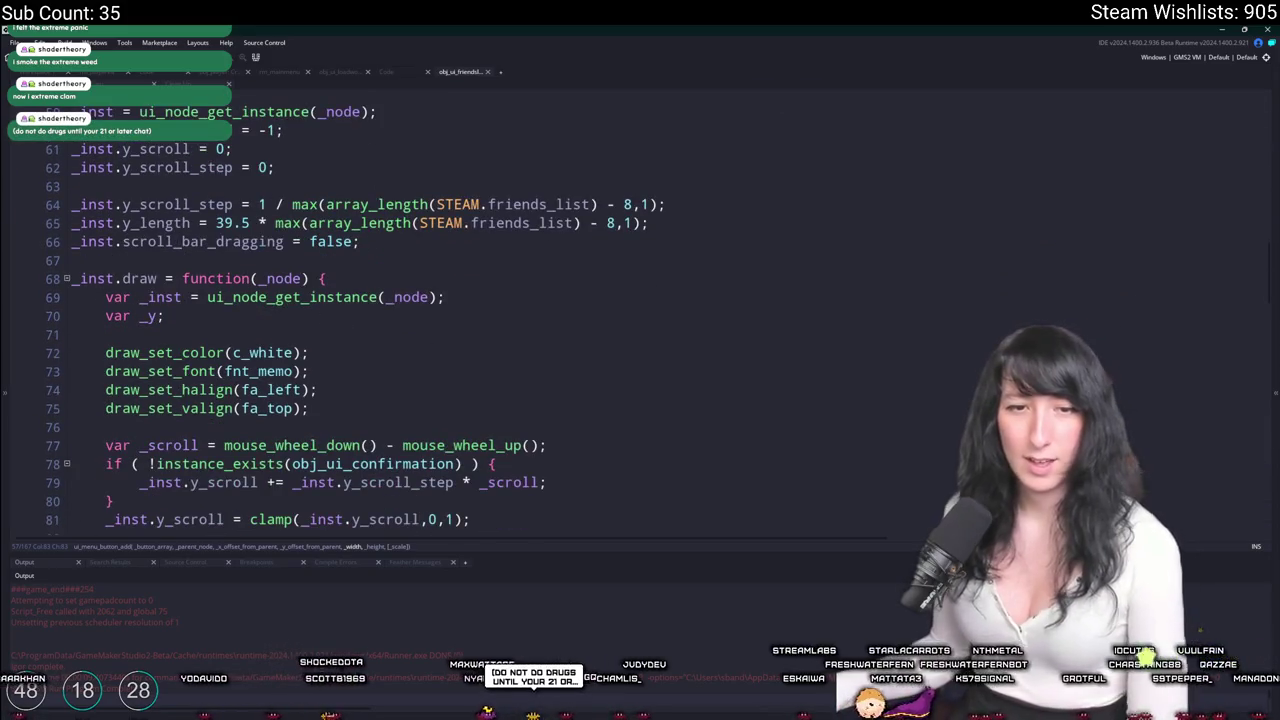
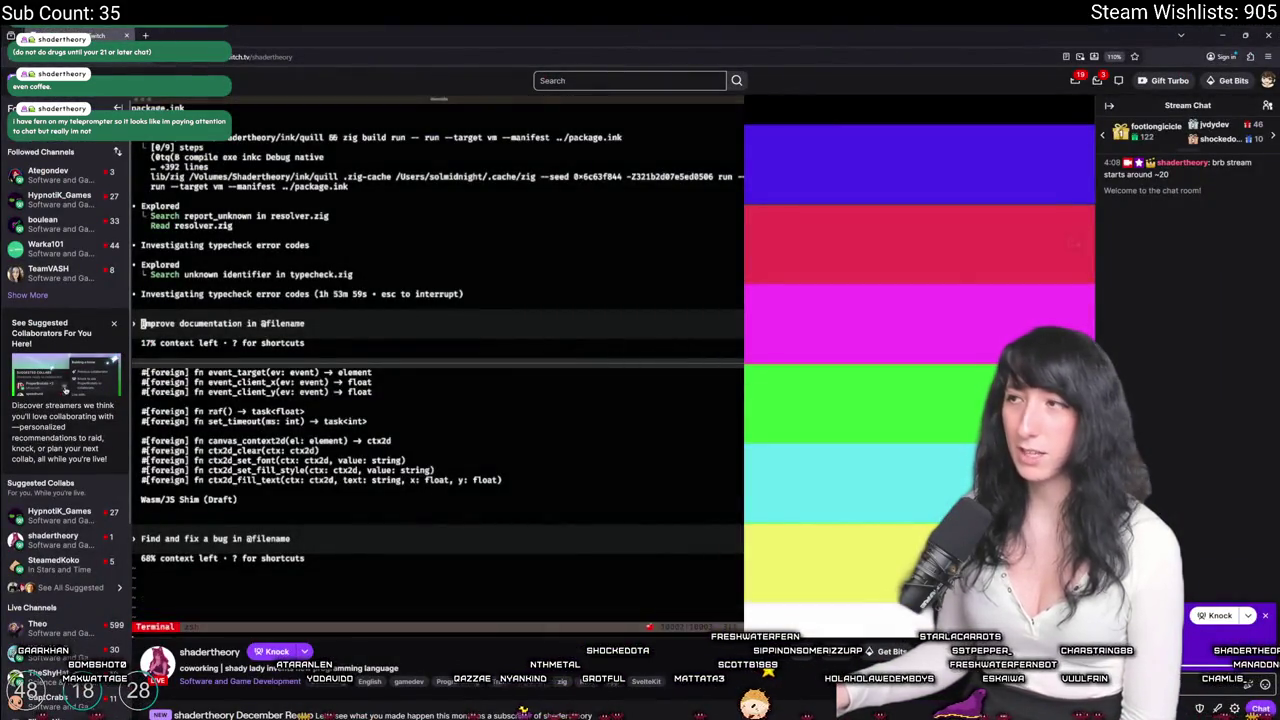
Locate the button-adding call on line 57 and the panel's base_width definition.
mouse_move(823, 286)
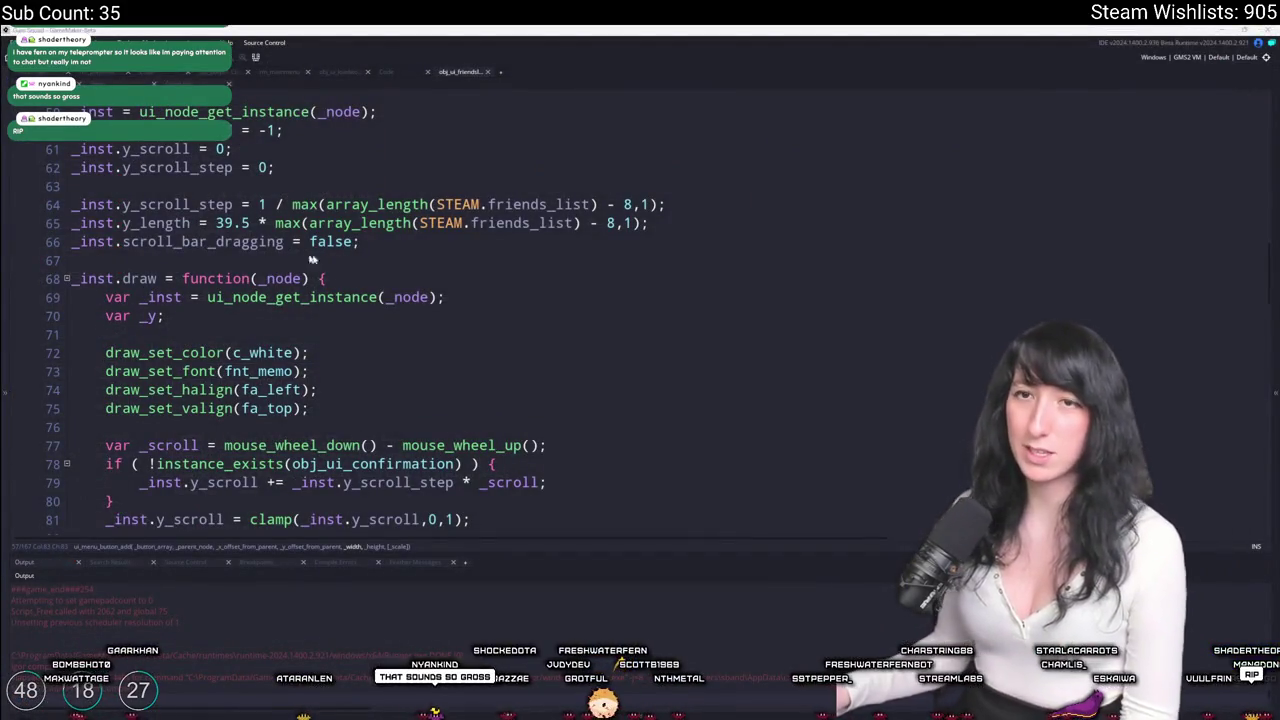
click(462, 296)
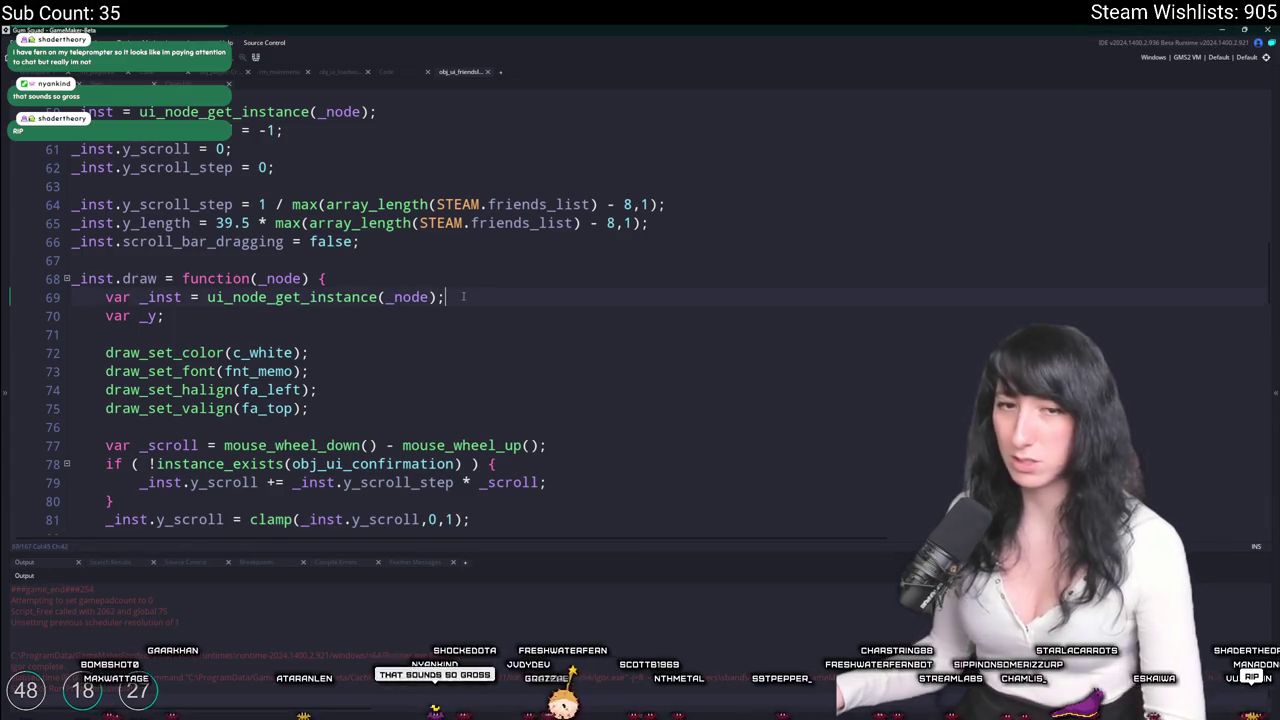
scroll(546, 331, down, 2)
scroll(546, 331, up, 5)
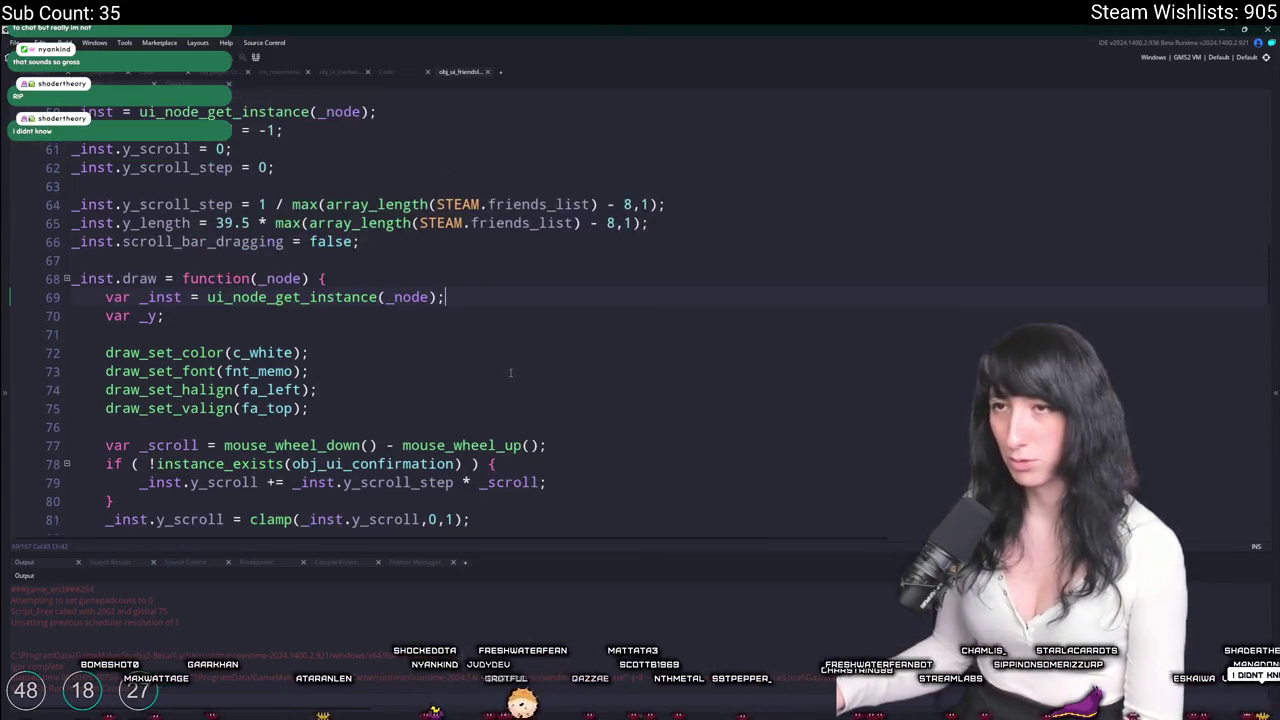
scroll(666, 200, up, 1)
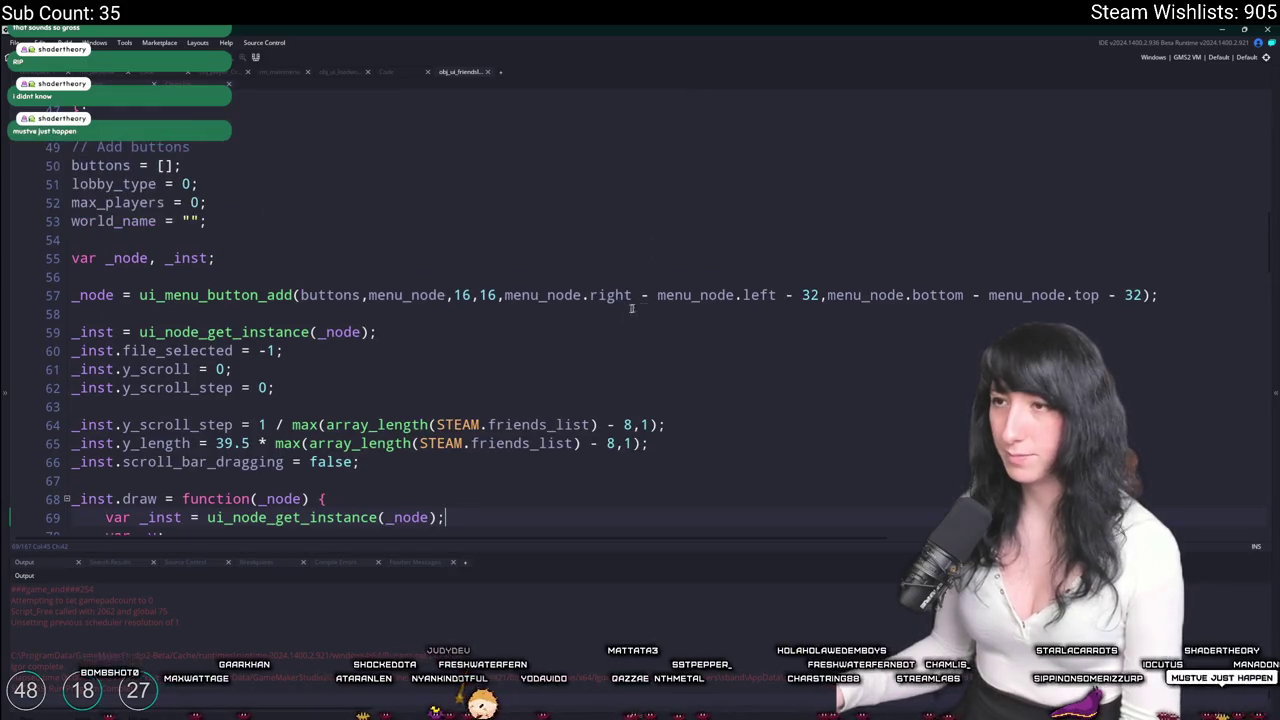
click(720, 297)
scroll(720, 297, up, 4)
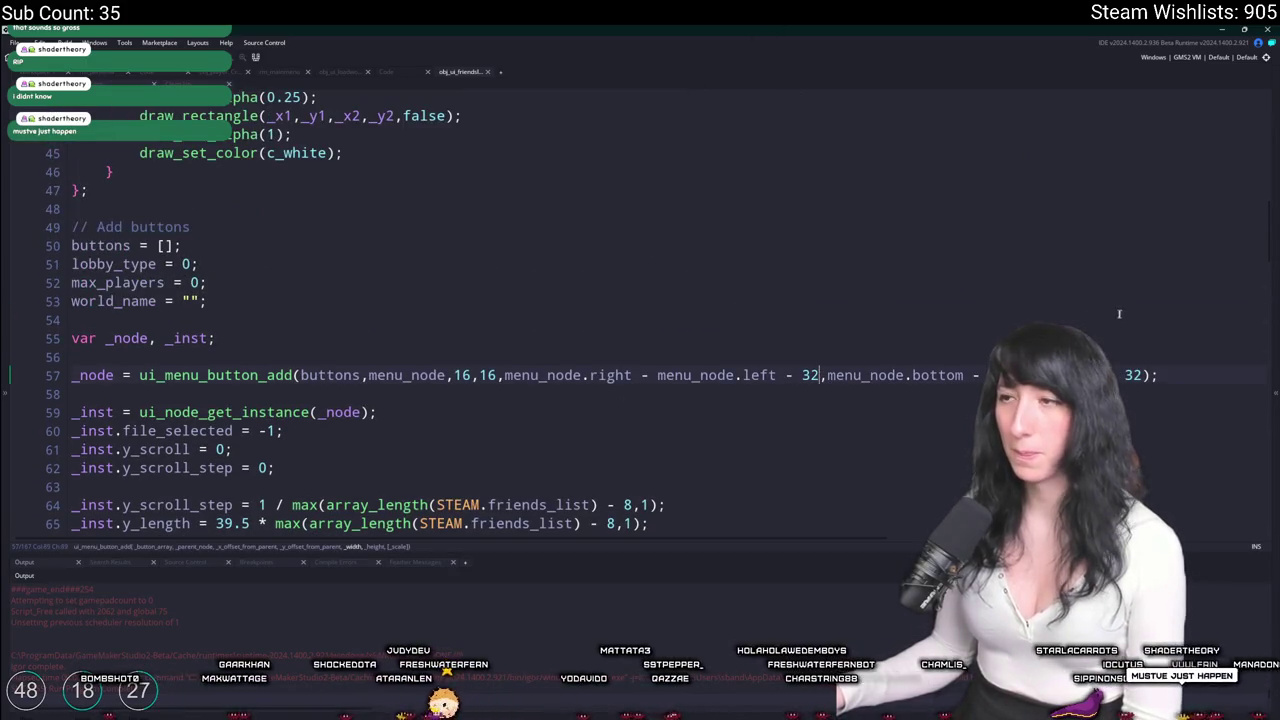
click(1141, 375)
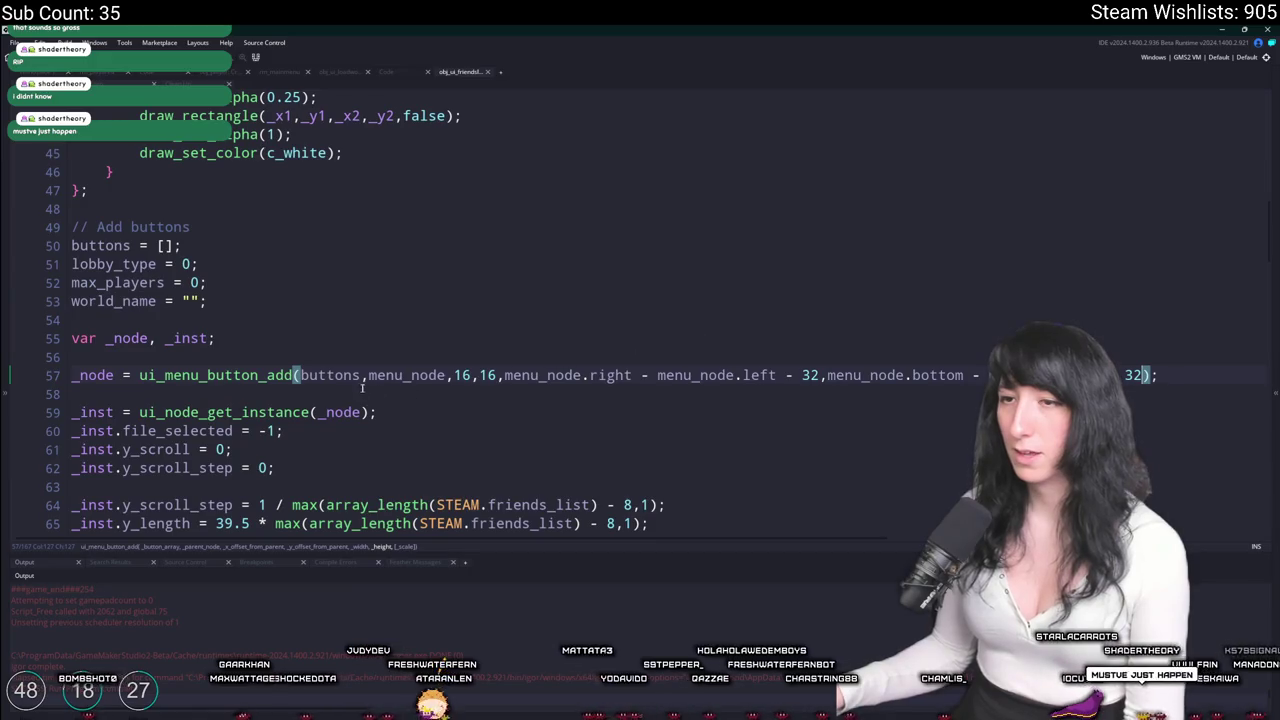
scroll(379, 356, up, 4)
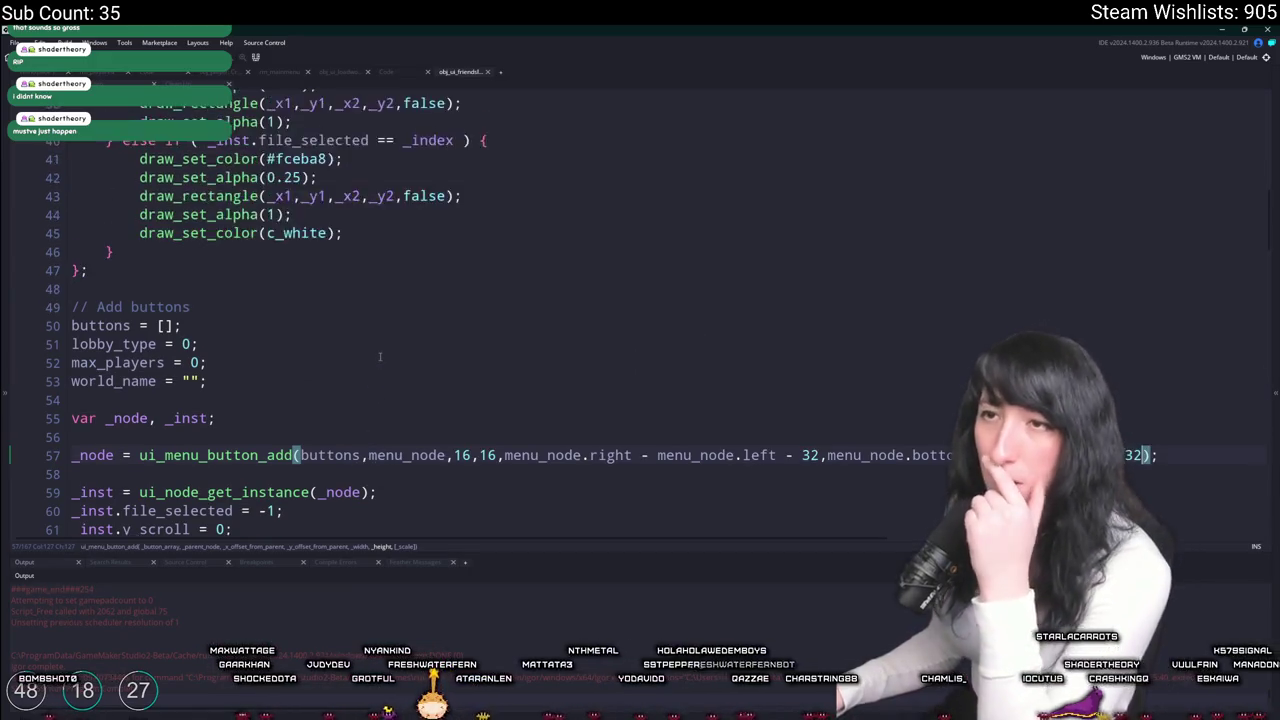
scroll(379, 356, up, 10)
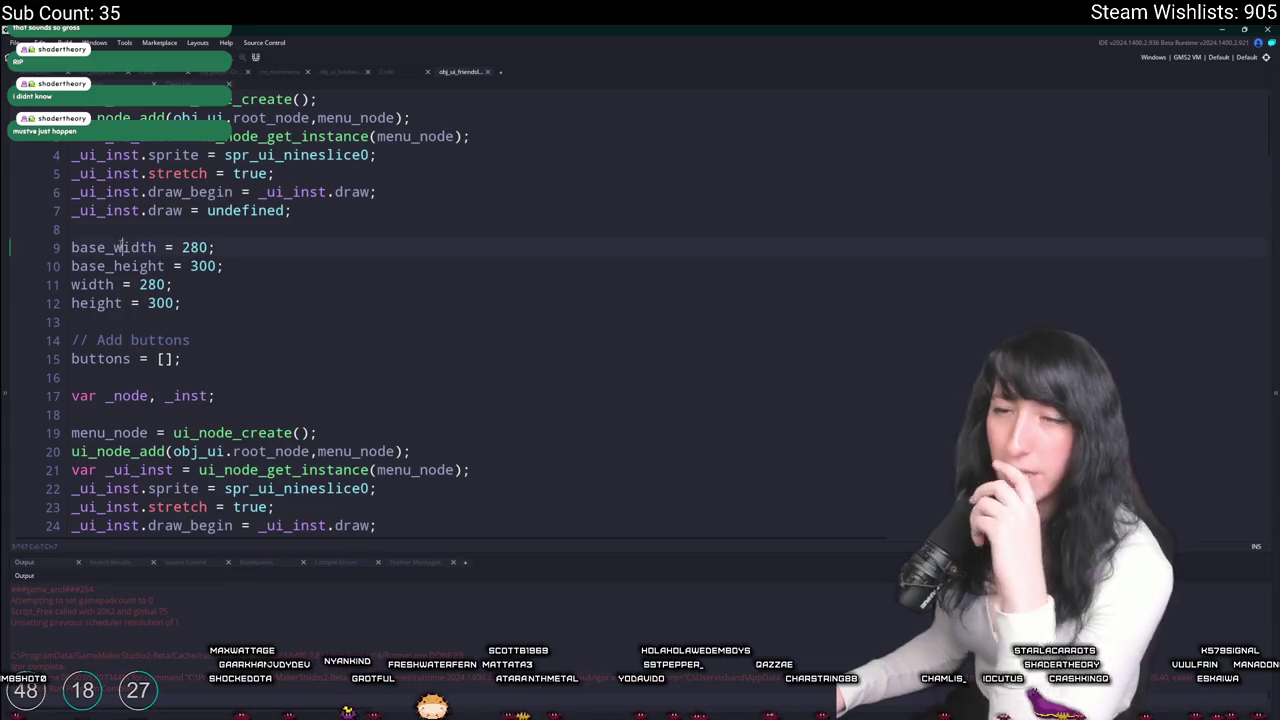
click(157, 247)
scroll(363, 311, down, 12)
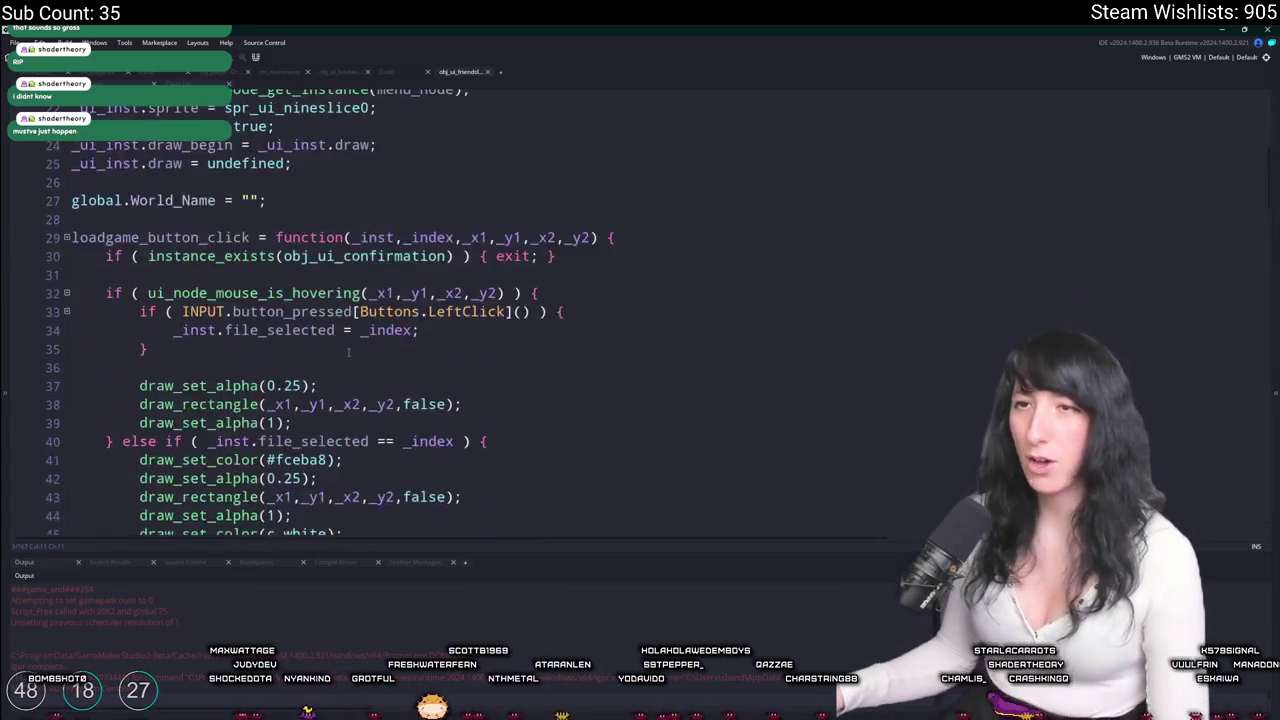
Replace line 57's width and height expressions with base_width and base_height, then close the test game.
click(520, 417)
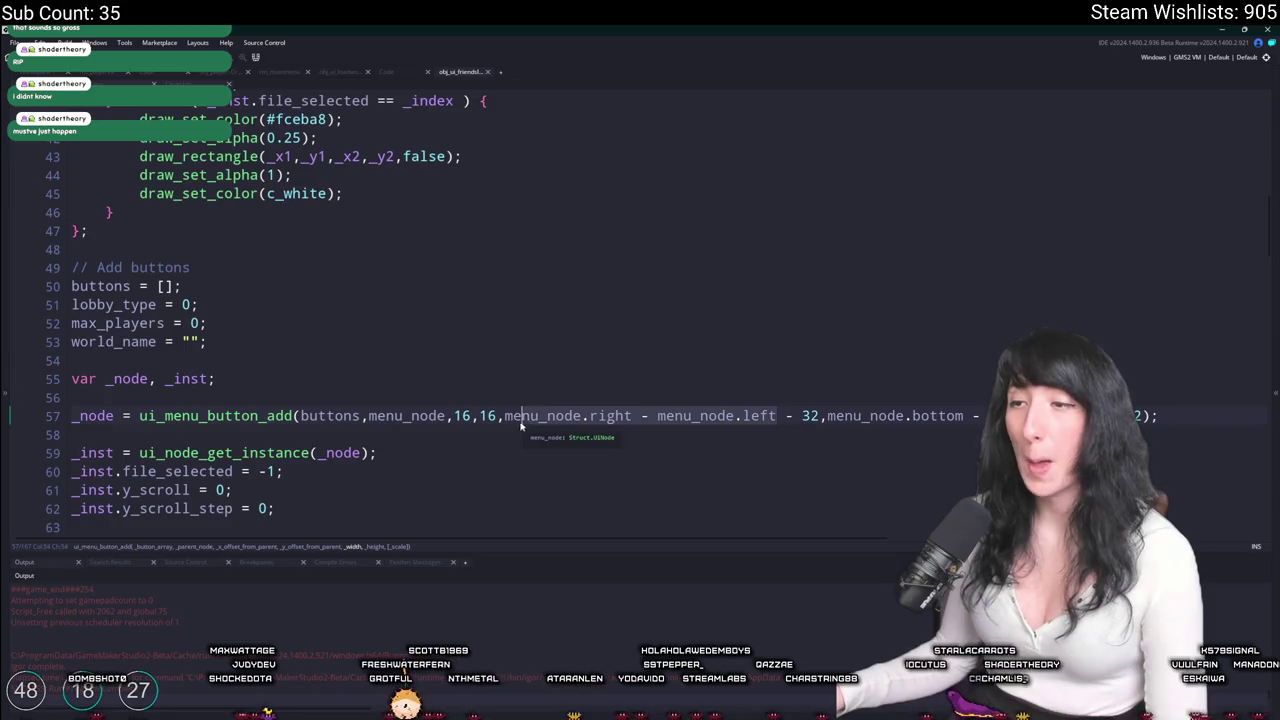
text(base_width)
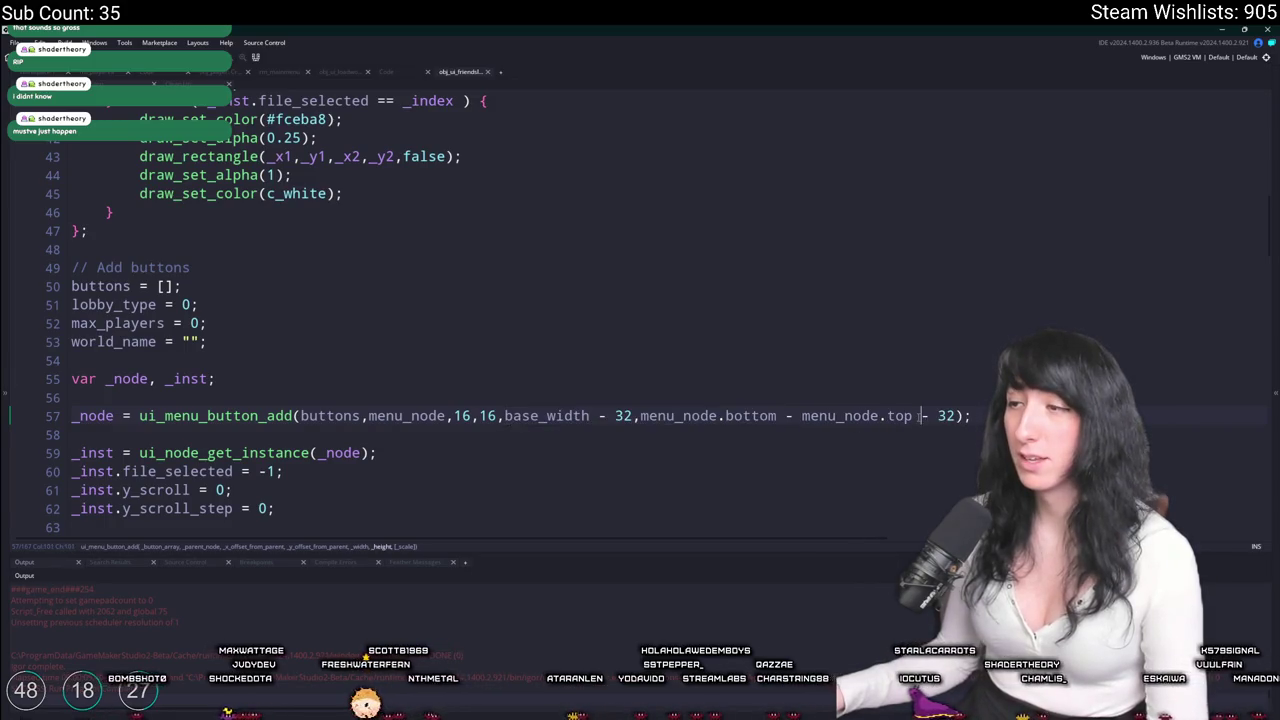
click(675, 418)
text(base_width)
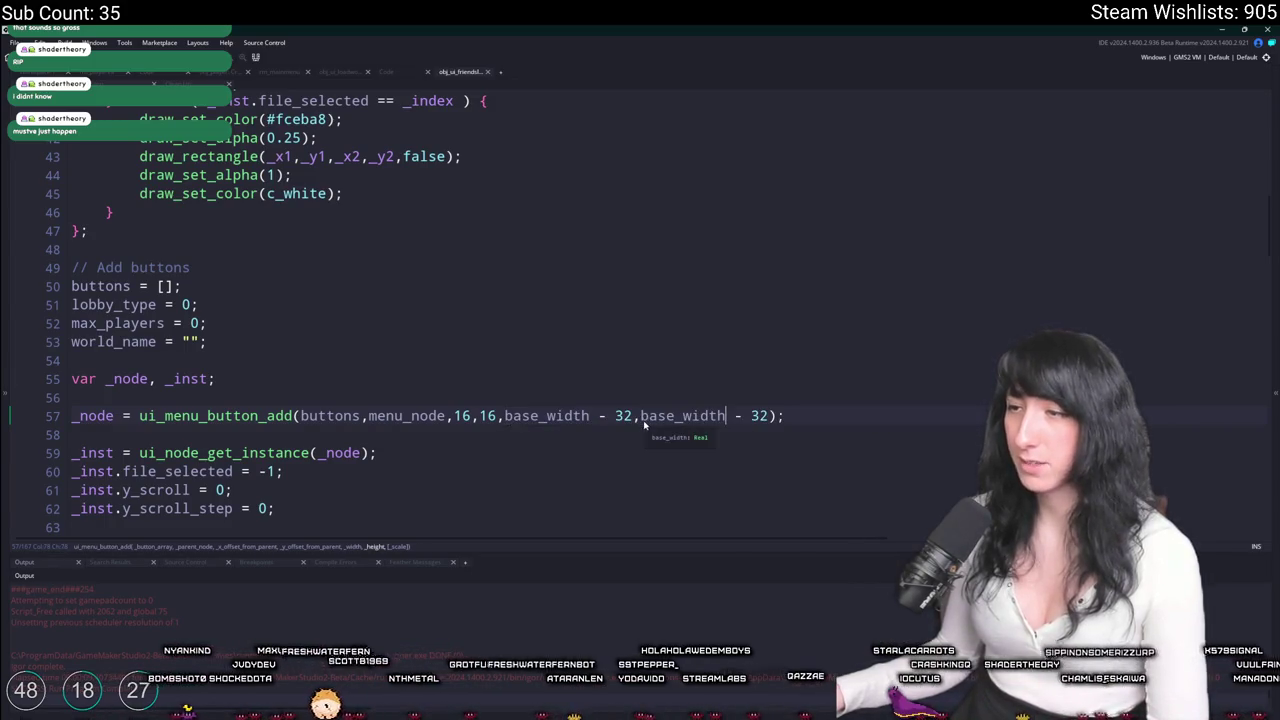
key(BackSpace)
key(BackSpace)
key(BackSpace)
text(height)
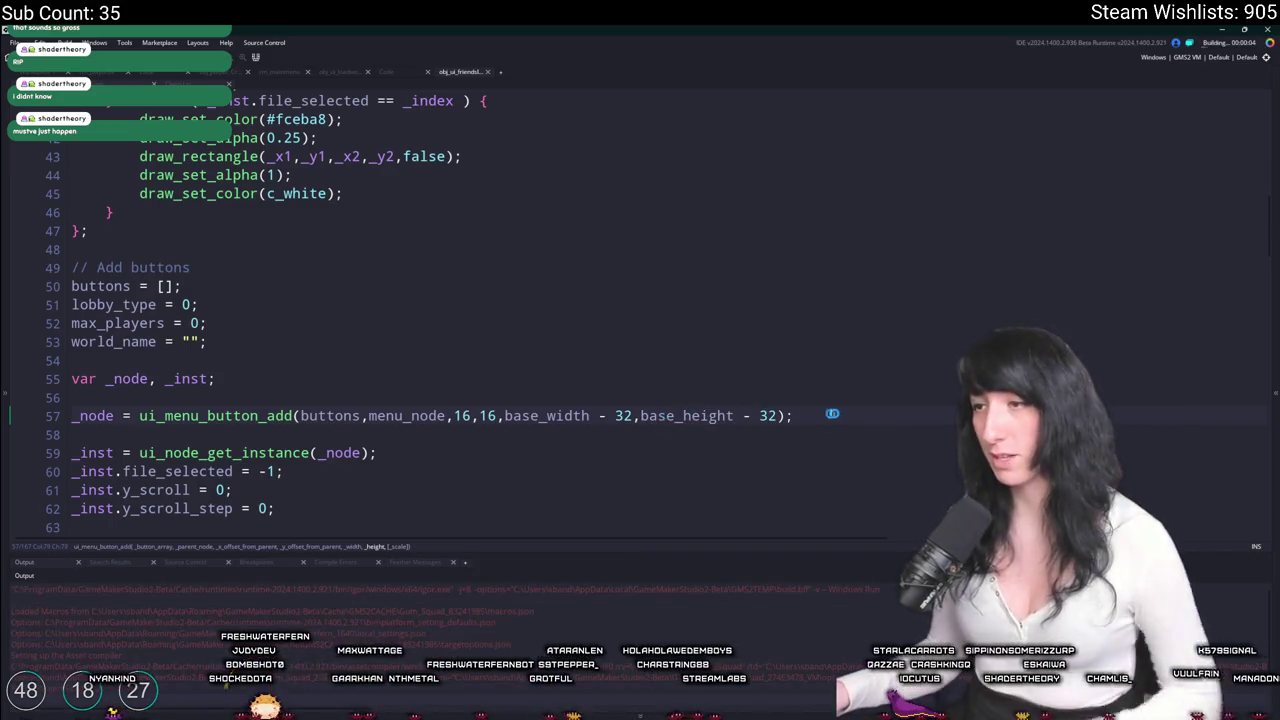
click(802, 420)
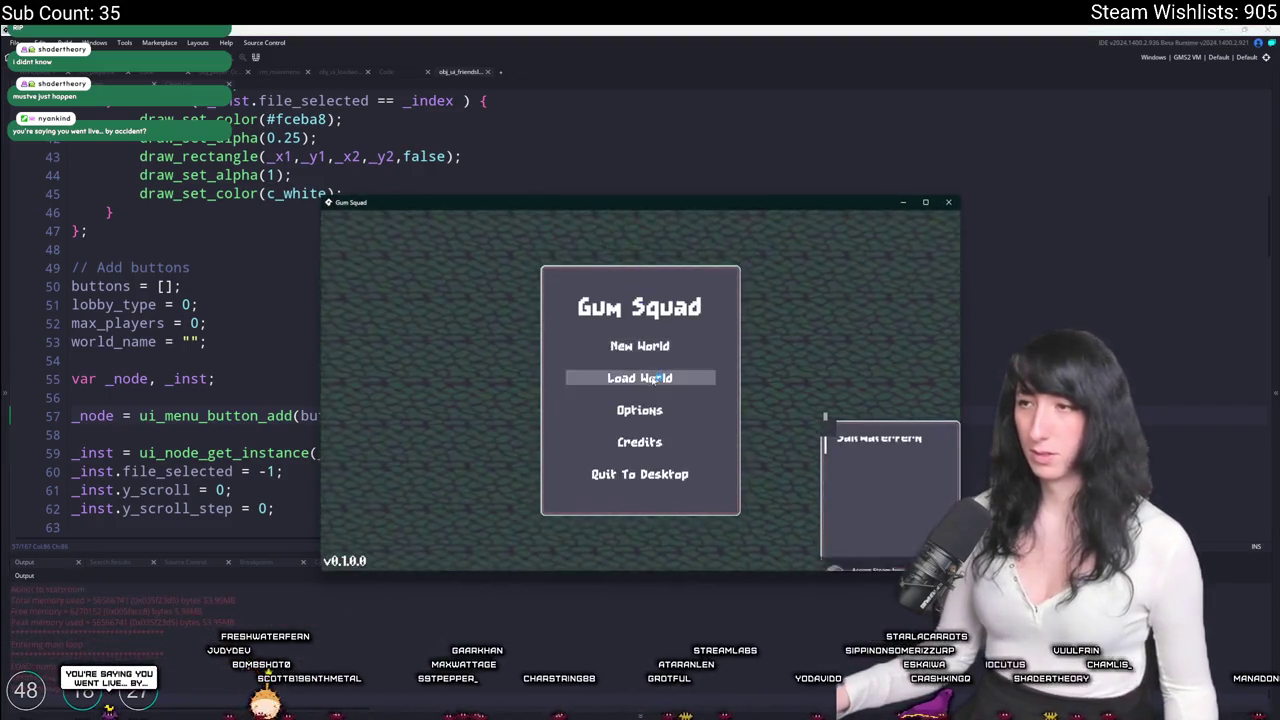
click(947, 204)
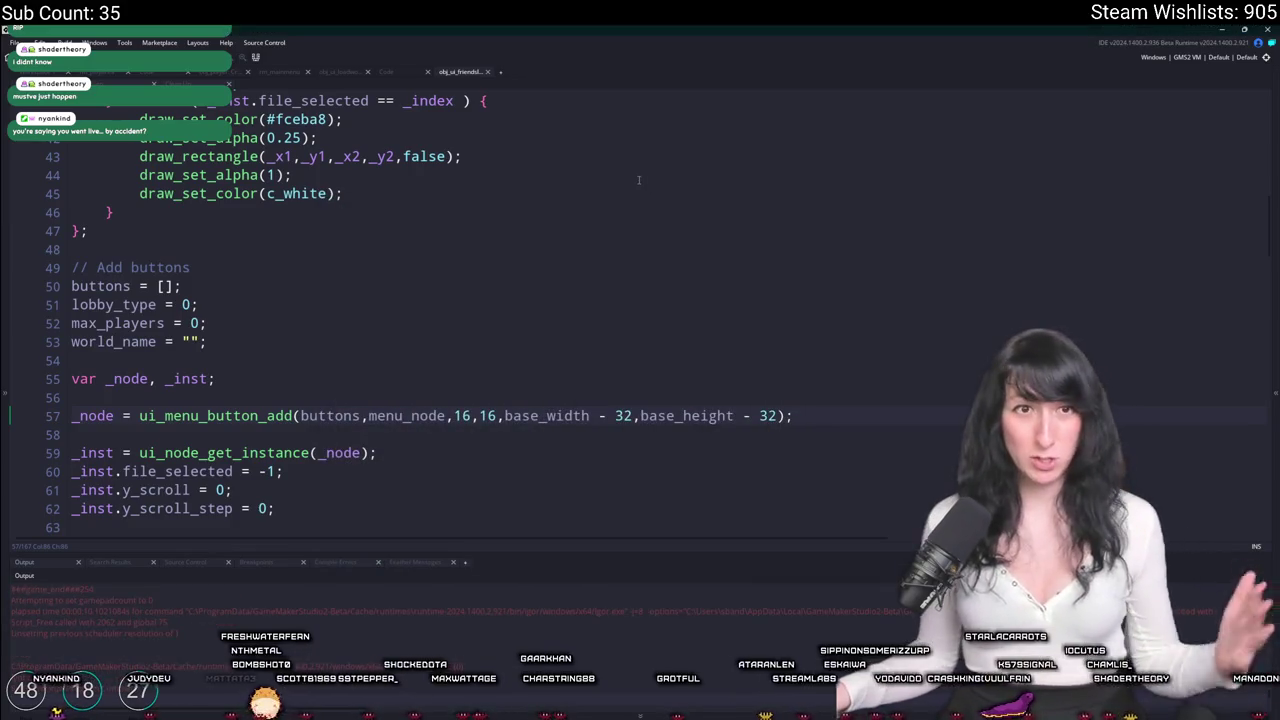
click(461, 416)
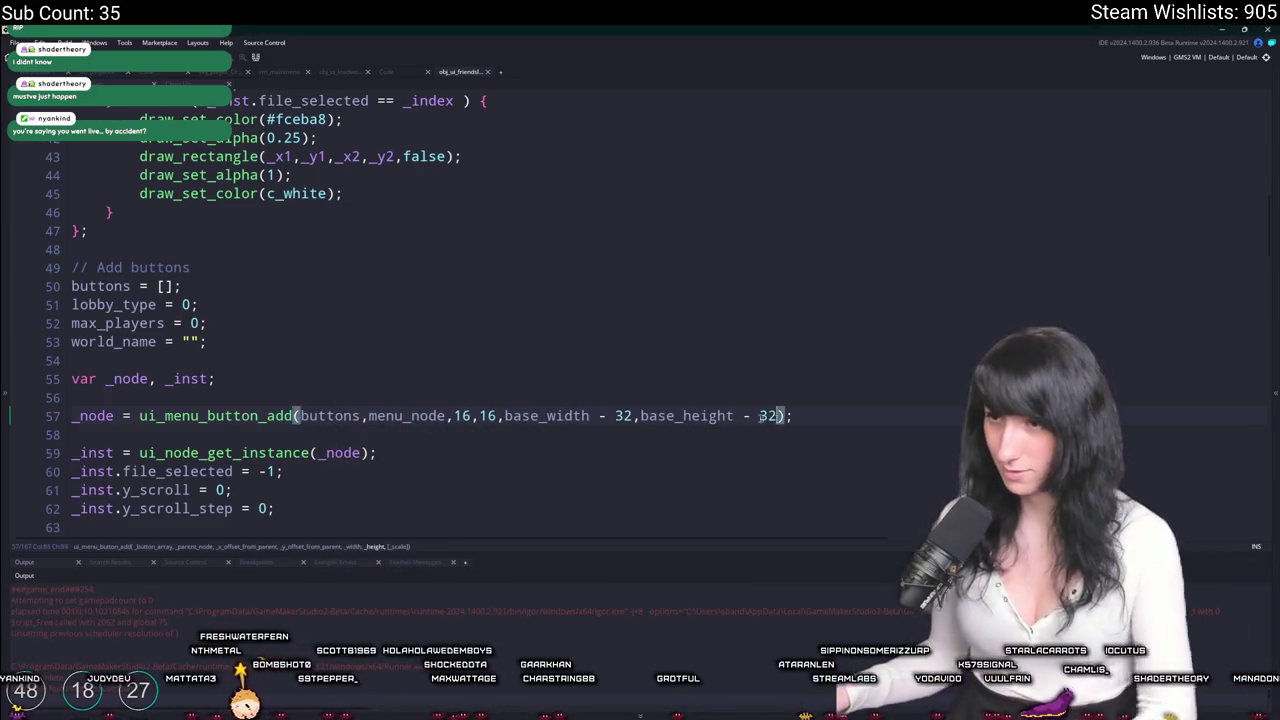
Add a show_message line below line 57 with the copied button position and size arguments.
shift+click(778, 416)
key(ctrl+c)
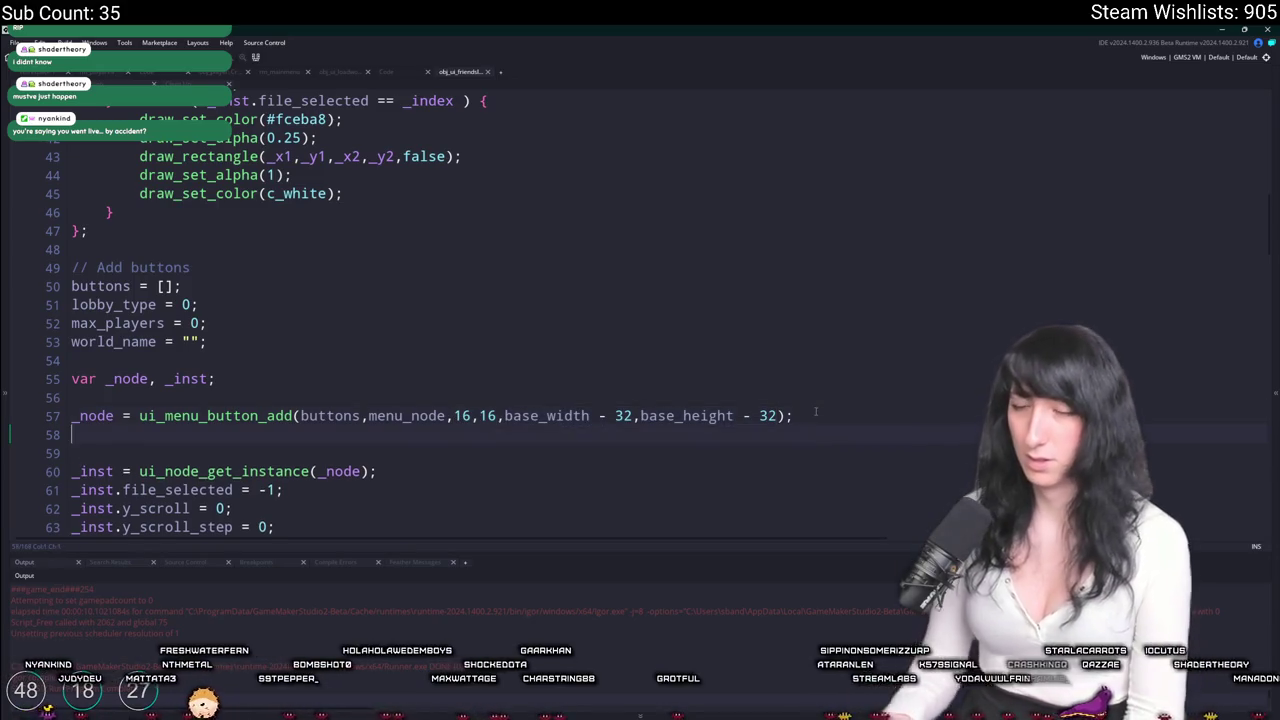
key(End)
key(Return)
text(log()
key(ctrl+v)
key(Home)
key(Delete)
key(Delete)
key(Delete)
text(show_message)
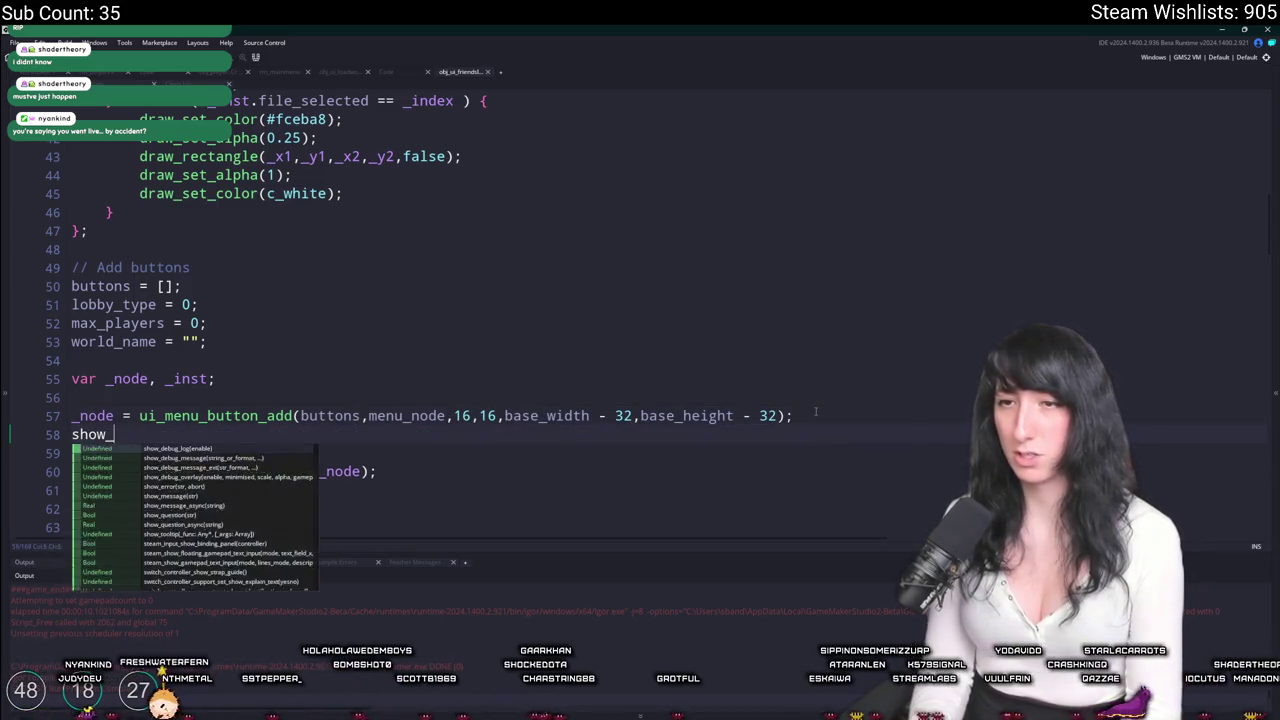
key(F5)
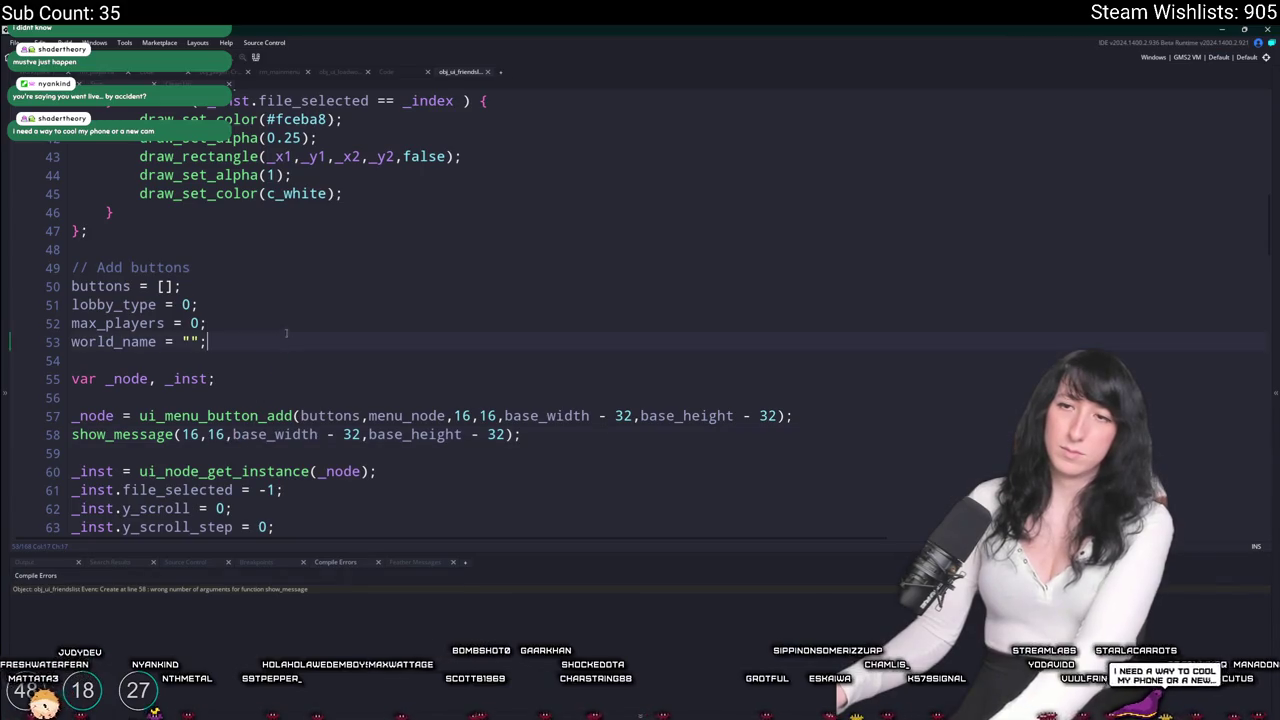
Delete the max_players and world_name lines and wrap the message arguments in square brackets.
drag(206, 341, 198, 304)
key(BackSpace)
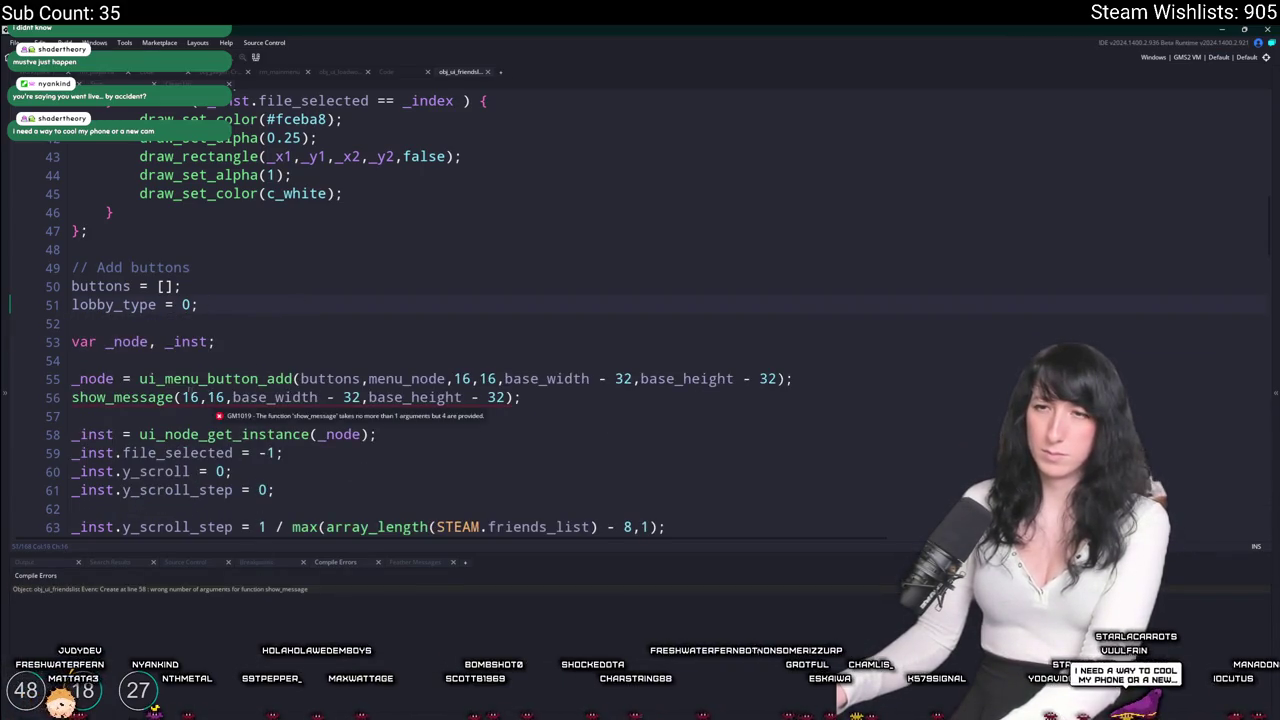
click(183, 397)
text([)
click(514, 397)
text(])
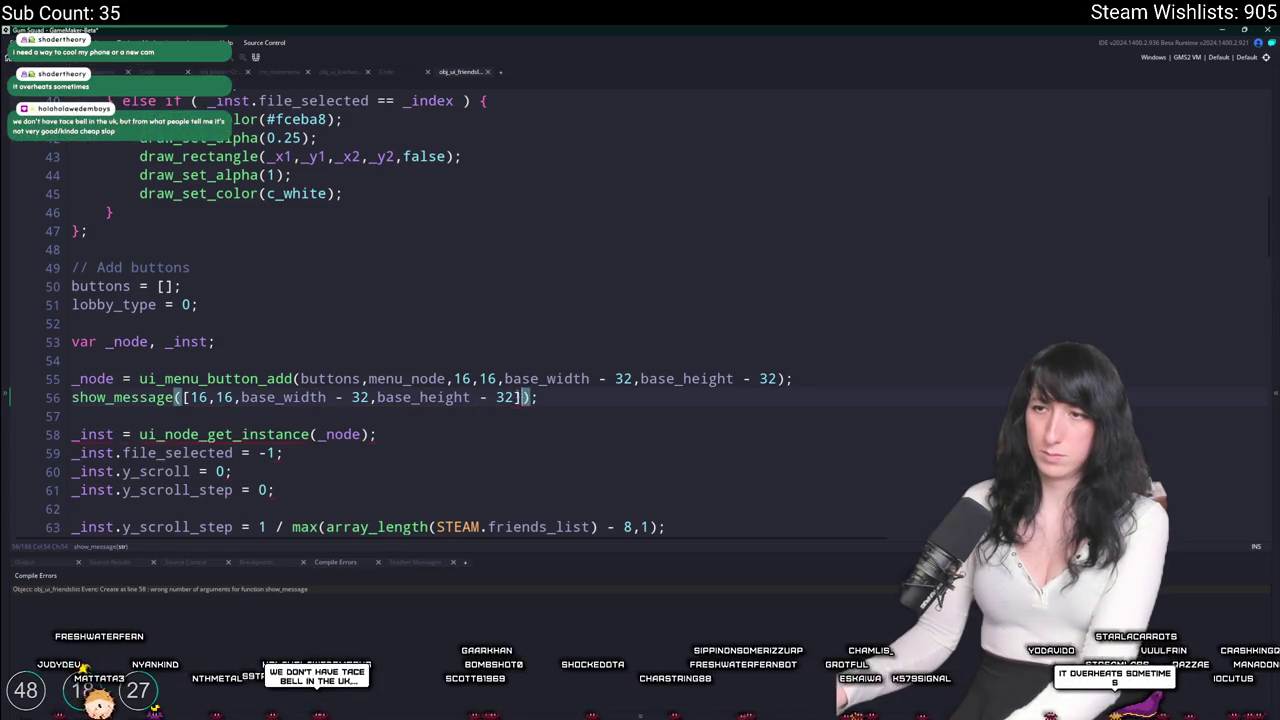
key(F5)
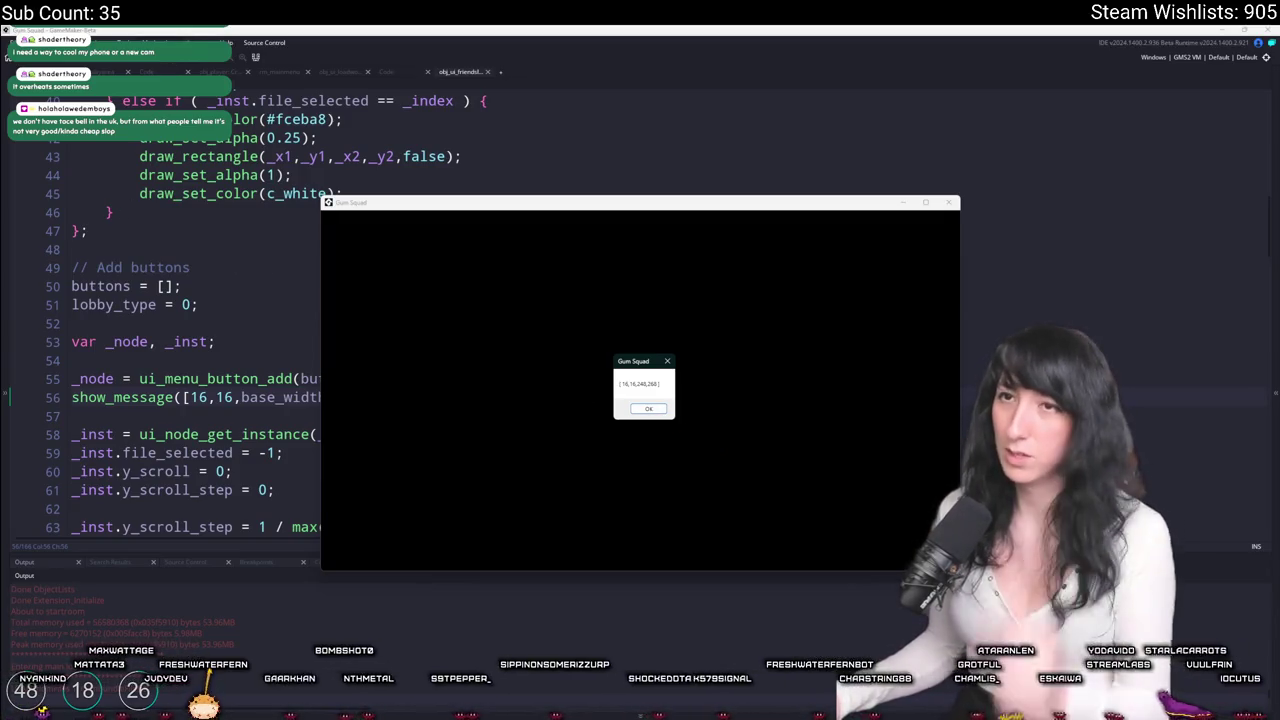
Dismiss the [16,16,248,268] message and delete the temporary show_message line.
click(142, 63)
click(130, 397)
key(Home)
key(shift+End)
key(BackSpace)
key(BackSpace)
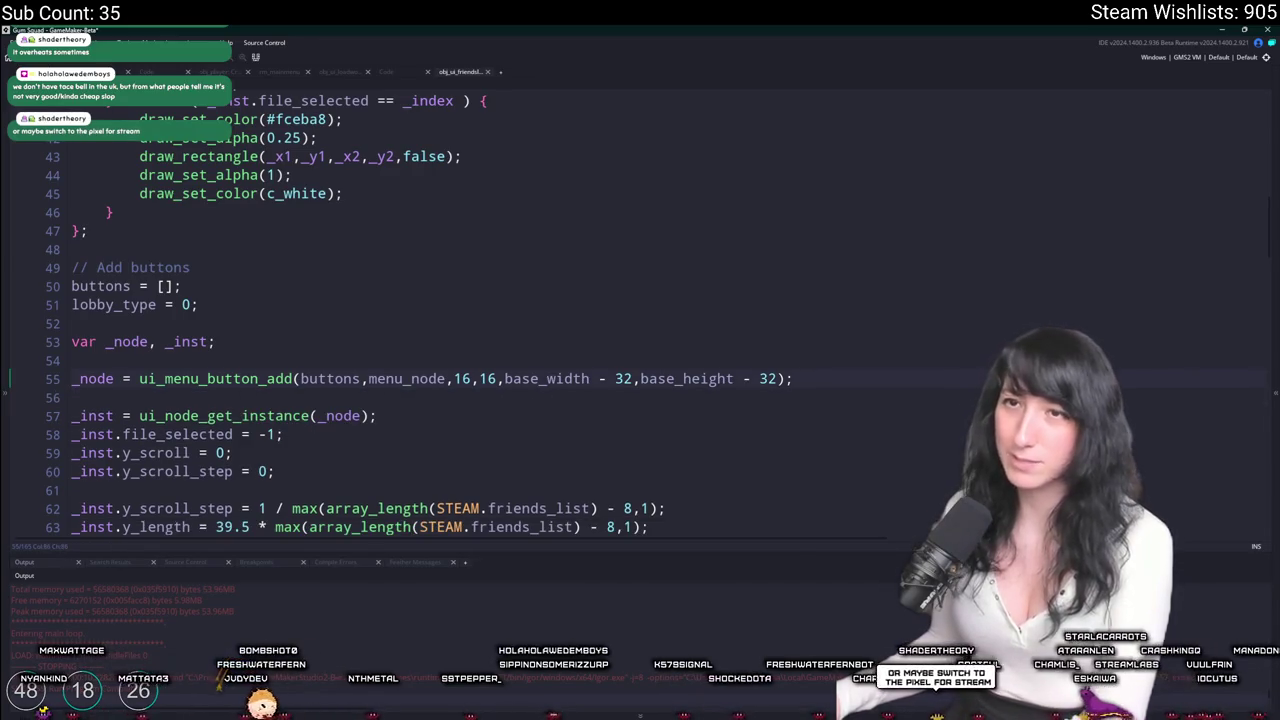
Look over the panel's layout script and the Create event code around line 94.
key(ctrl+Tab)
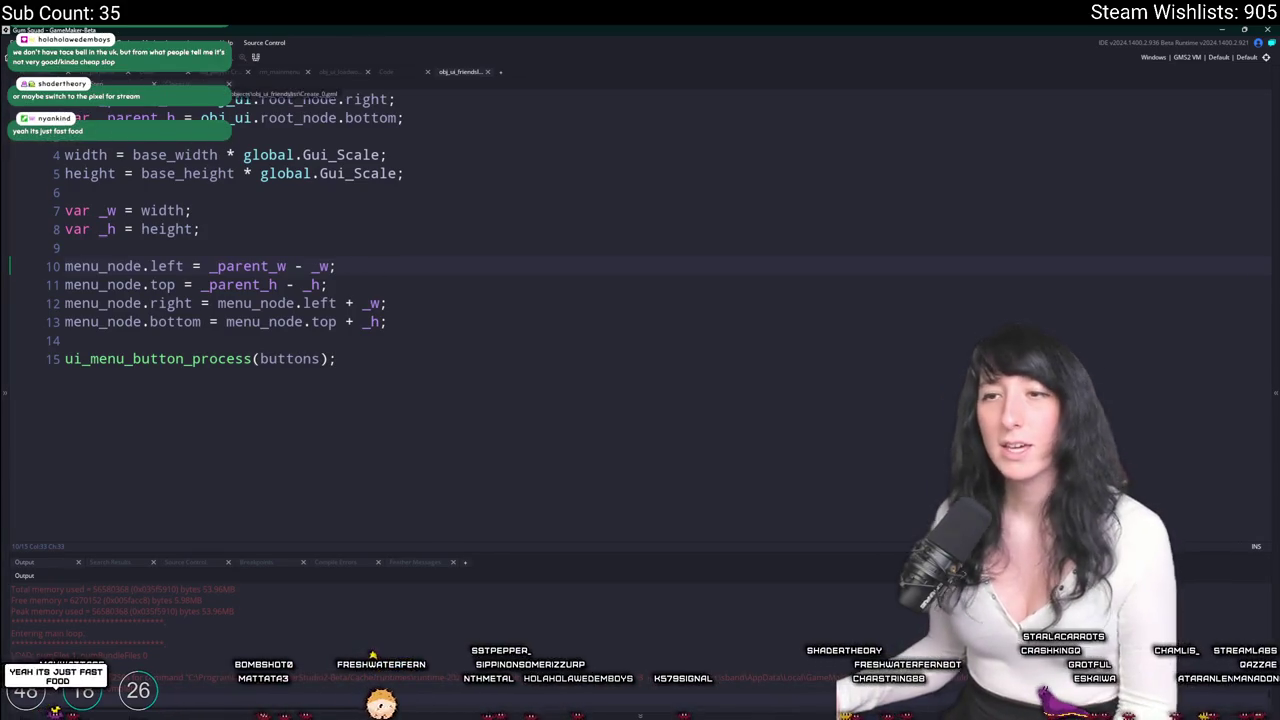
key(ctrl+Tab)
scroll(339, 286, down, 6)
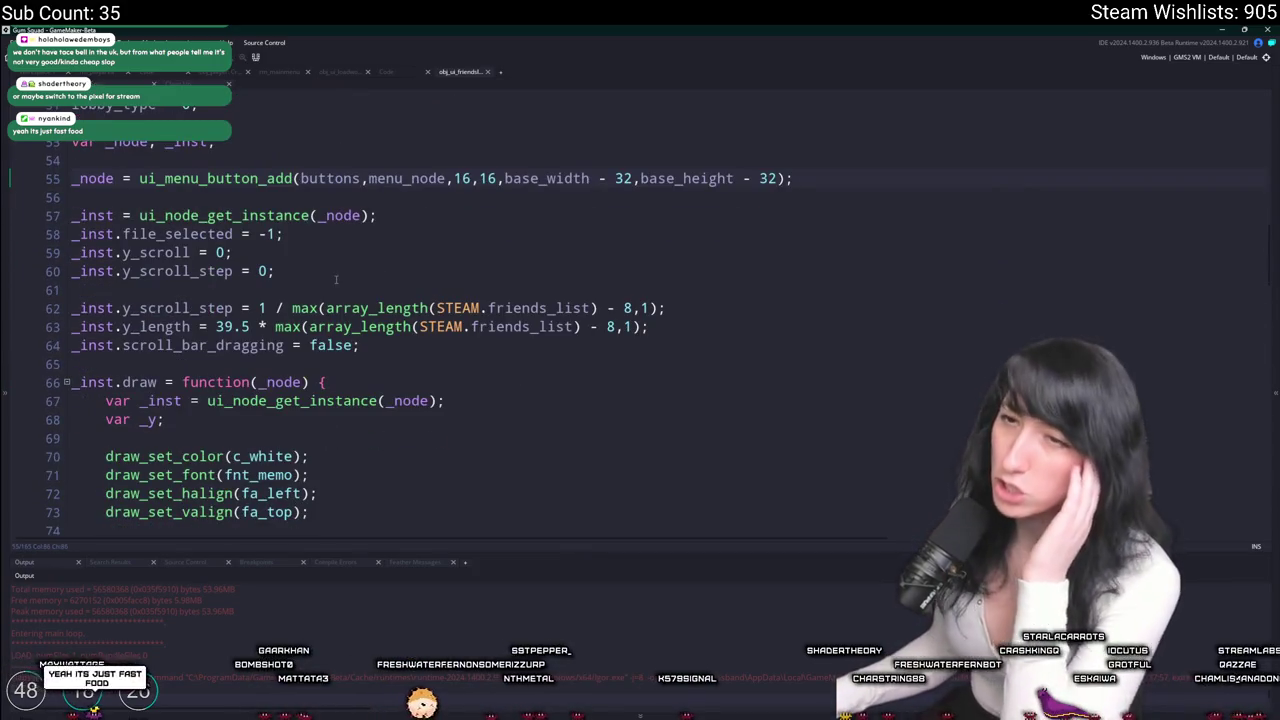
scroll(339, 264, down, 1)
scroll(332, 268, down, 5)
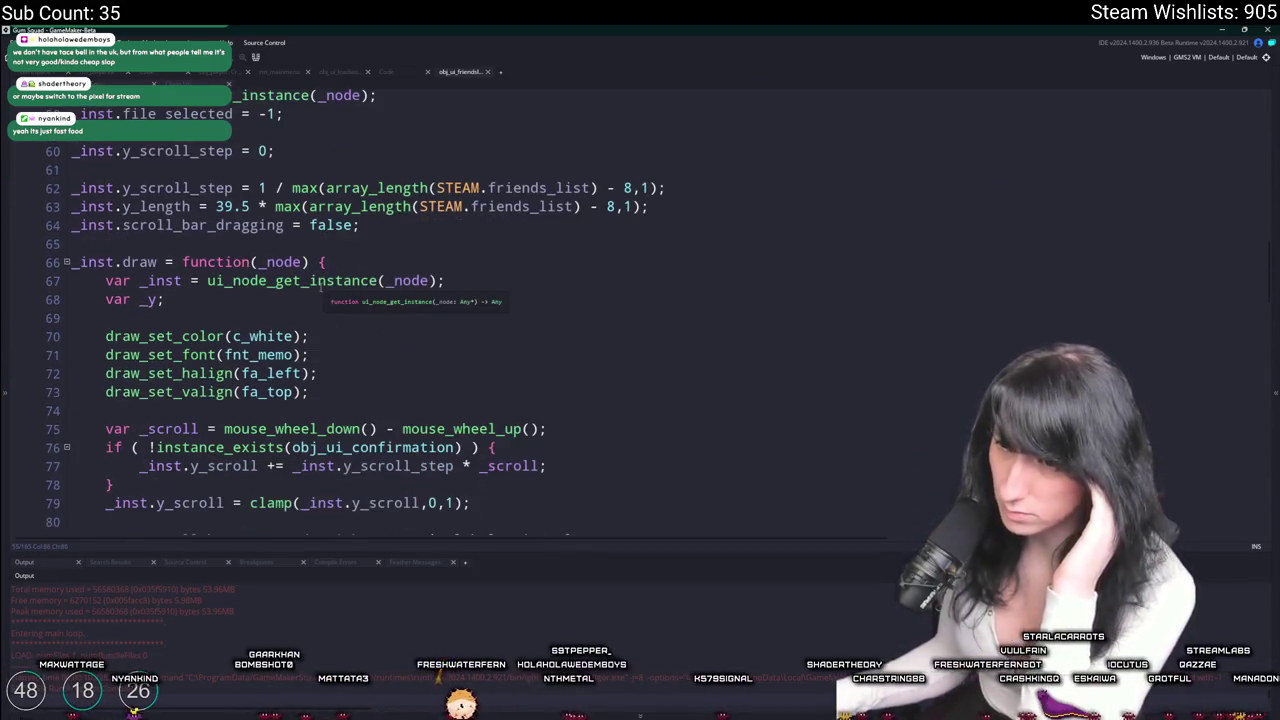
scroll(321, 287, down, 6)
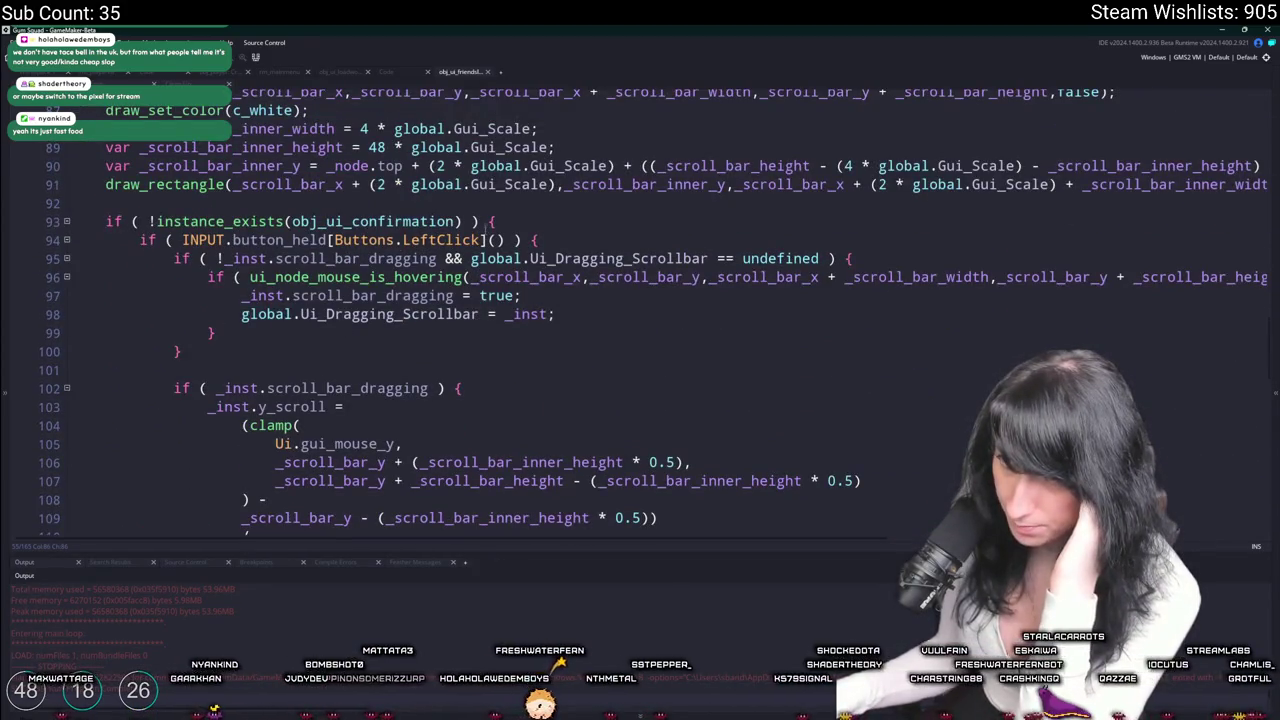
scroll(534, 240, up, 1)
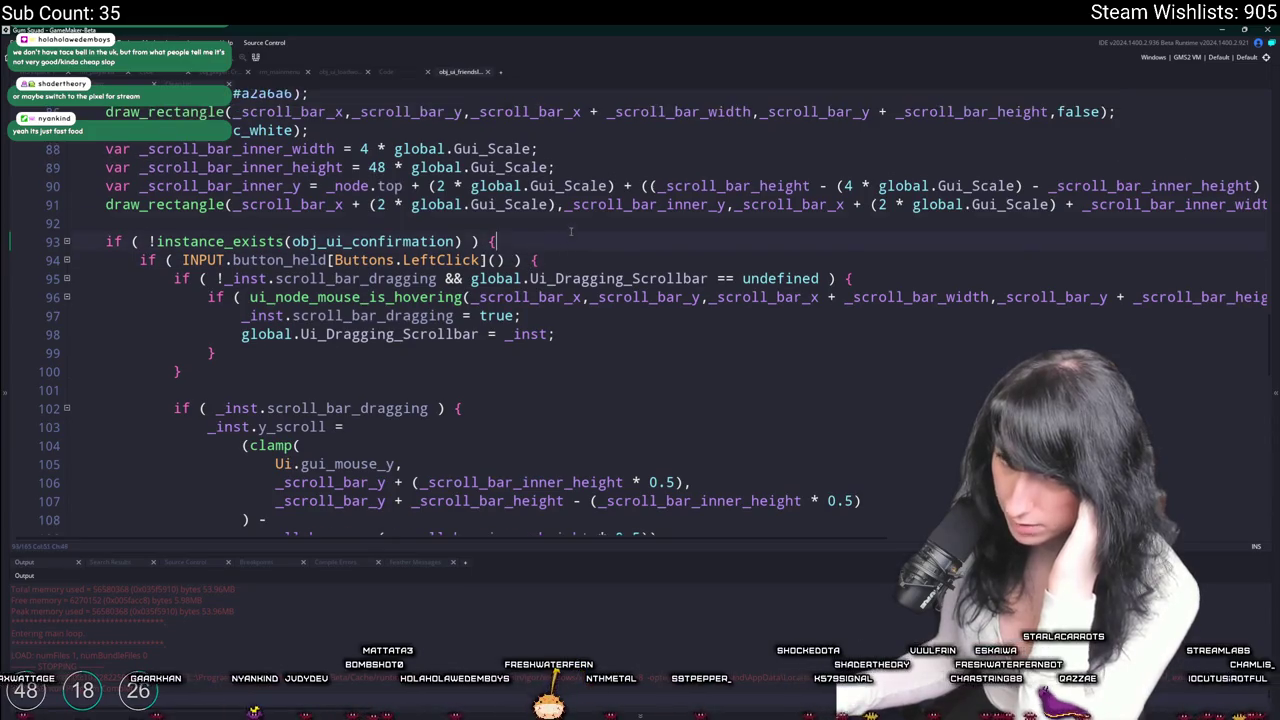
right_click(625, 260)
key(Escape)
scroll(535, 200, down, 9)
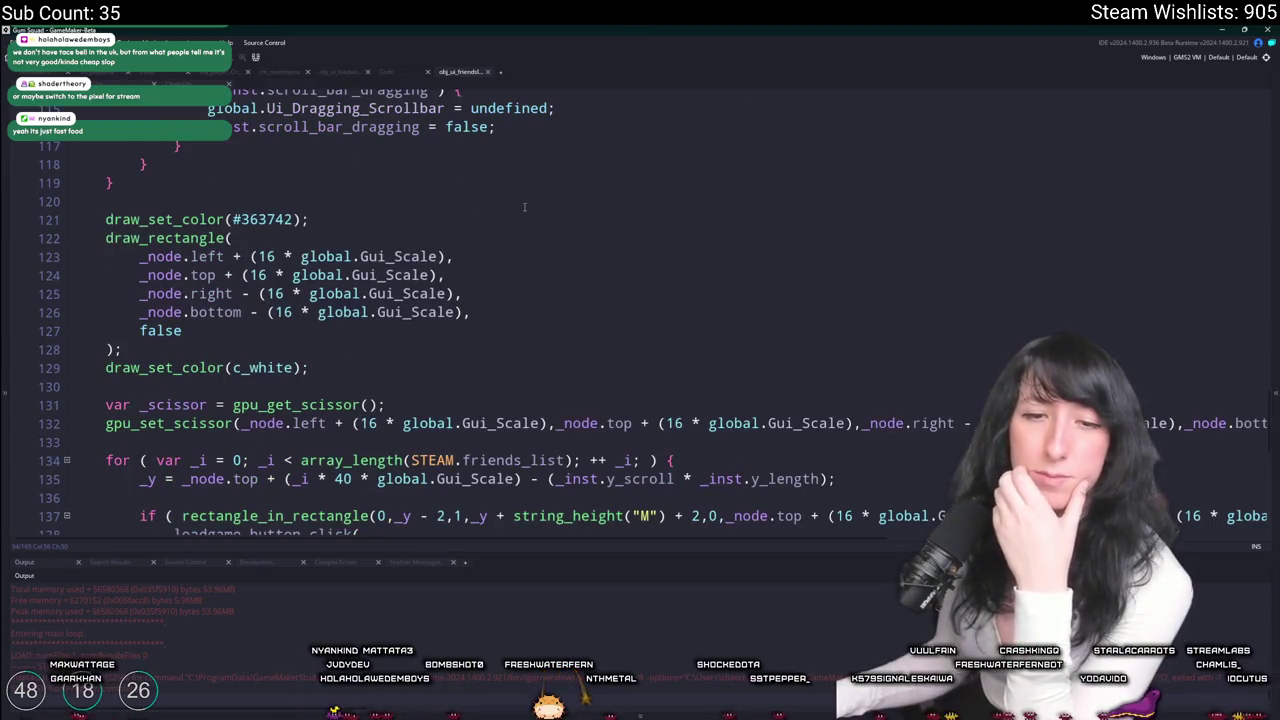
Select the four bound arguments of the background draw_rectangle call.
click(573, 230)
scroll(555, 238, down, 1)
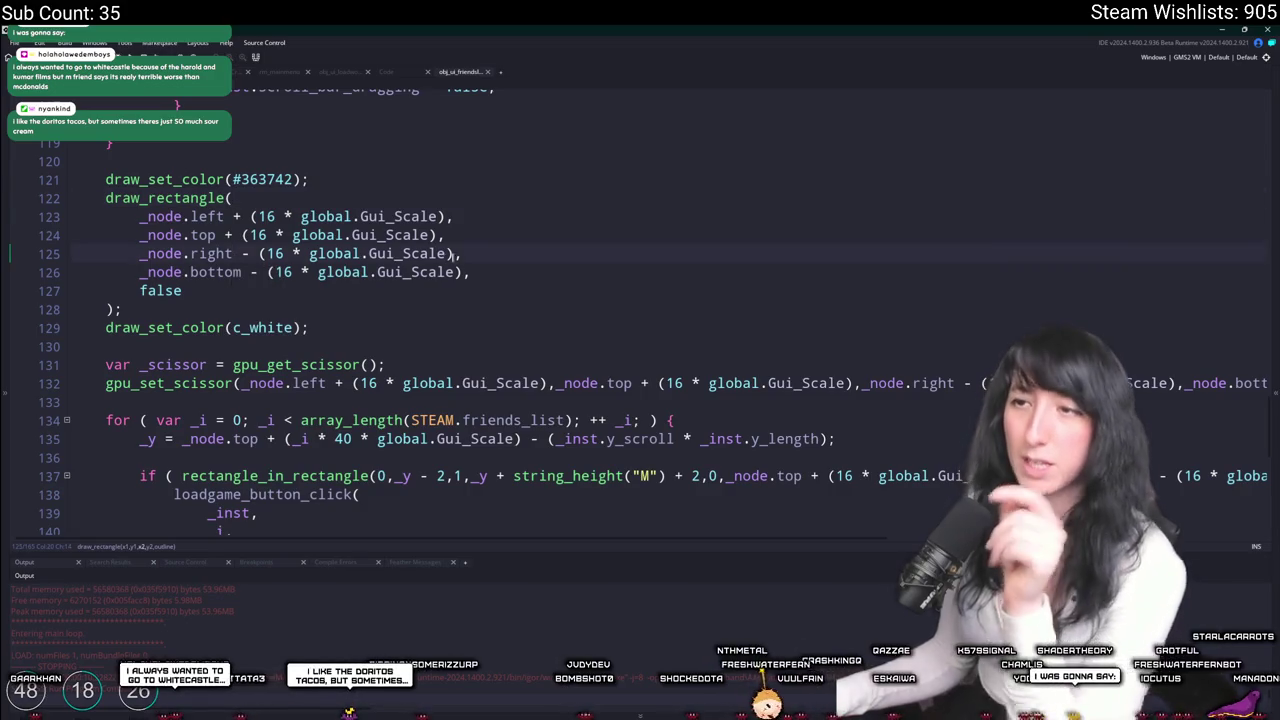
drag(487, 271, 106, 216)
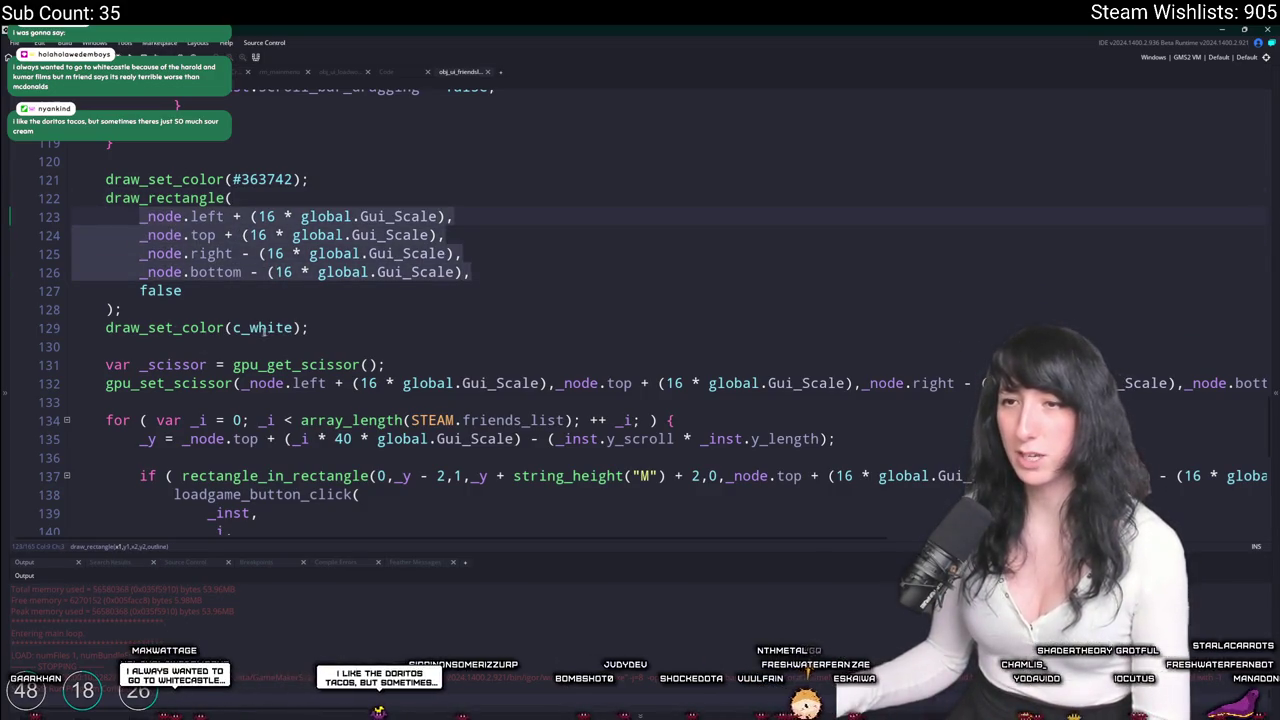
Add show_message([...]) with the pasted rectangle bounds after draw_set_color(c_white) and run.
click(324, 327)
key(Return)
text(og()
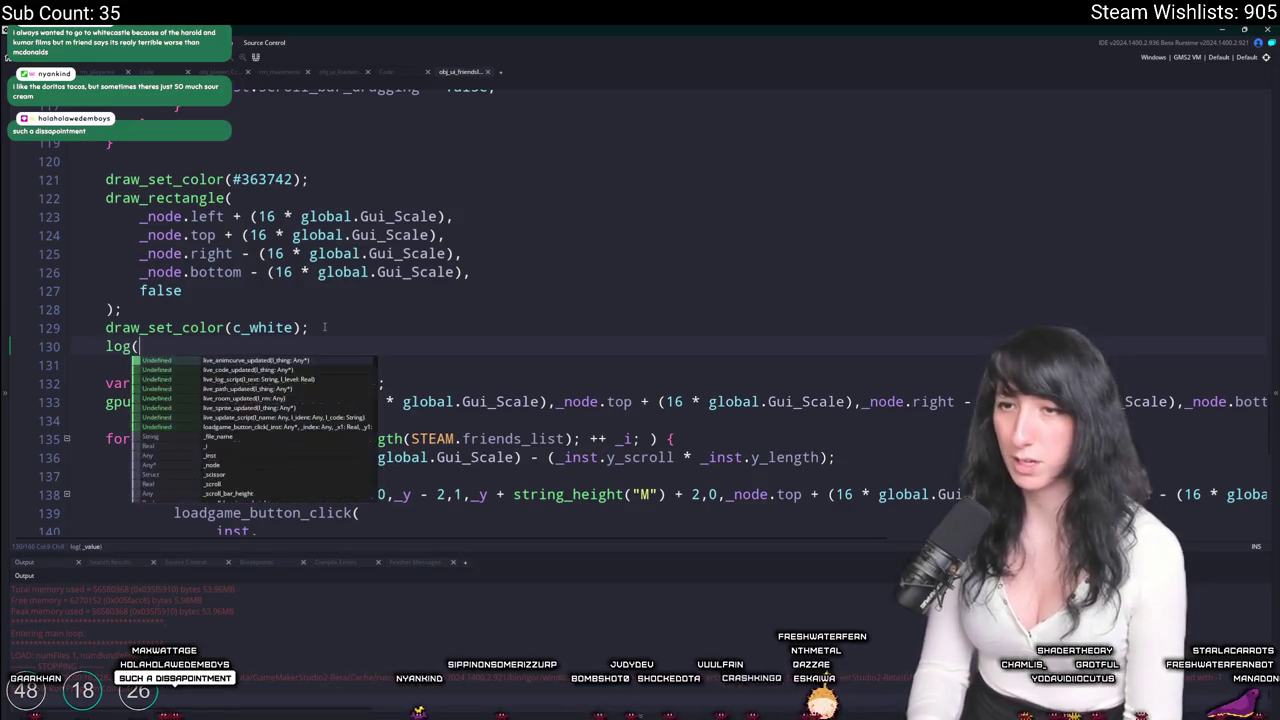
text(how_message()
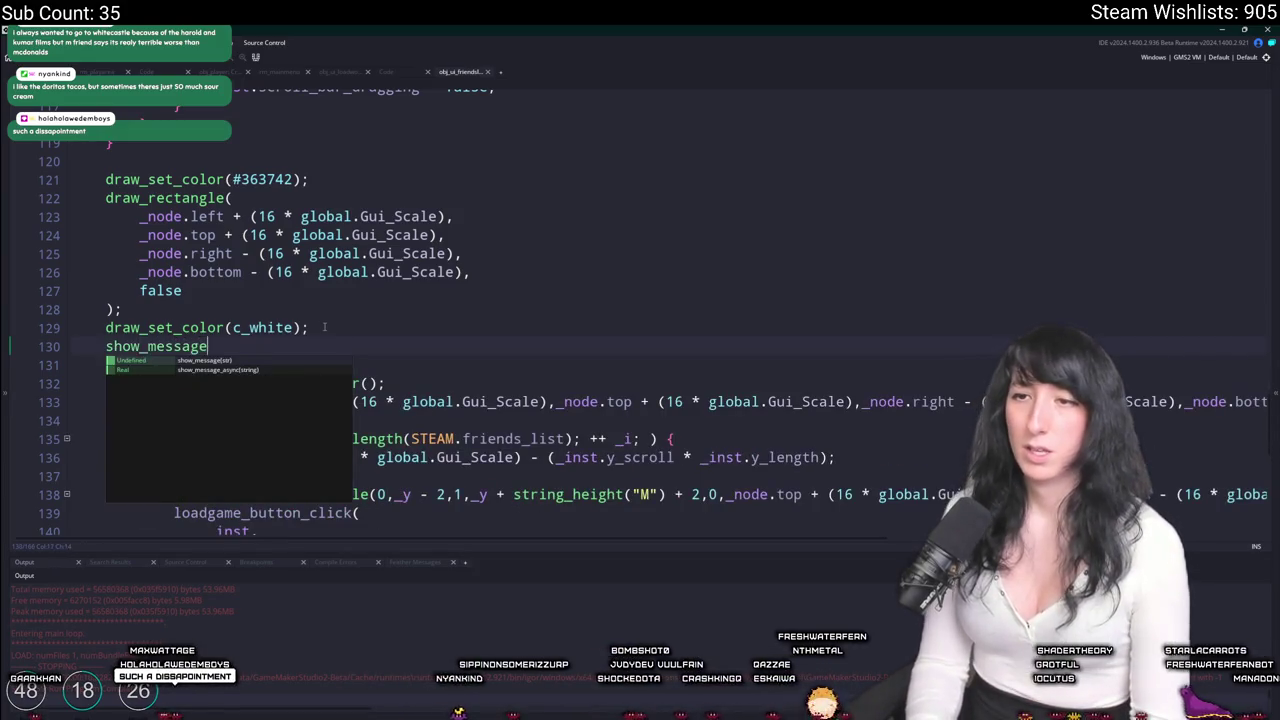
key(ctrl+v)
text(;)
key(F5)
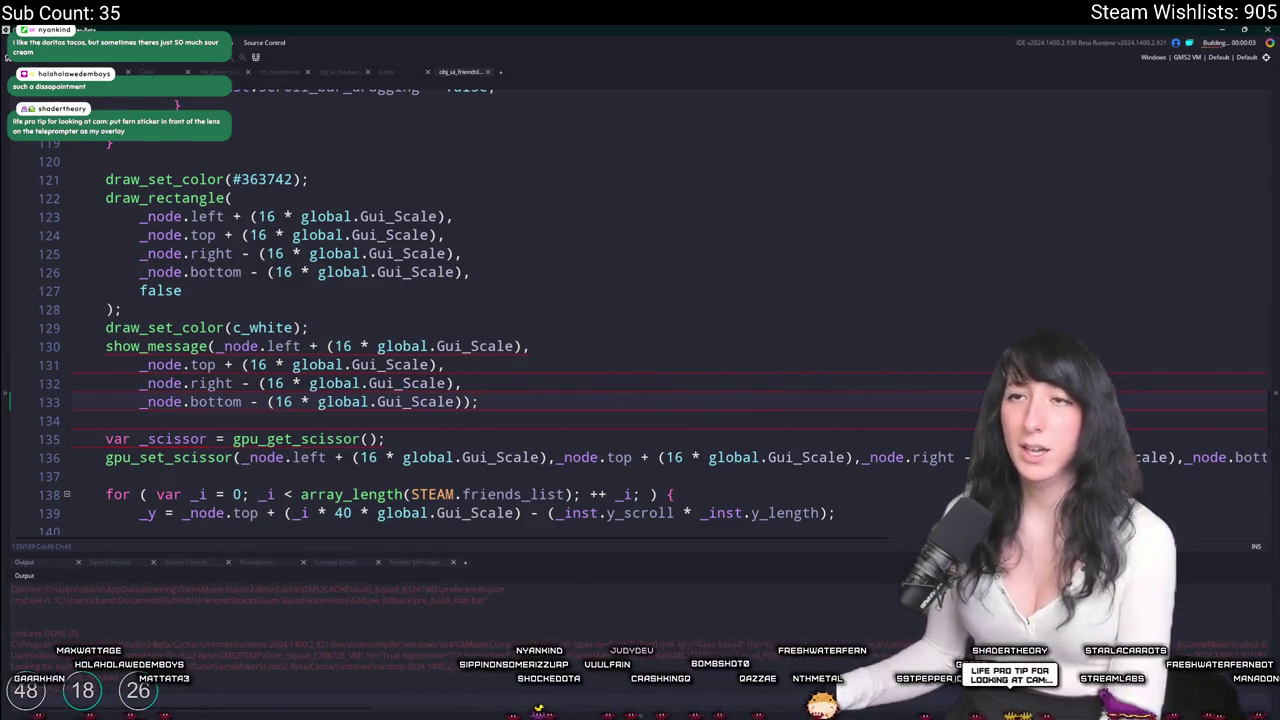
text([)
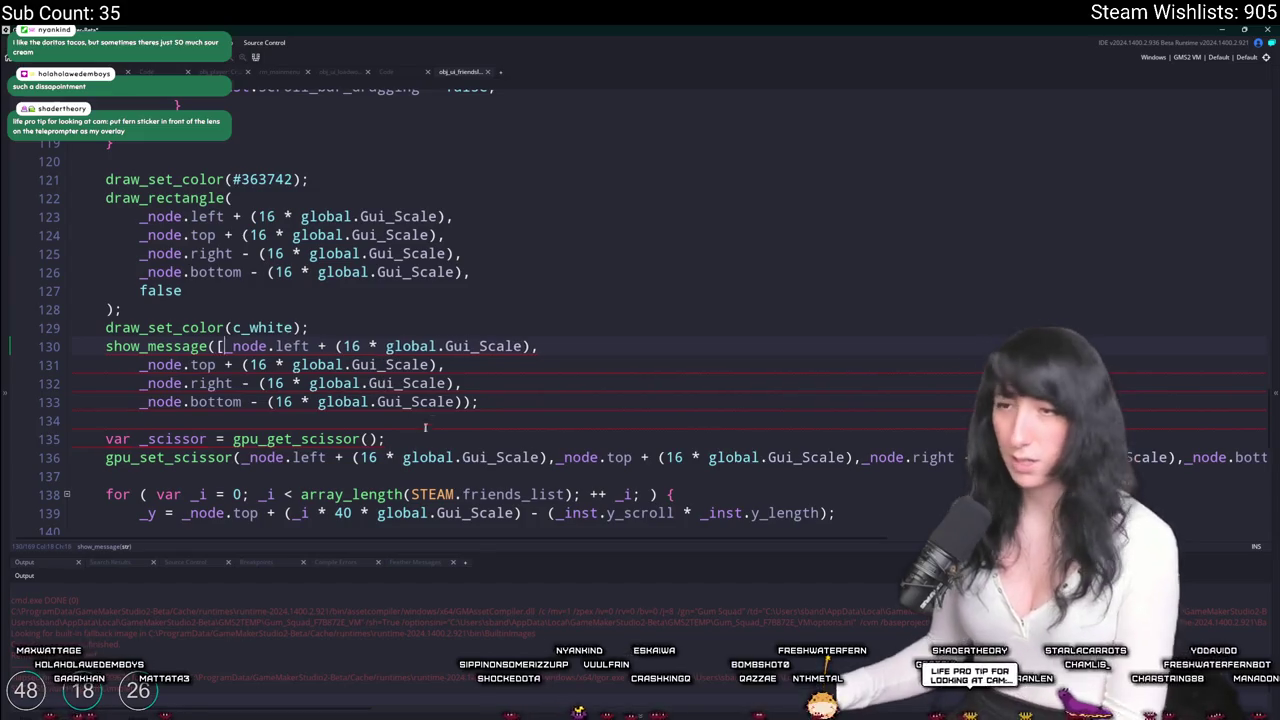
text(])
key(F5)
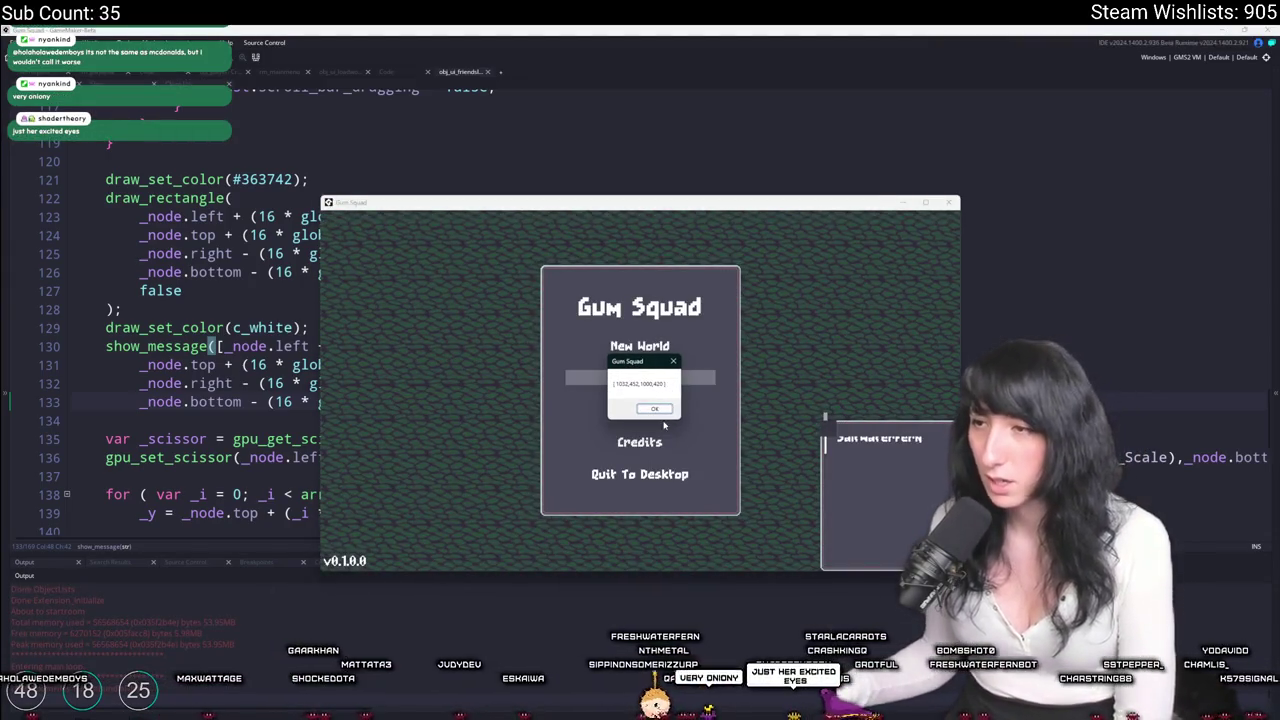
Read the [1032,452,1000,420] popup, then close it and the game.
click(528, 181)
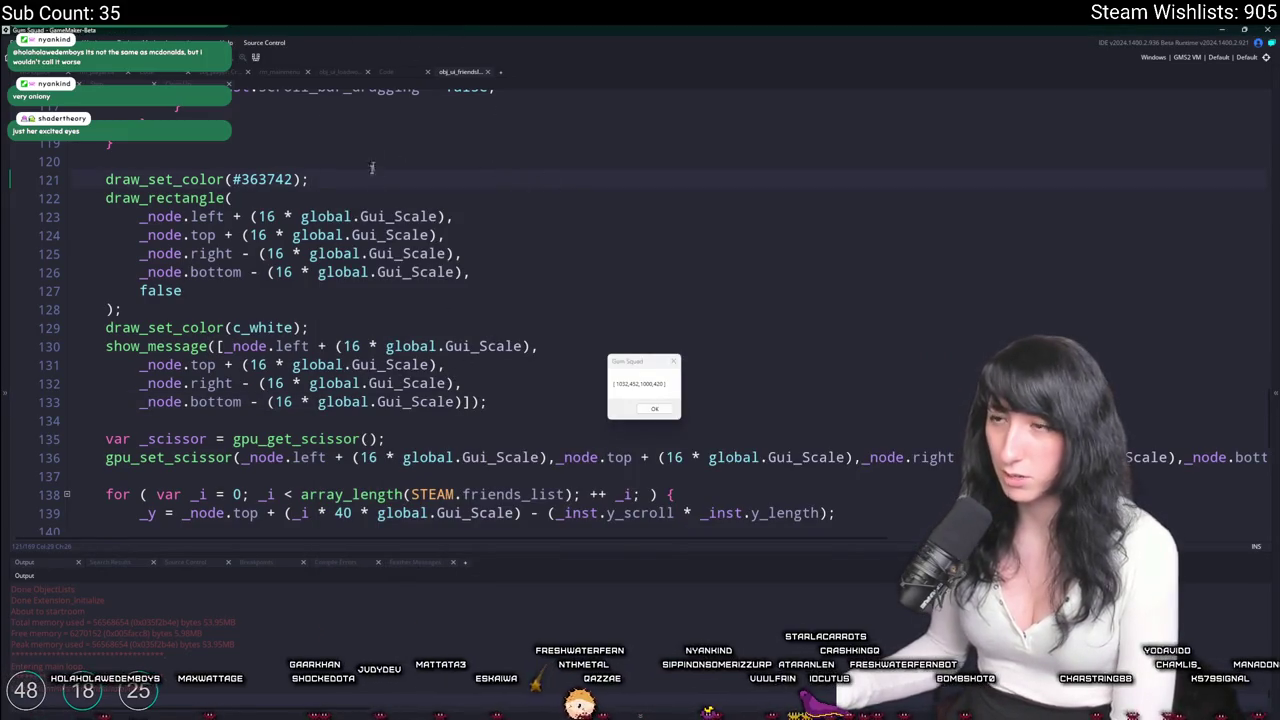
click(657, 369)
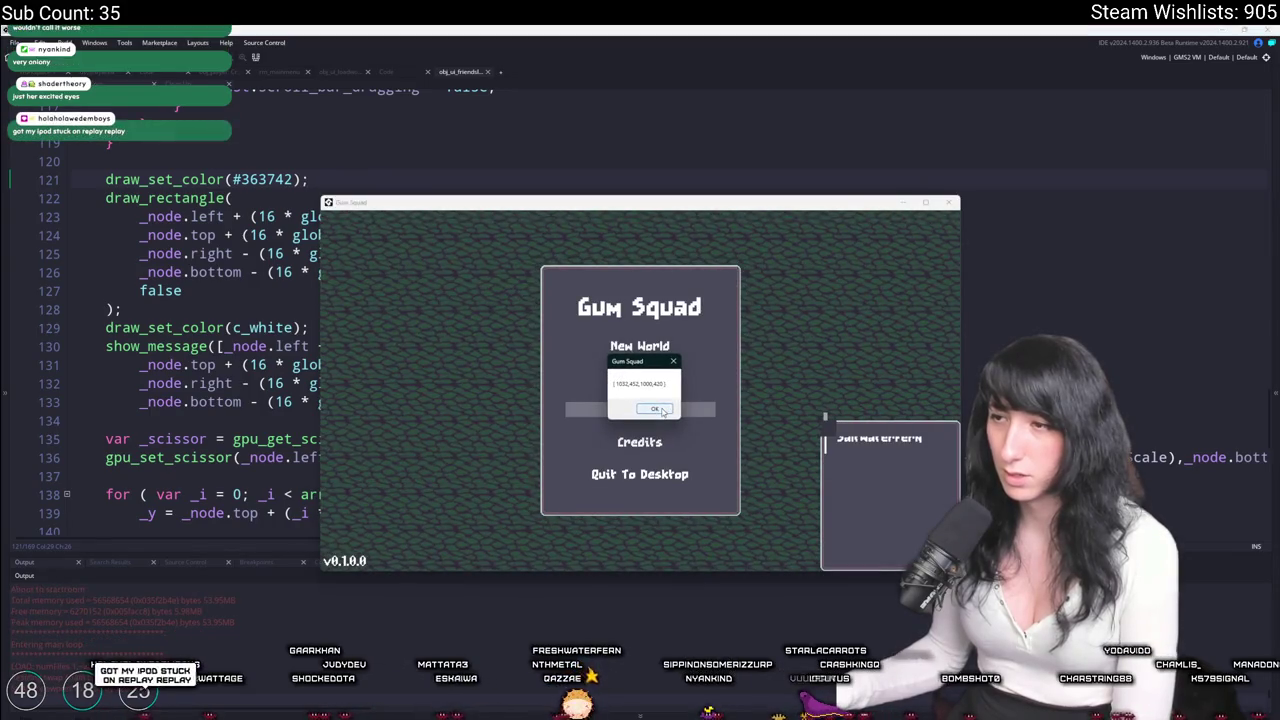
drag(657, 369, 413, 369)
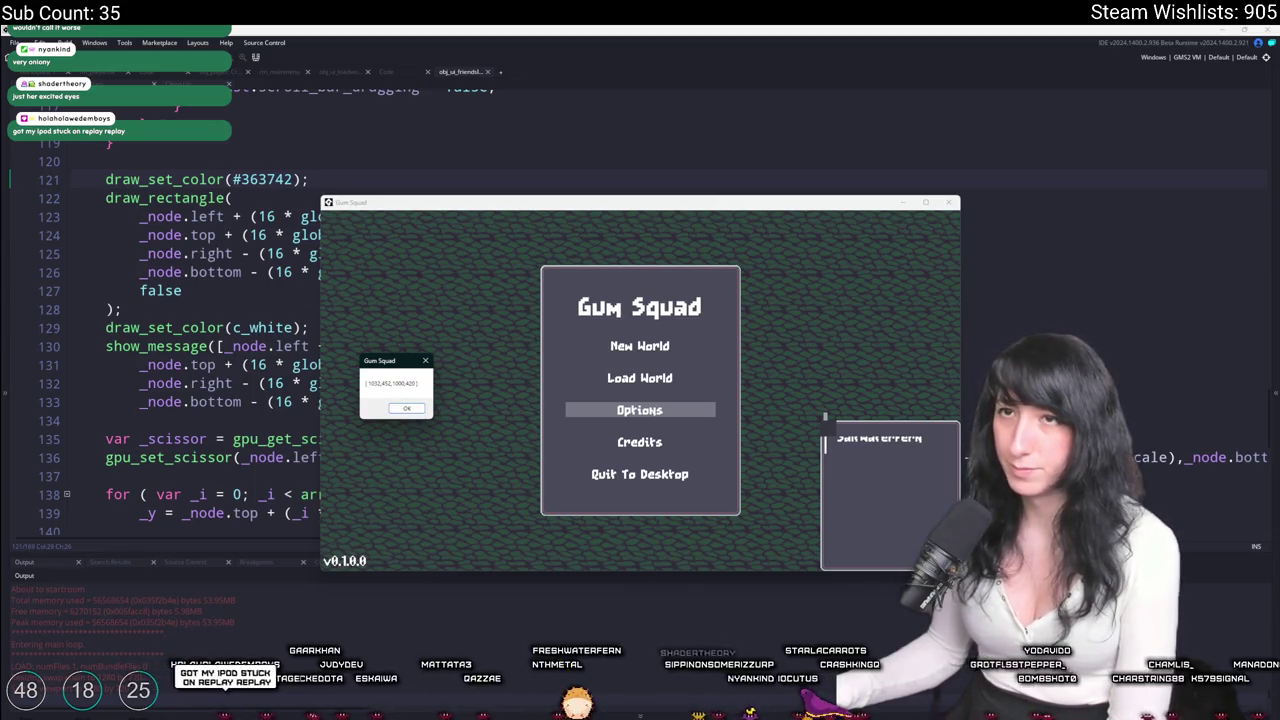
click(310, 287)
scroll(325, 373, up, 10)
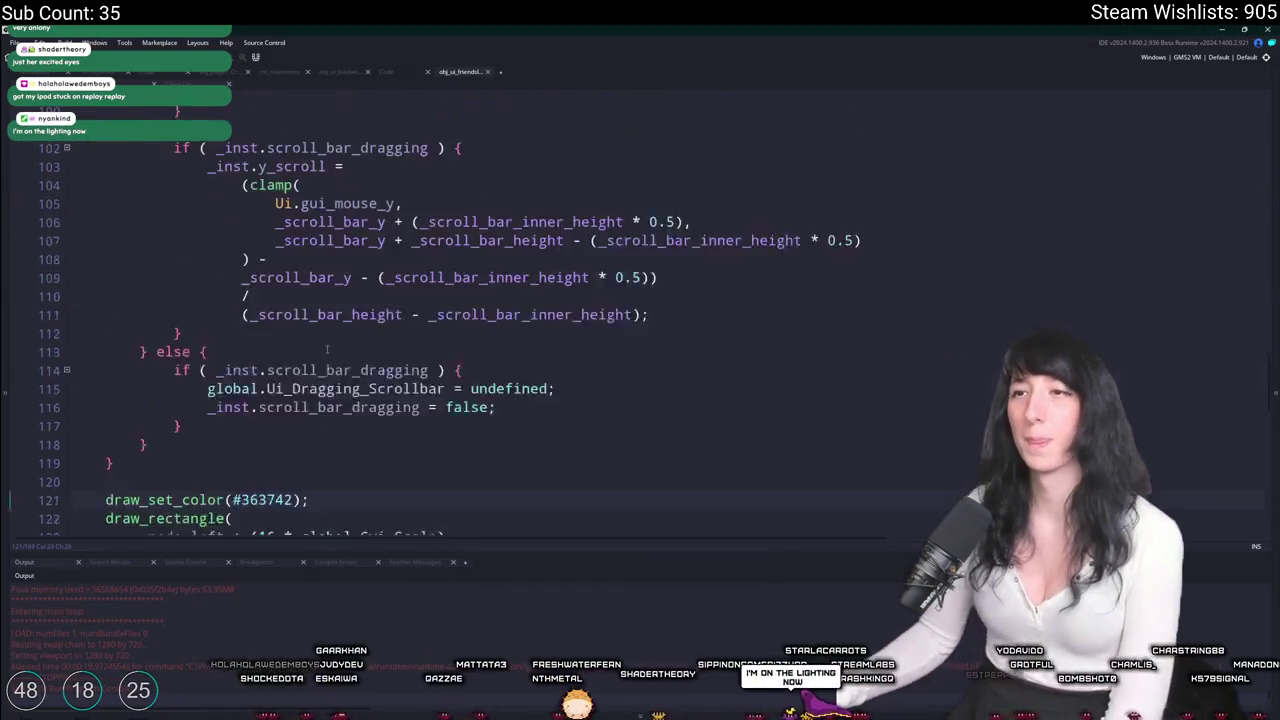
scroll(325, 373, up, 10)
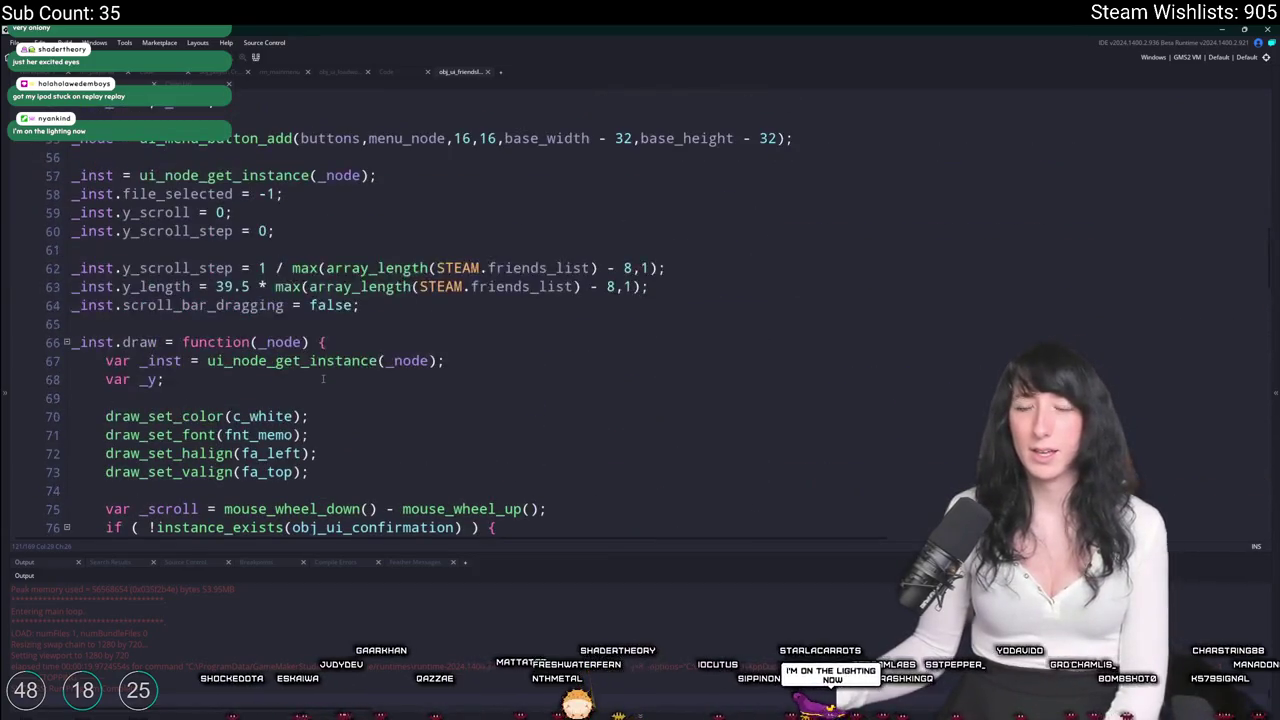
Change the draw_rectangle bounds on line 123 to use _node.parent edges.
scroll(338, 366, up, 1)
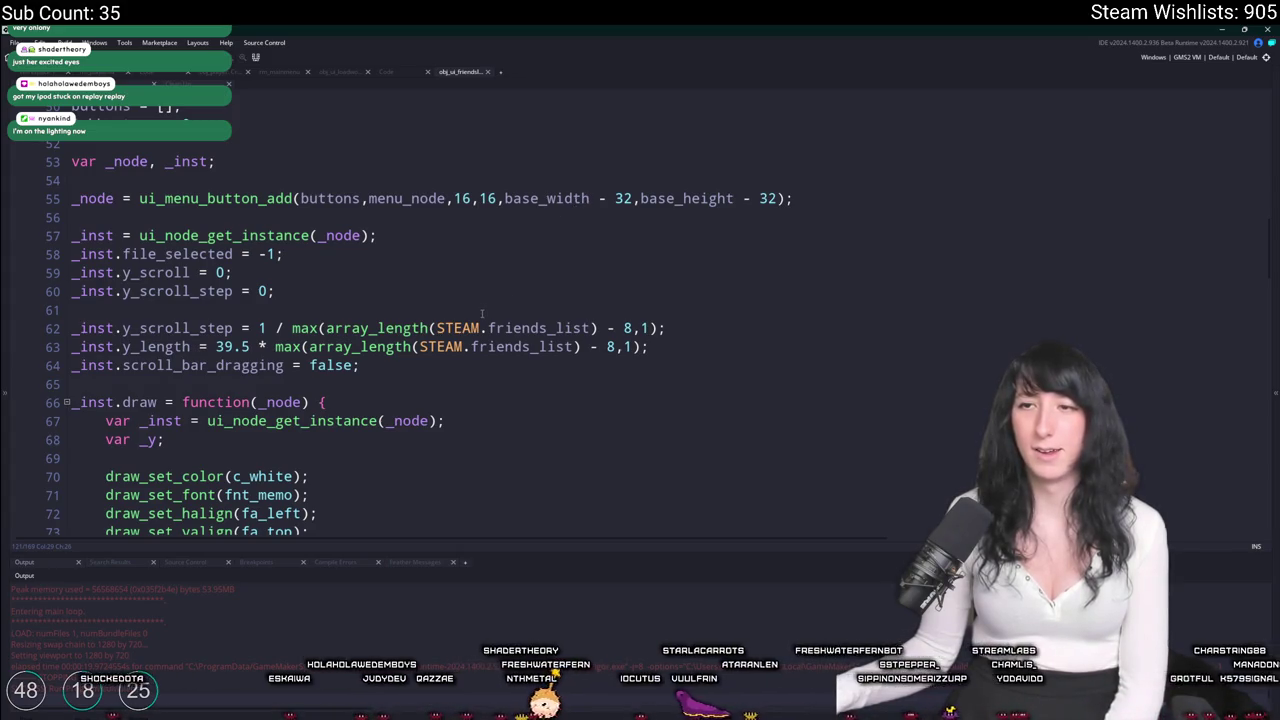
scroll(481, 313, down, 1)
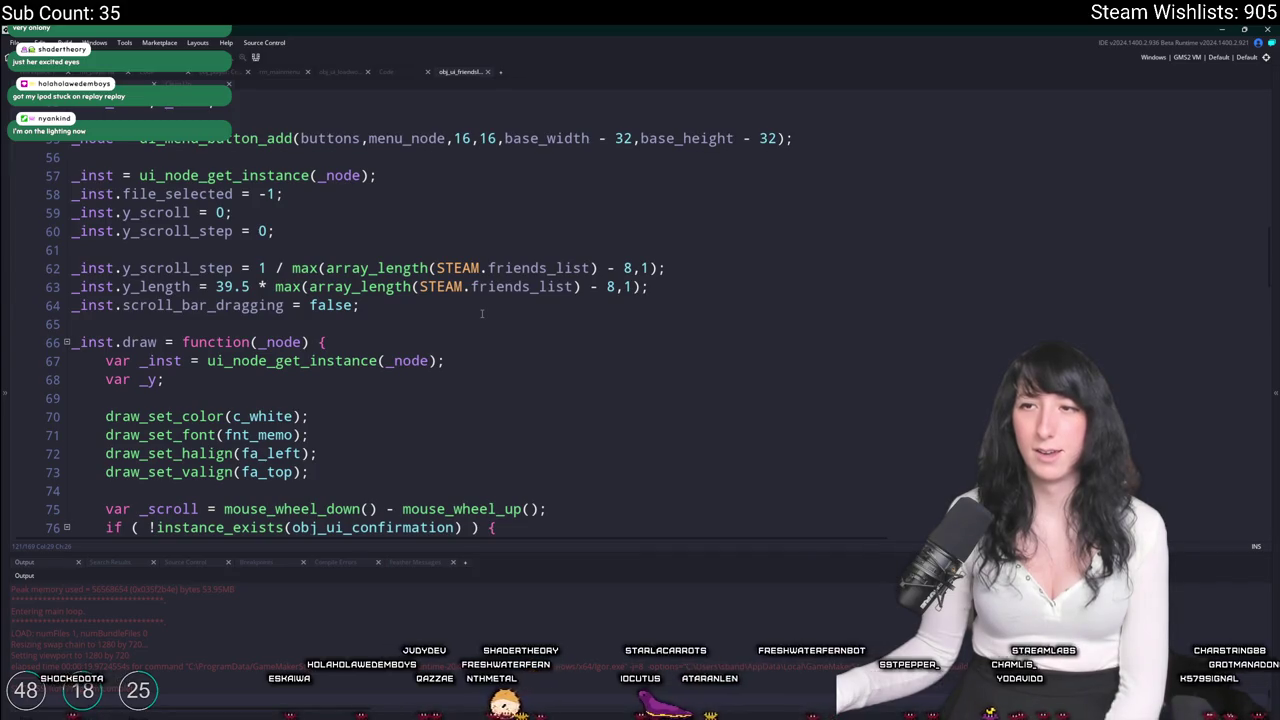
scroll(481, 313, down, 2)
scroll(481, 318, up, 2)
scroll(478, 308, down, 5)
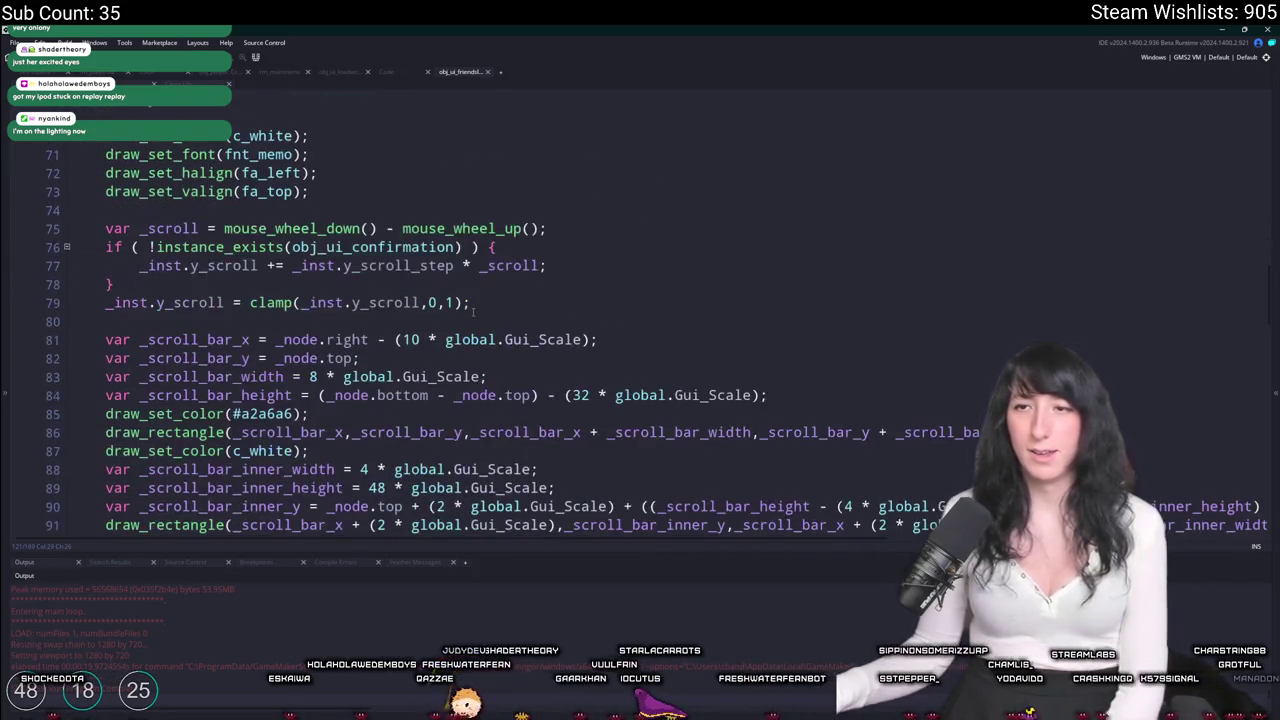
scroll(460, 316, down, 10)
scroll(458, 318, down, 5)
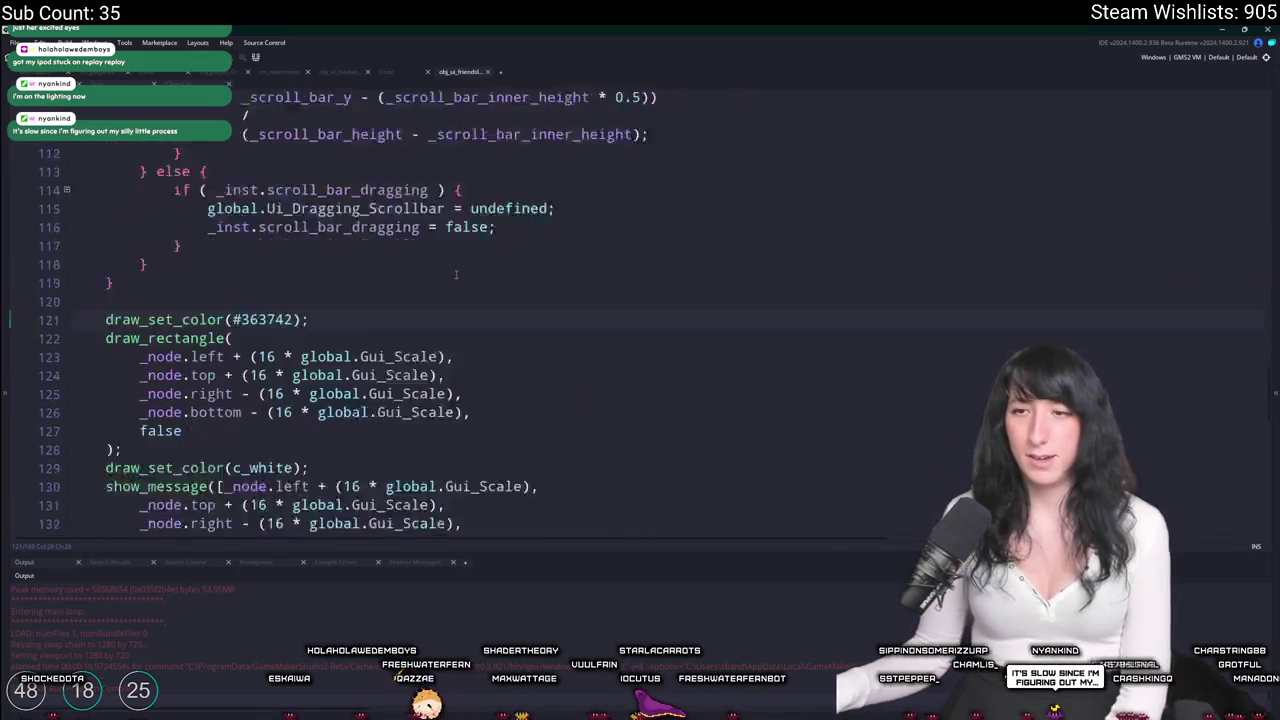
scroll(290, 367, up, 3)
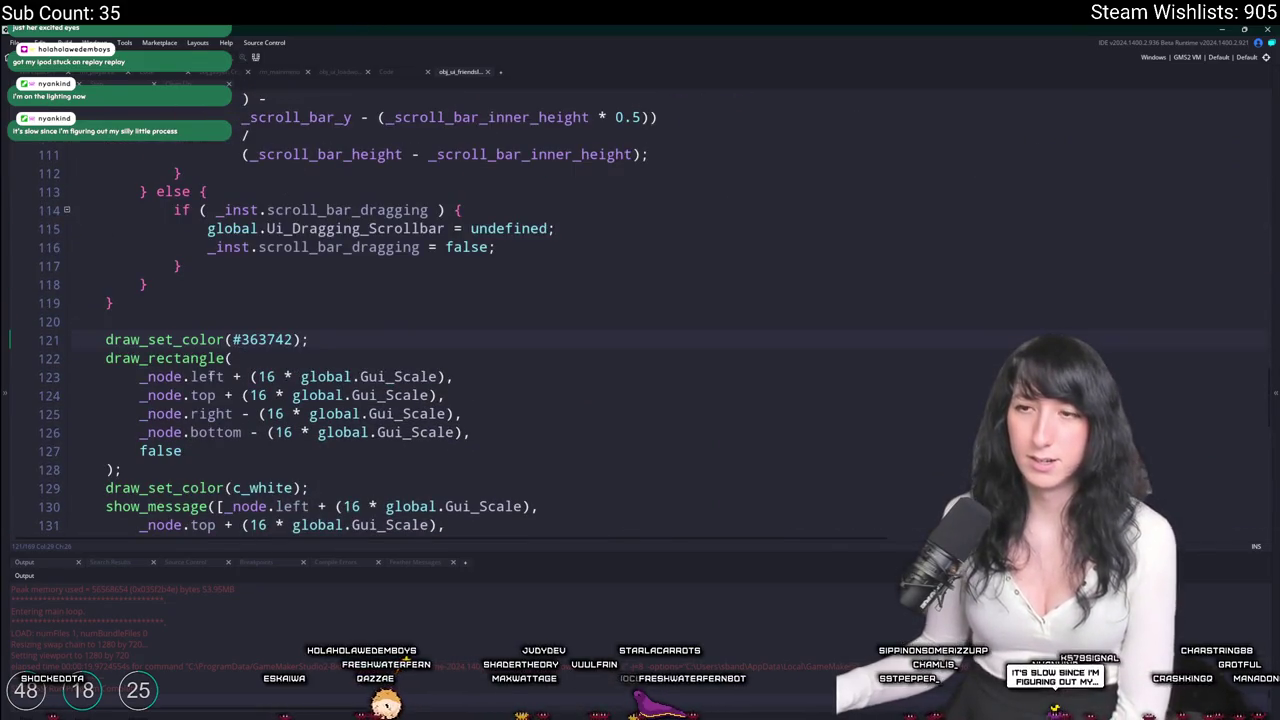
click(182, 376)
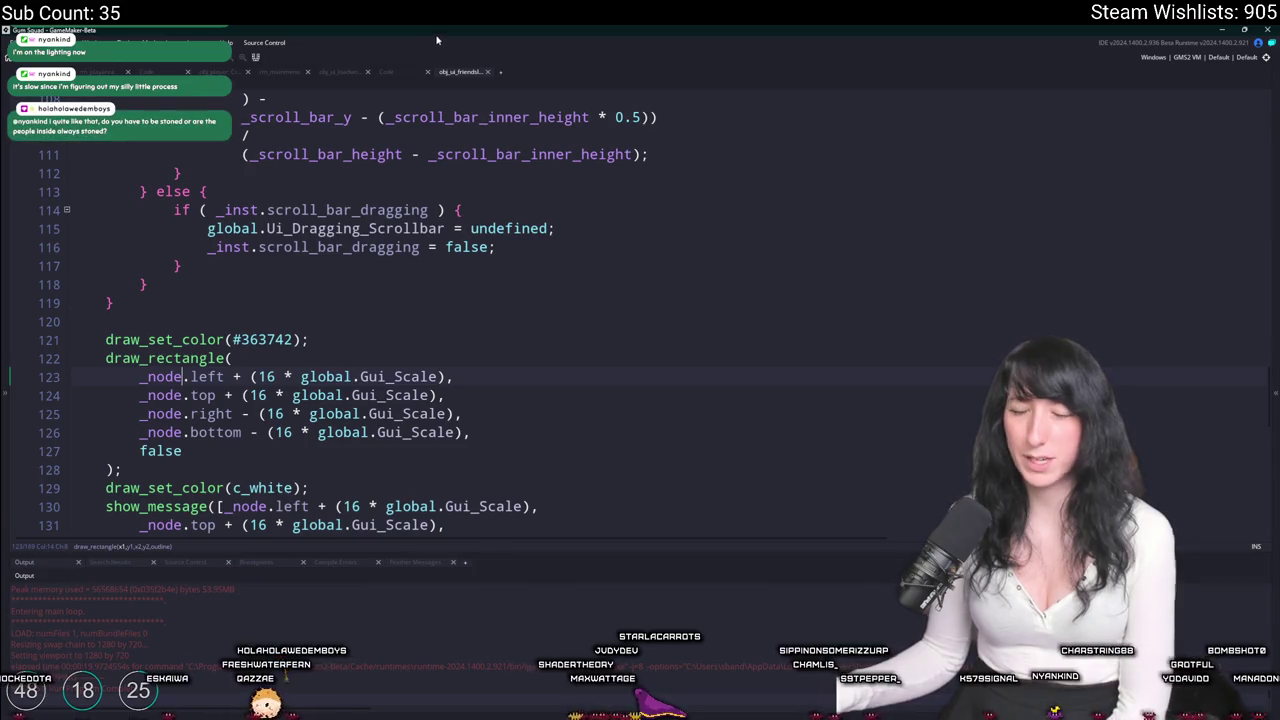
text(parent.)
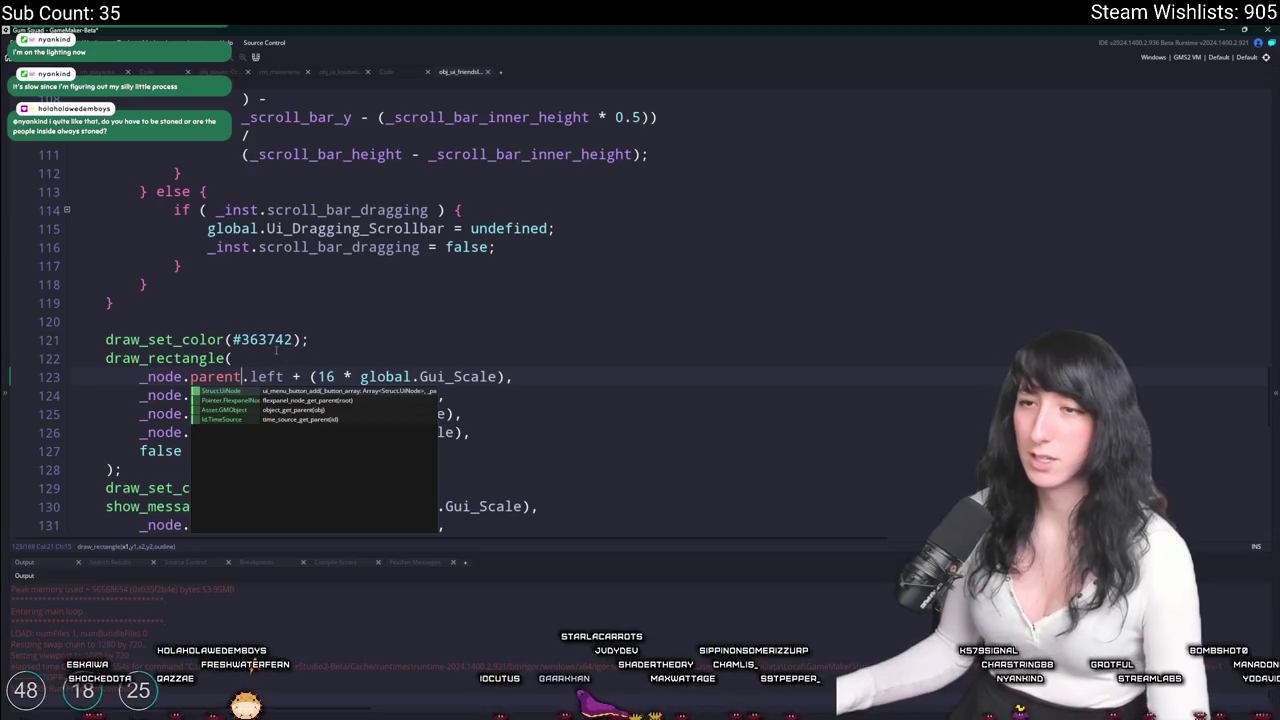
key(Escape)
Search the whole project for 'parent' and rebuild the game.
scroll(276, 347, up, 1)
click(260, 358)
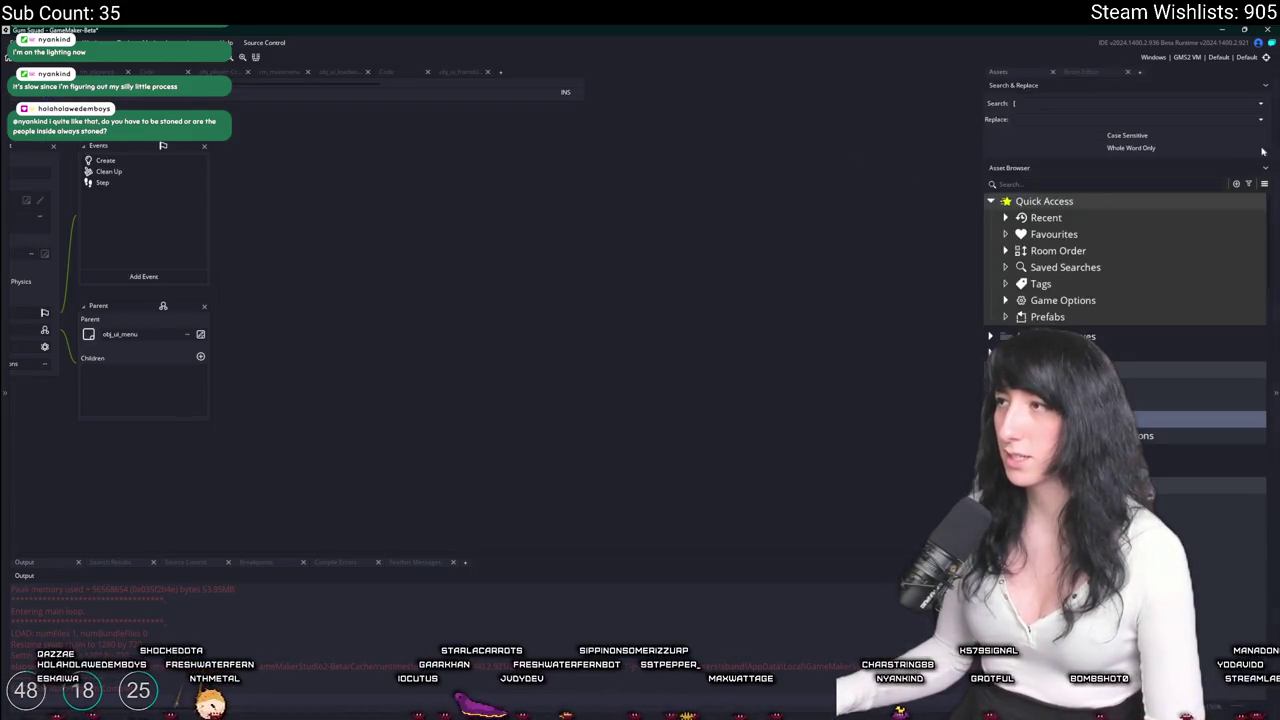
click(1265, 88)
drag(1013, 85, 700, 133)
text(parent)
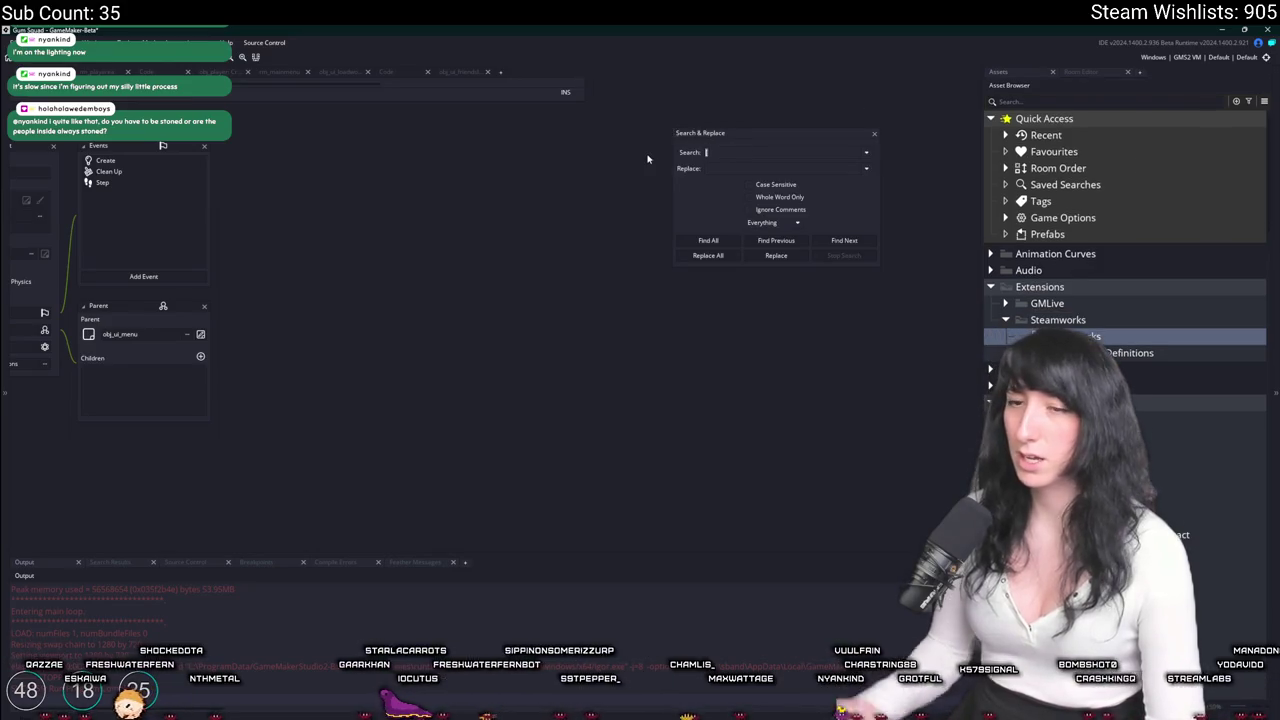
key(Return)
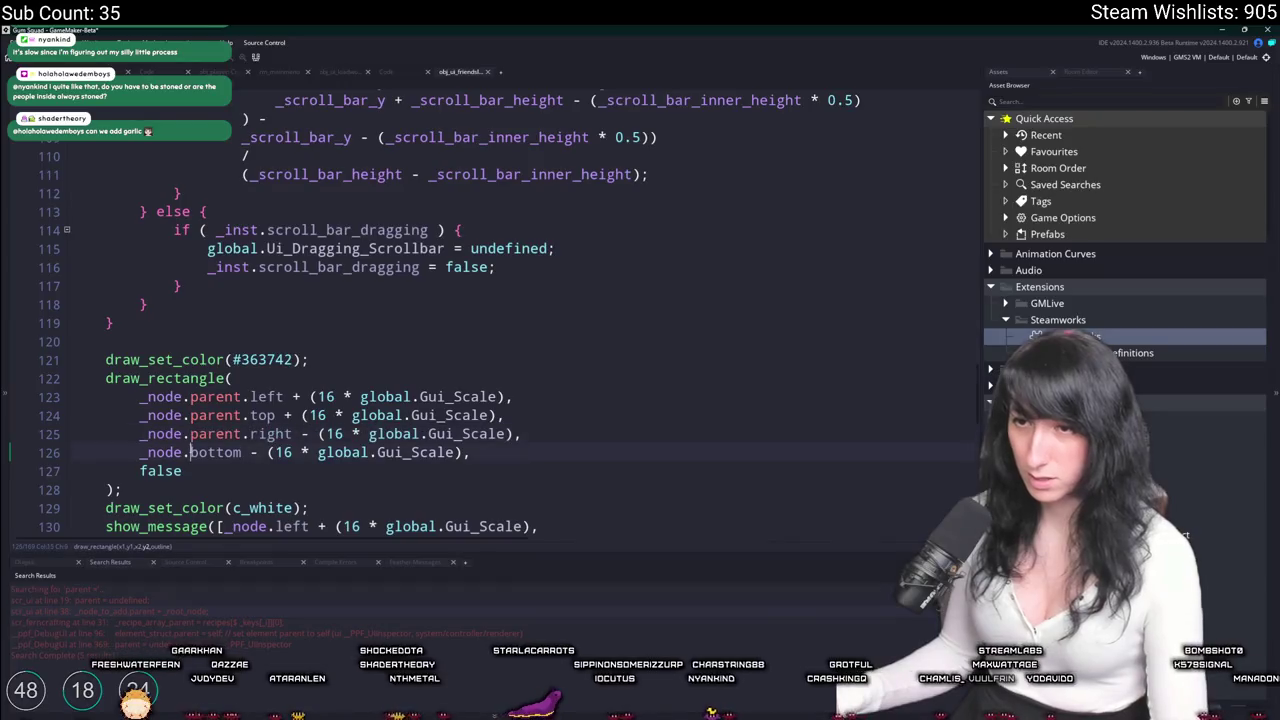
key(F5)
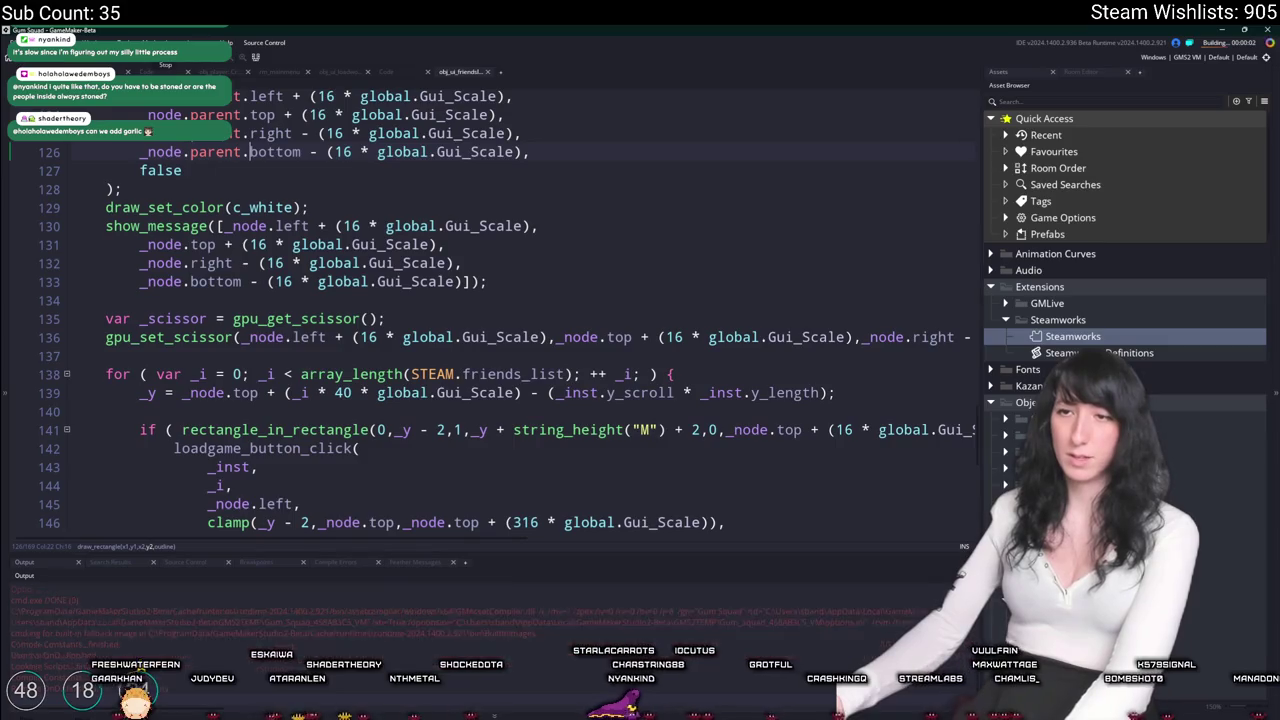
scroll(330, 350, down, 6)
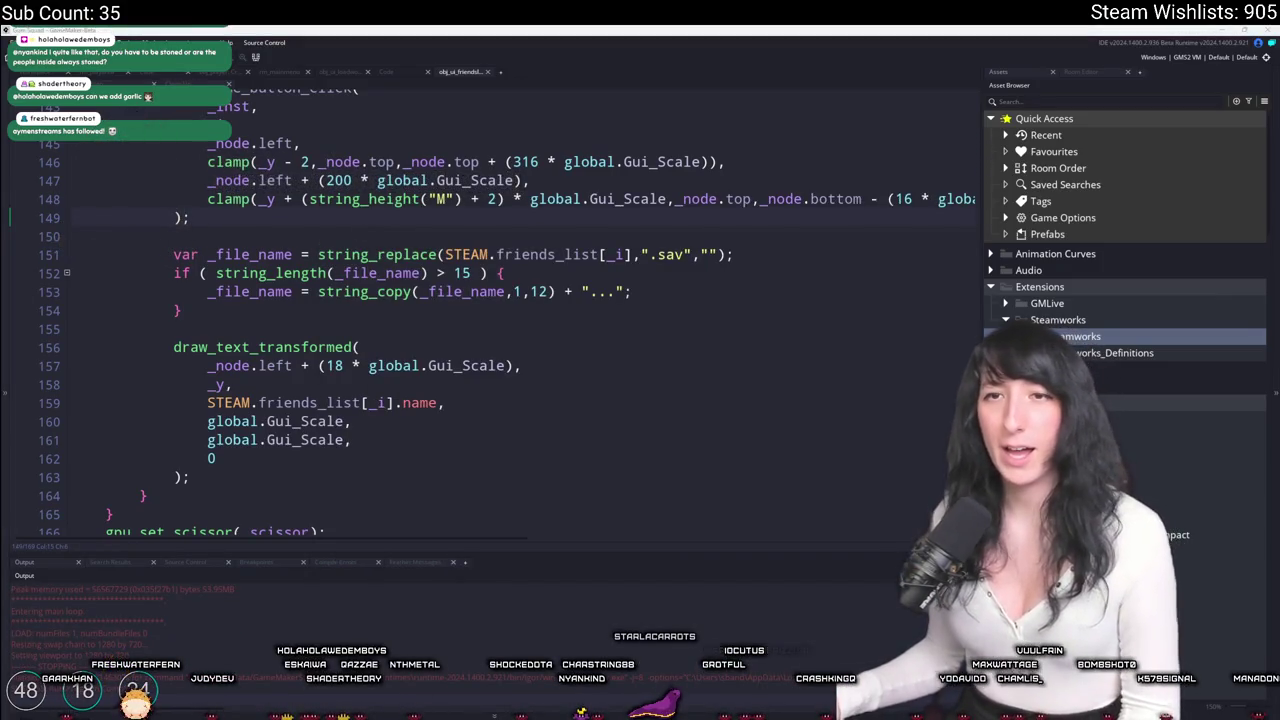
Find 'sho' and delete the show_message block that printed the panel bounds.
key(ctrl+f)
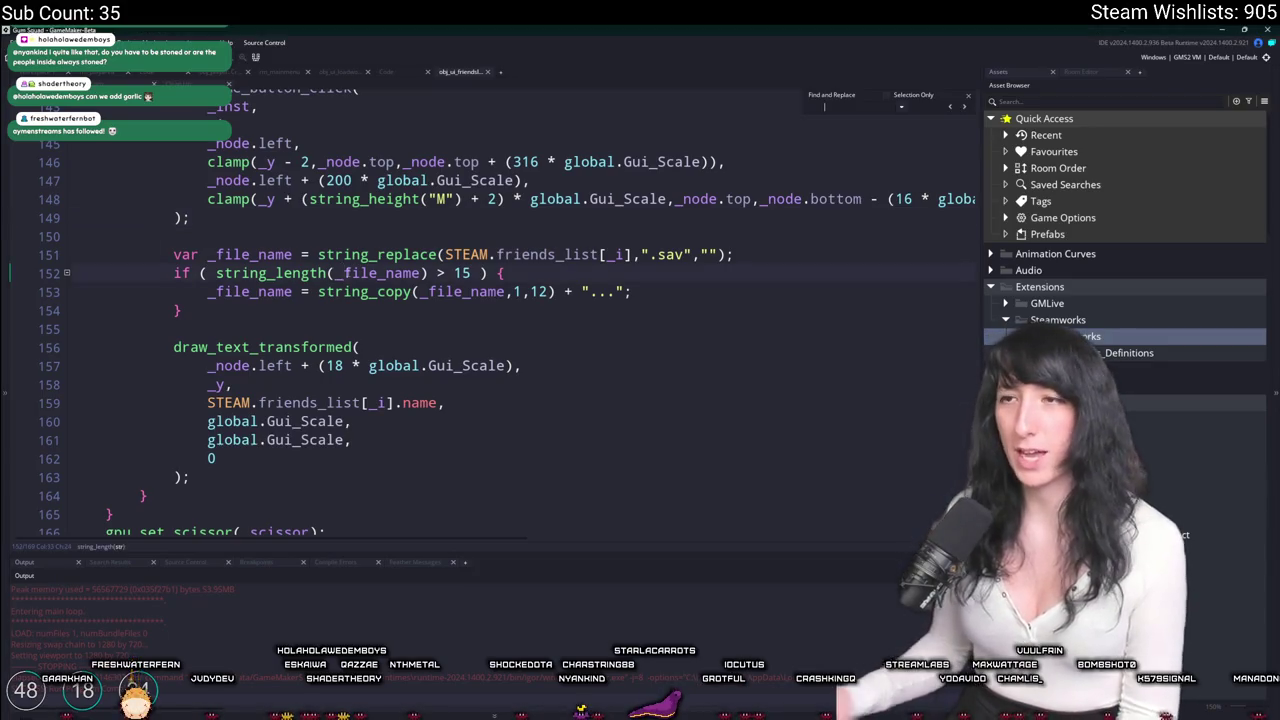
text(sho)
scroll(348, 272, up, 5)
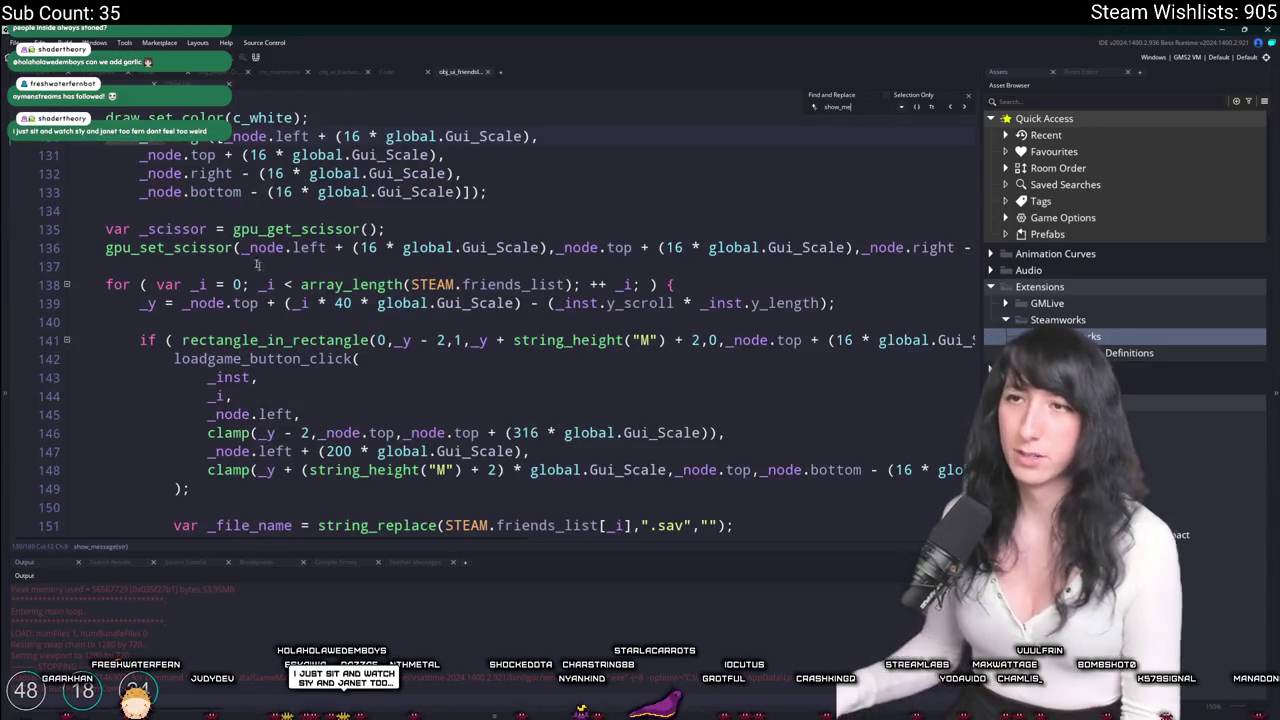
scroll(564, 139, up, 1)
drag(488, 212, 530, 141)
key(Delete)
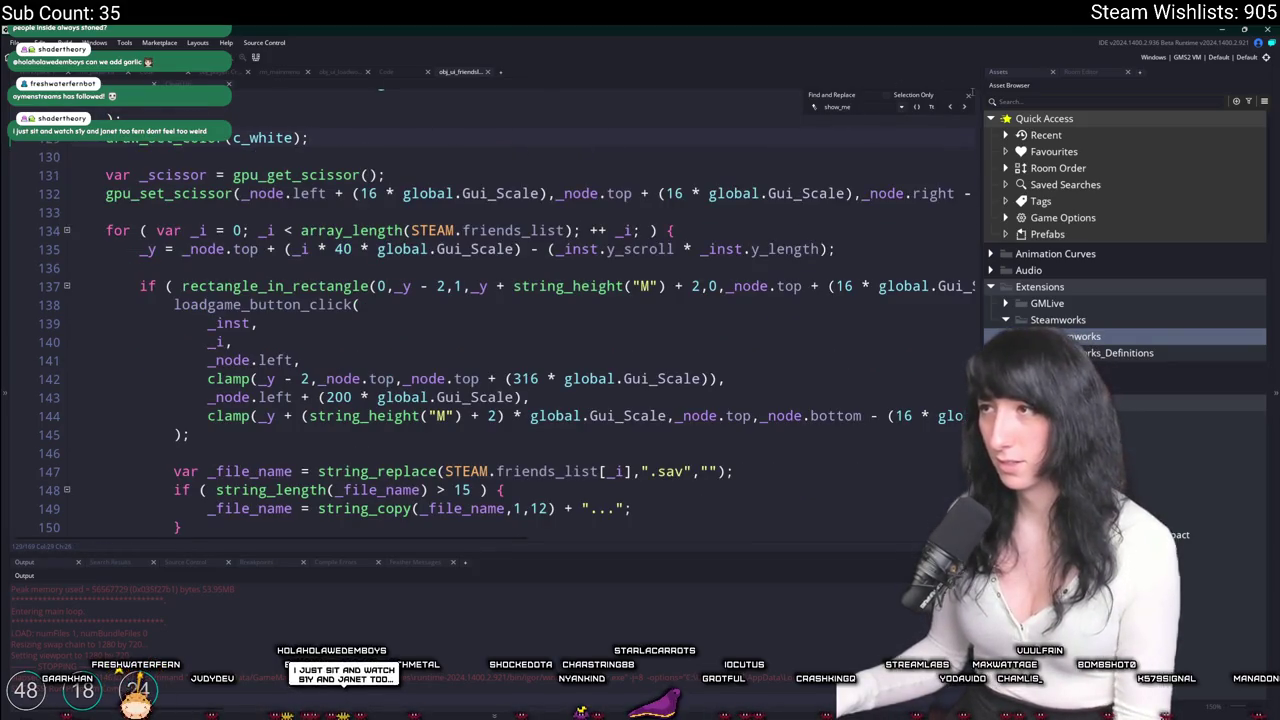
click(798, 249)
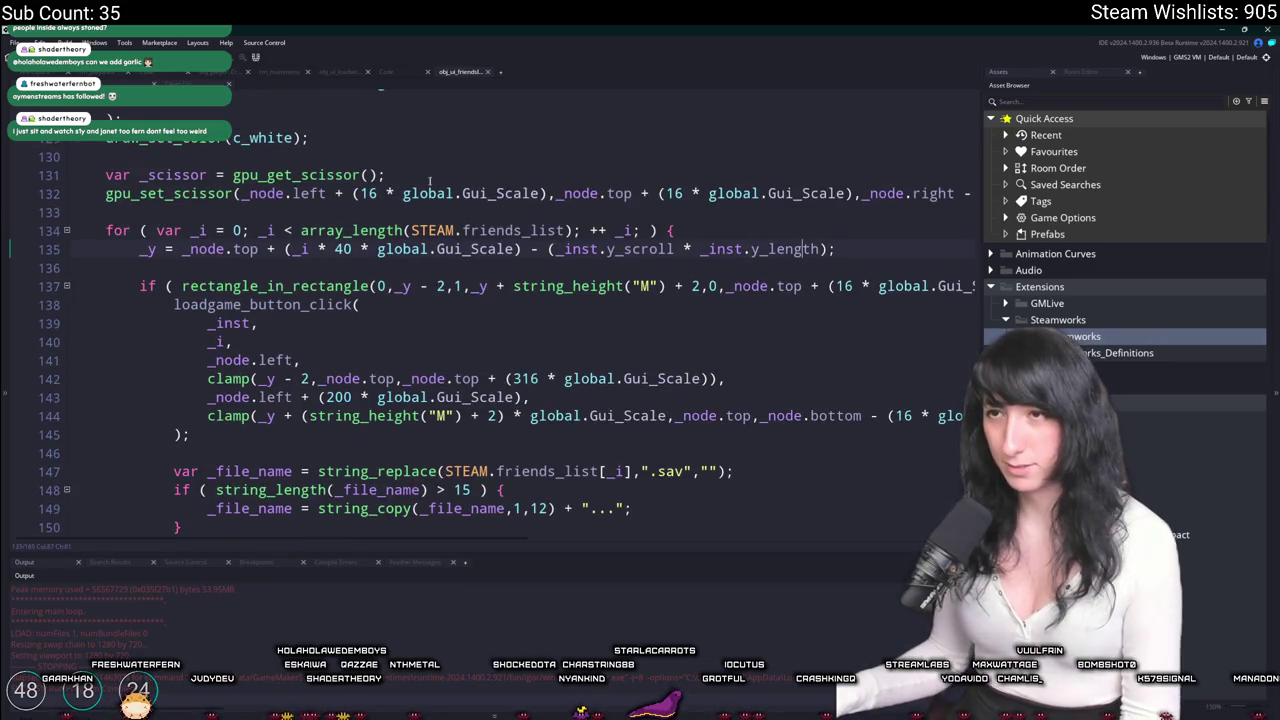
scroll(424, 193, up, 5)
scroll(424, 193, down, 2)
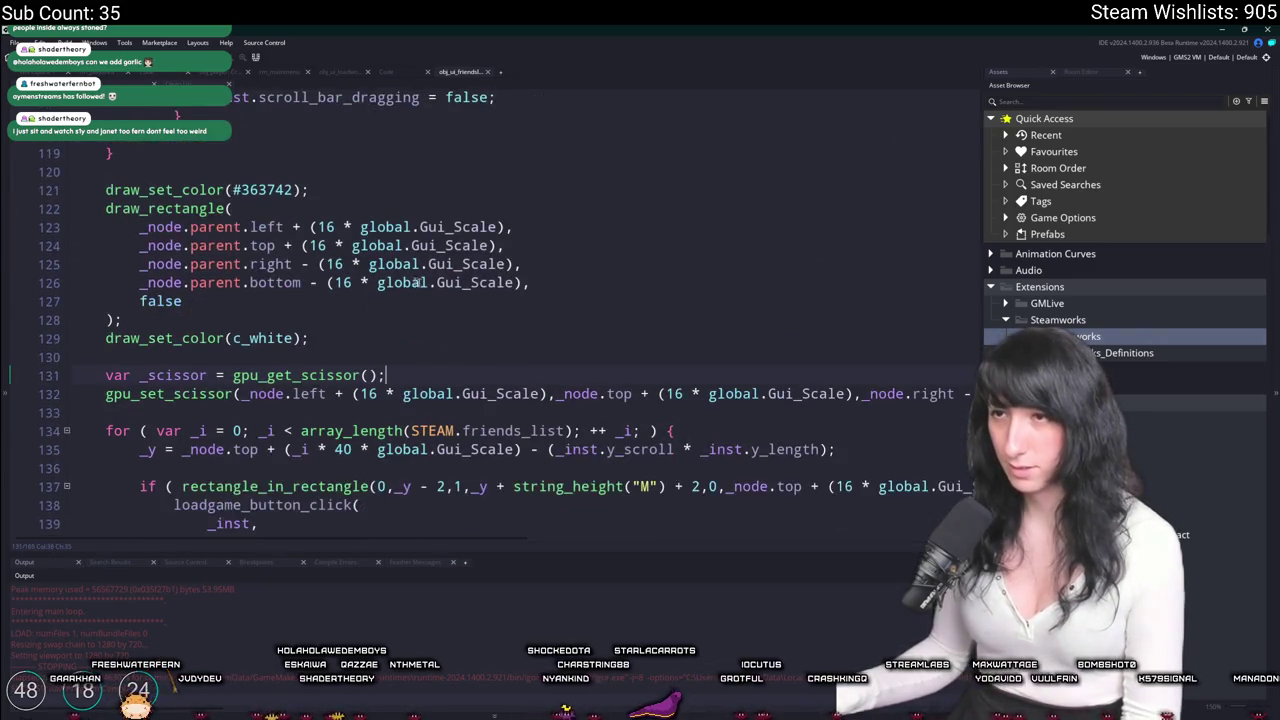
Locate the gpu_set_scissor call below the rectangle bounds.
click(324, 226)
click(150, 226)
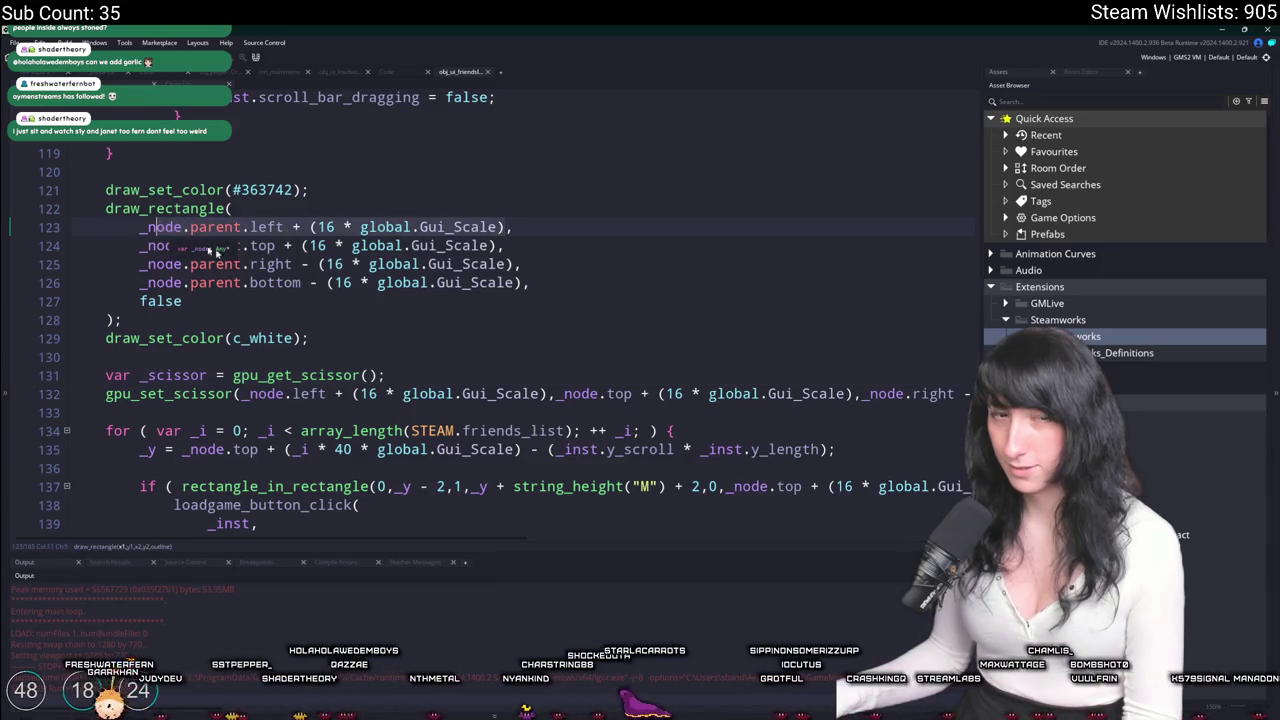
shift+click(571, 280)
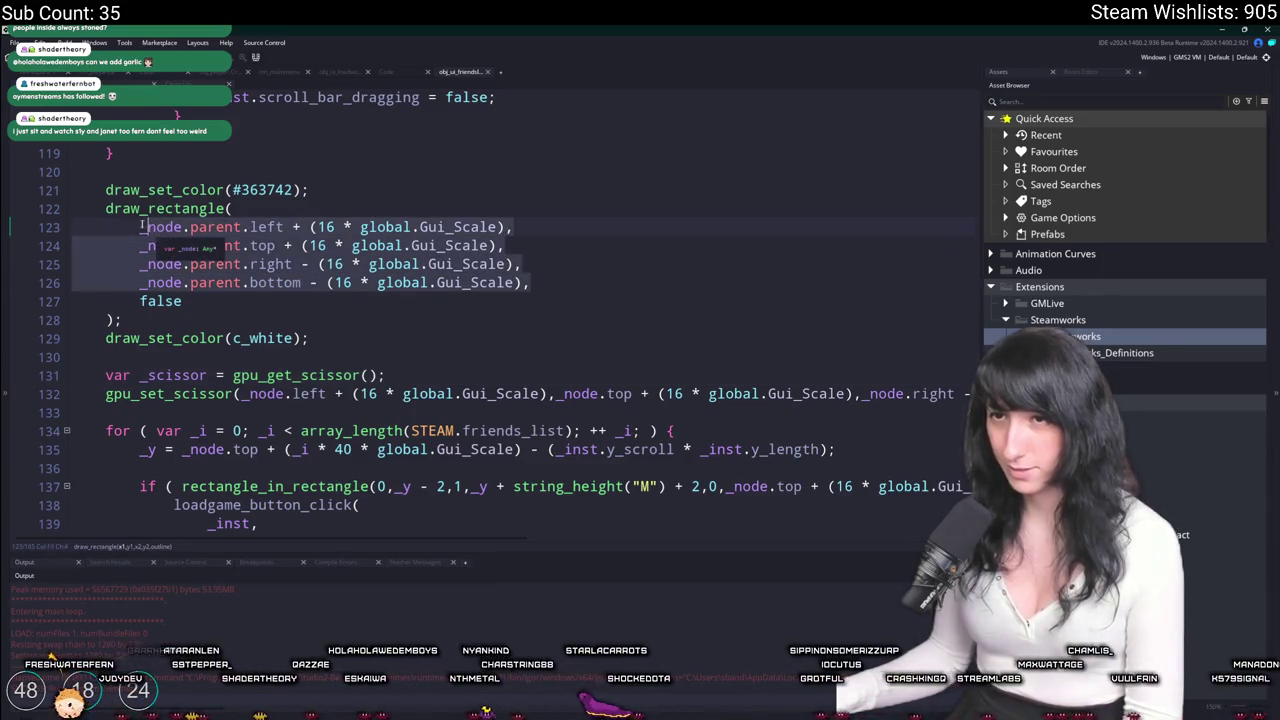
click(864, 393)
key(End)
key(Up)
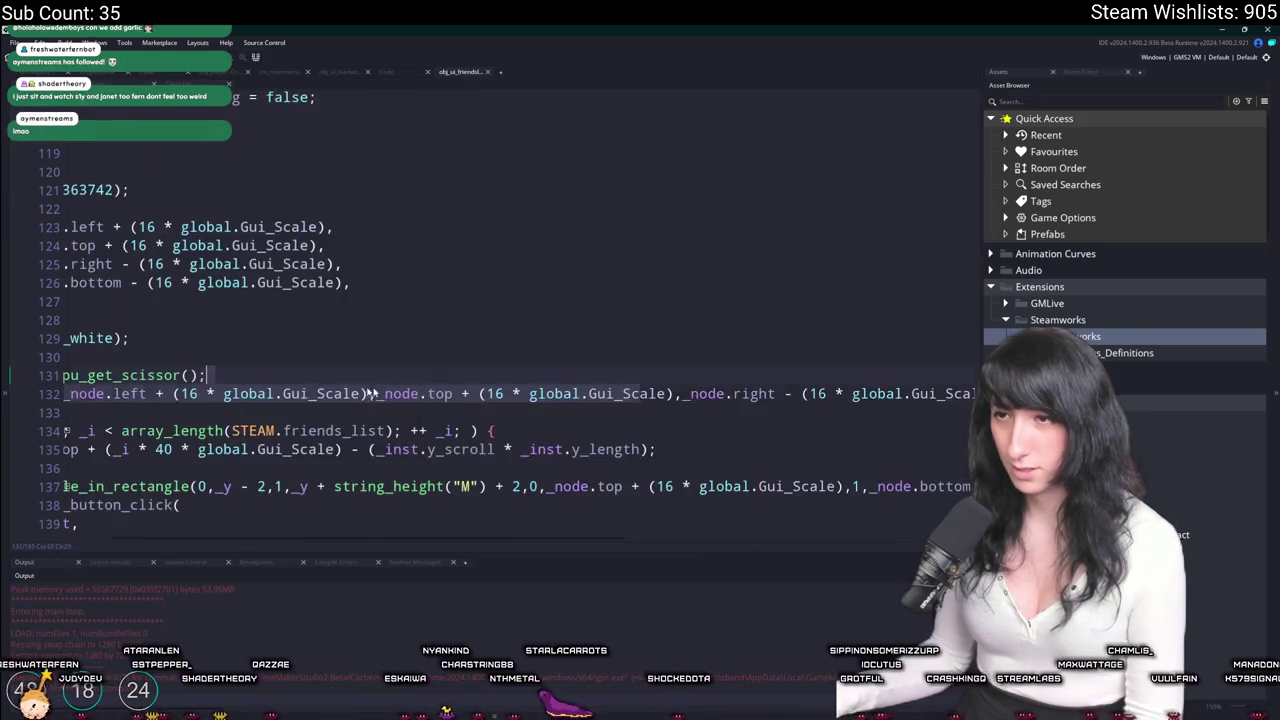
key(Down)
key(End)
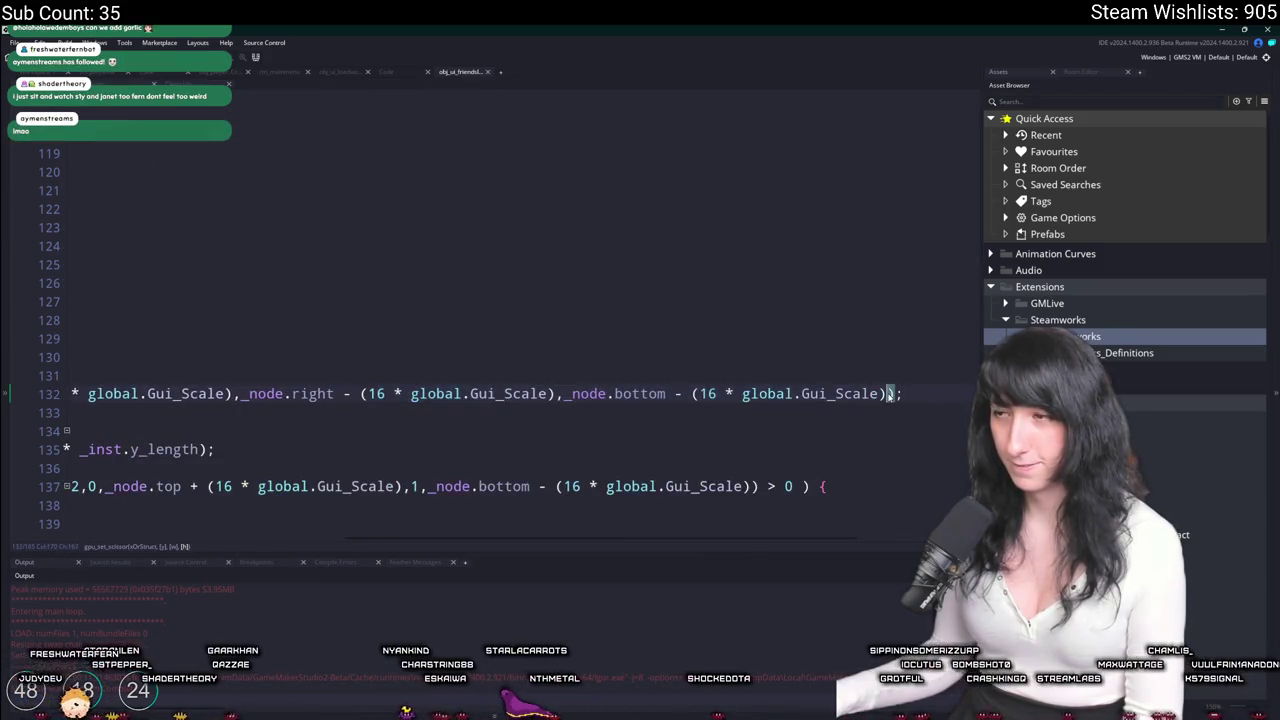
key(Home)
Paste the parent-edge inset expressions as the scissor arguments, one per indented line.
click(240, 393)
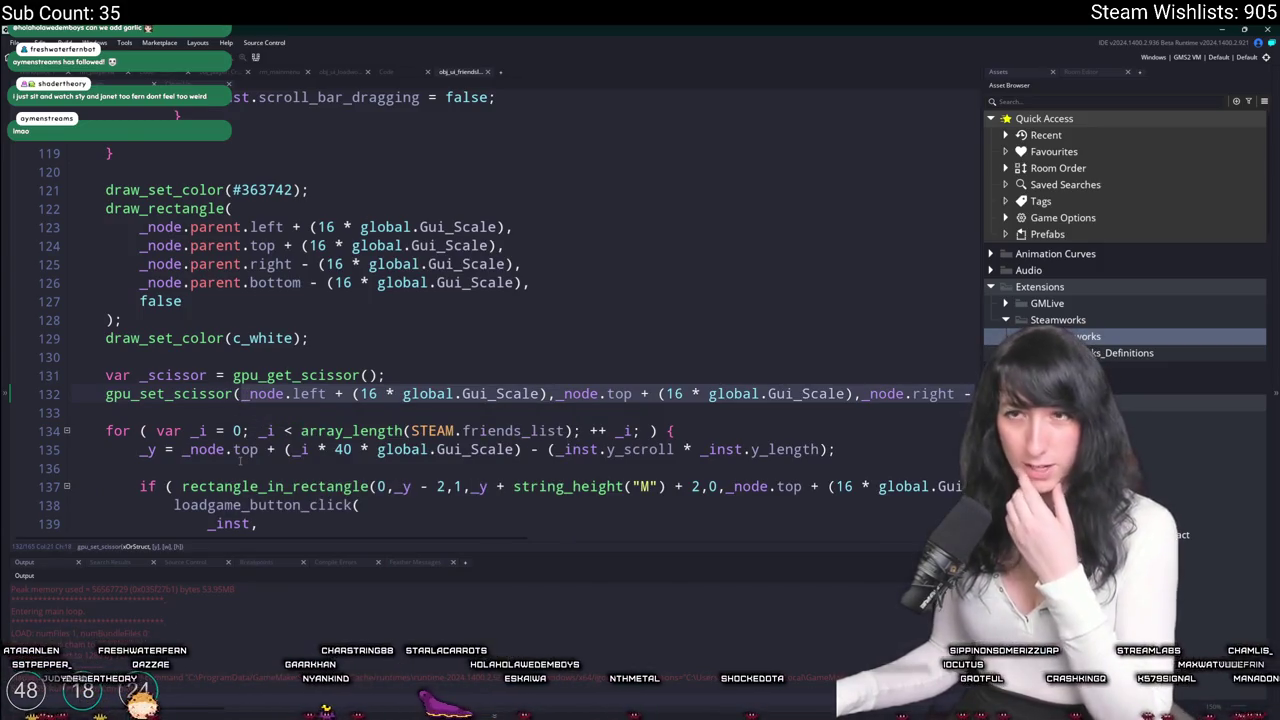
text(_node.parent.left + (16 * global.Gui_Scale), 		_node.parent.top + (16 * global.Gui_Scale), 		_node.parent.right - (16 * global.Gui_Scale), 		_node.parent.bottom - (16 * global.Gui_Scale),)
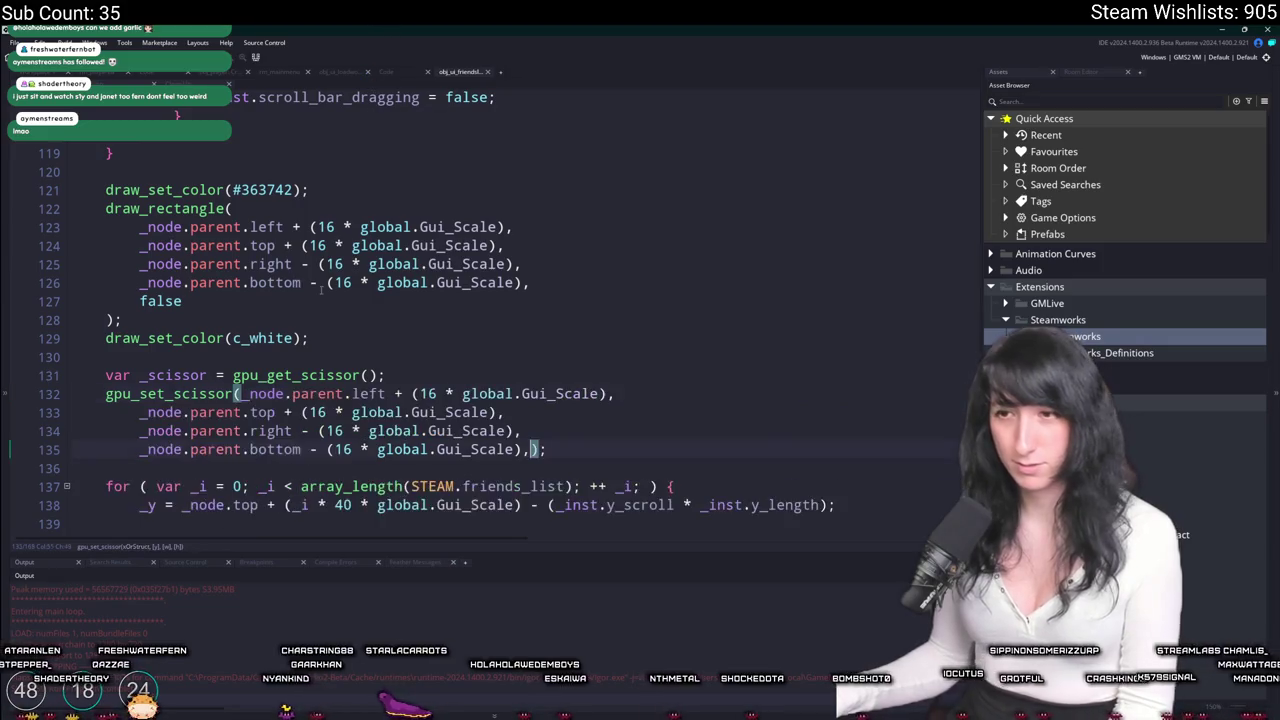
key(BackSpace)
key(Return)
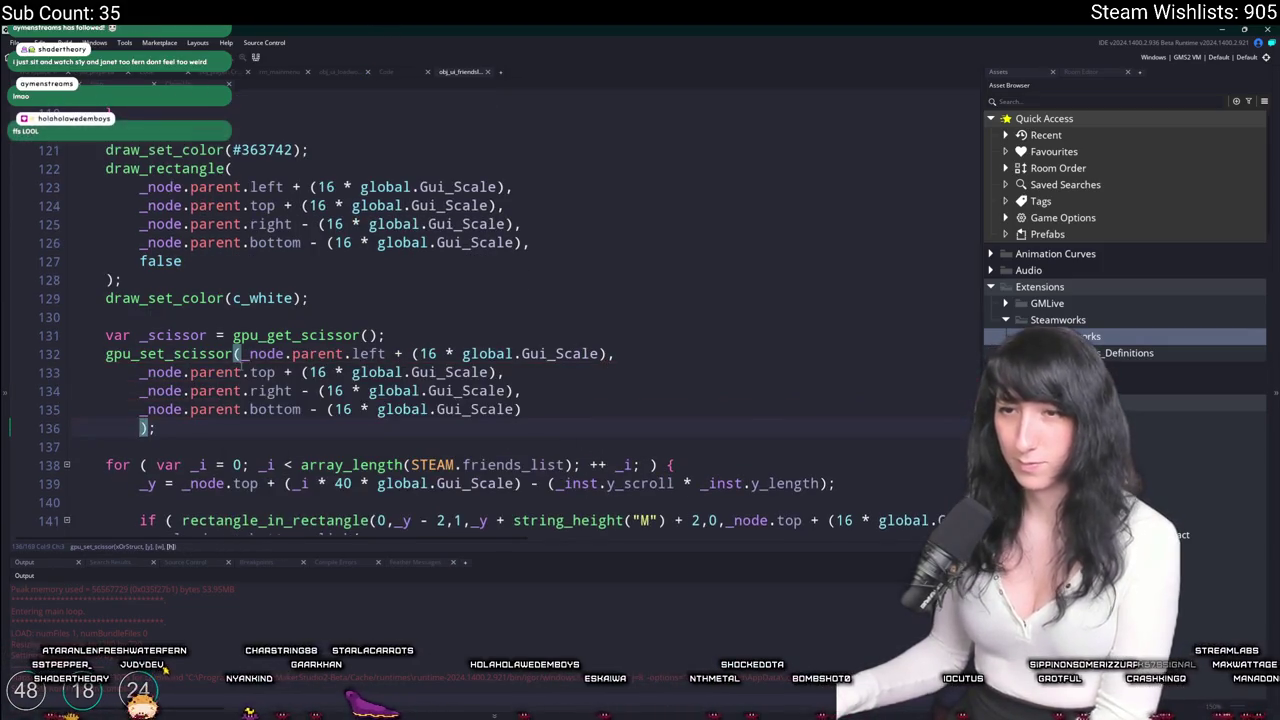
click(242, 372)
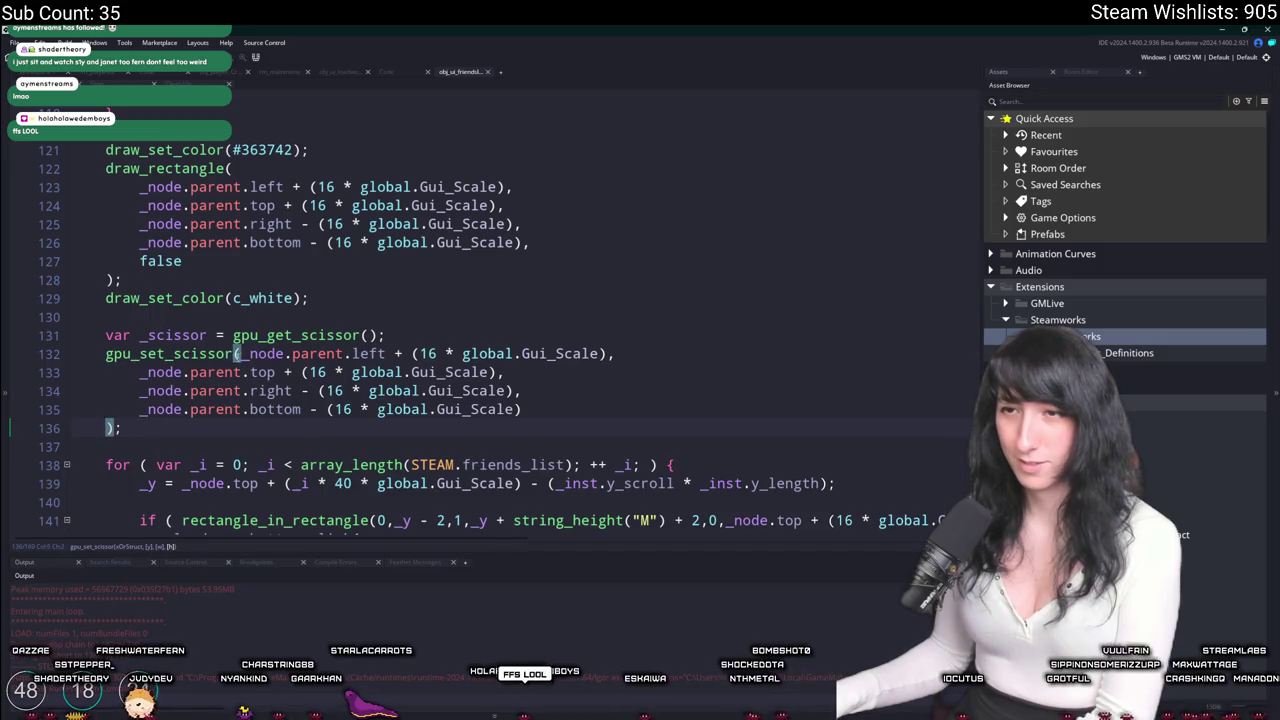
click(240, 354)
key(Return)
key(Tab)
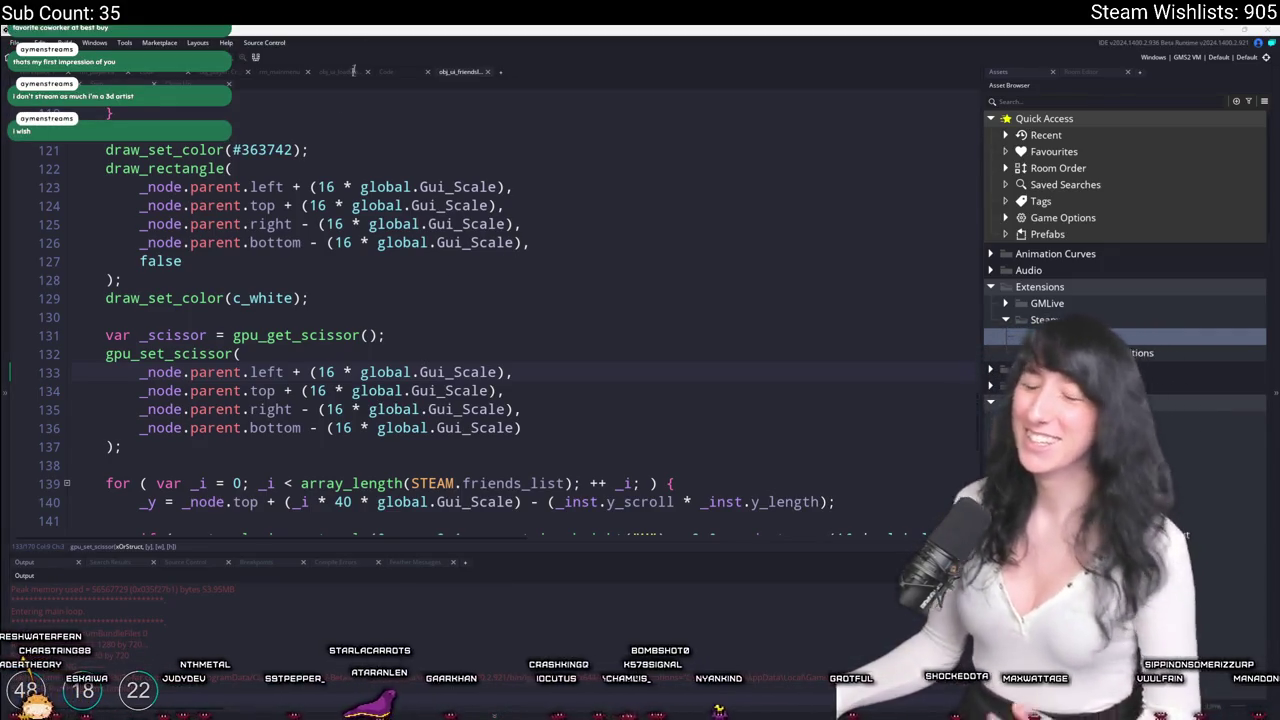
Make the third scissor argument the parent width: (_node.parent.right - _node.parent.left) minus the inset.
drag(283, 378, 140, 374)
key(ctrl+c)
click(293, 409)
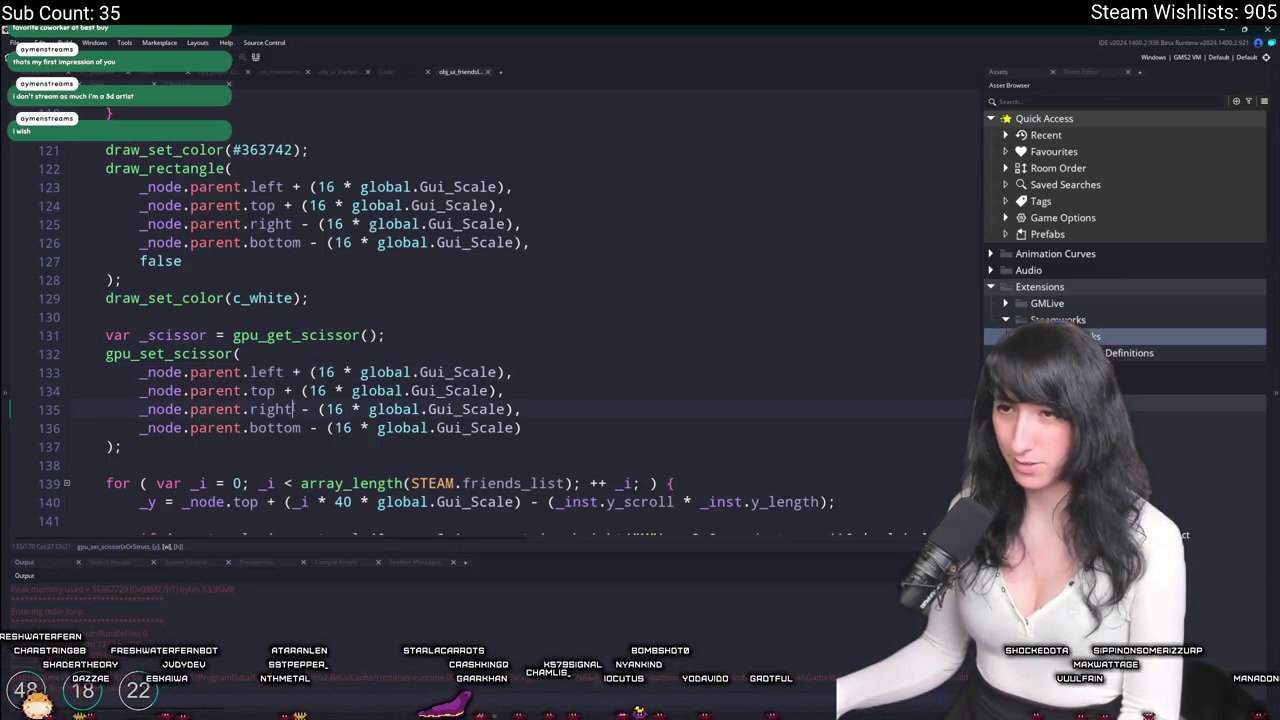
text(-)
key(ctrl+v)
text())
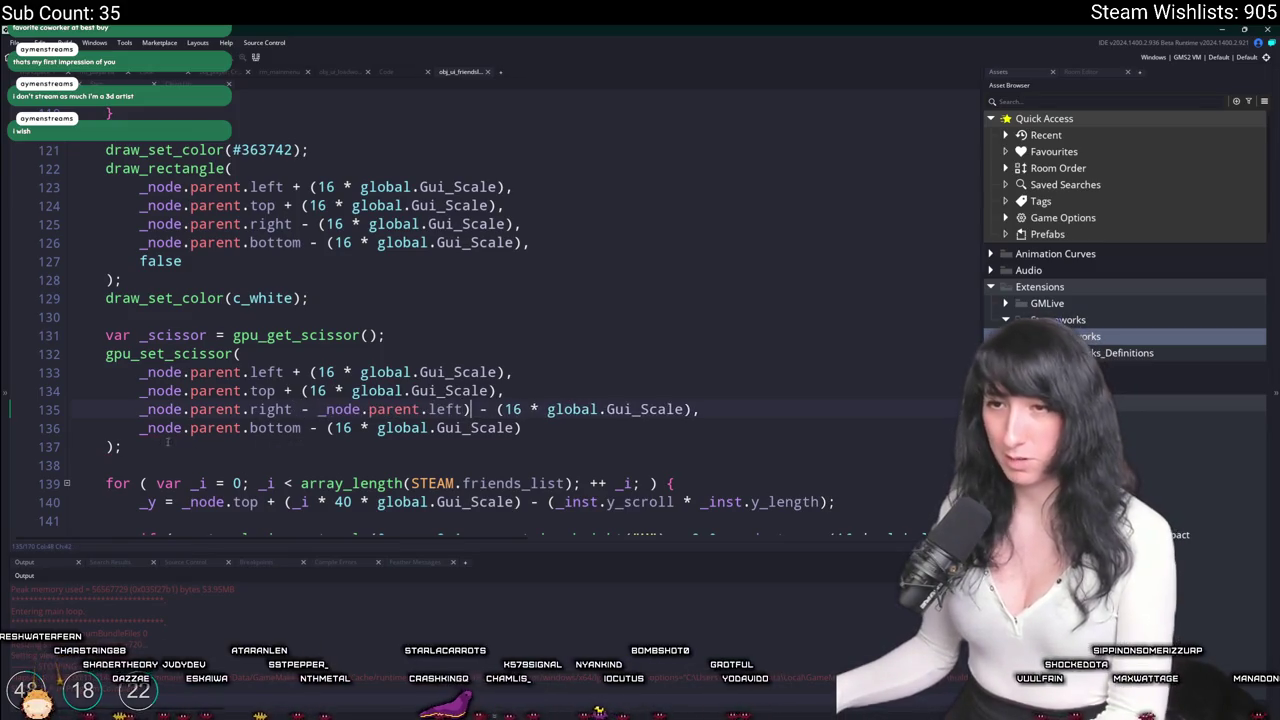
click(140, 409)
text(()
Make the fourth argument the parent height: (_node.parent.bottom - _node.parent.top) minus the inset.
drag(140, 391, 279, 384)
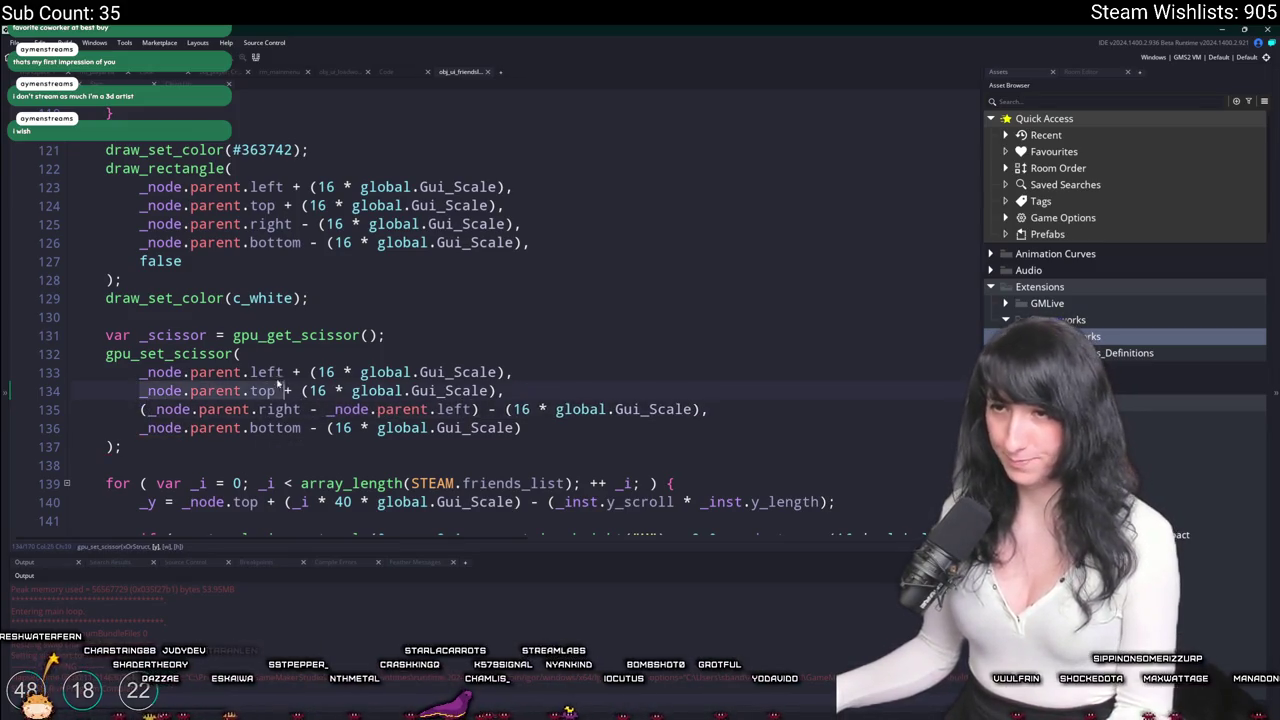
click(141, 428)
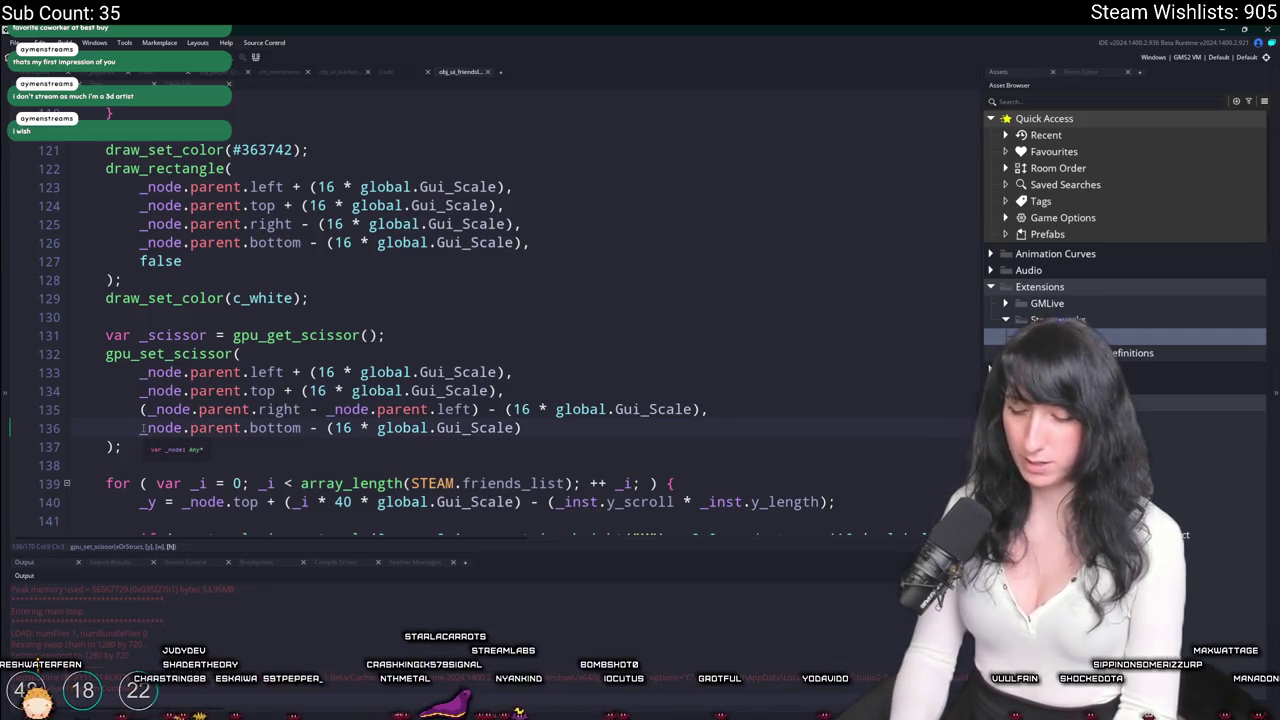
text((_node.parent.bottom)
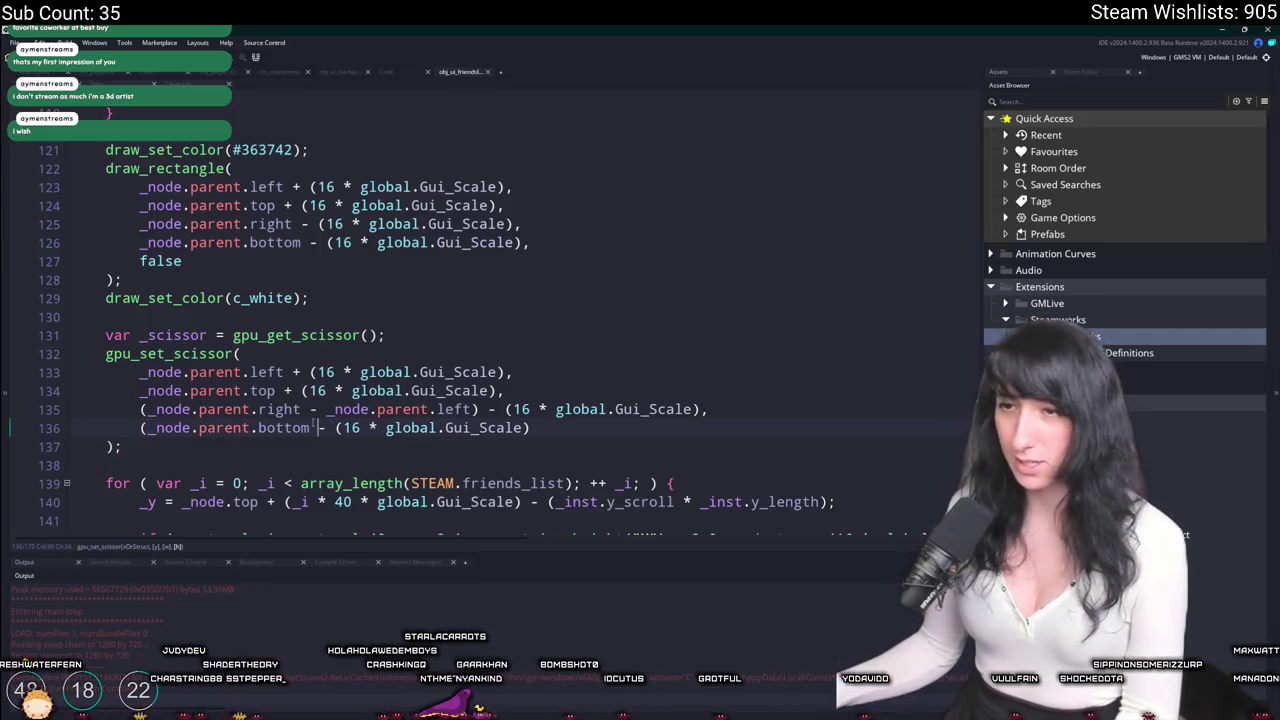
text( - _node.parent.top))
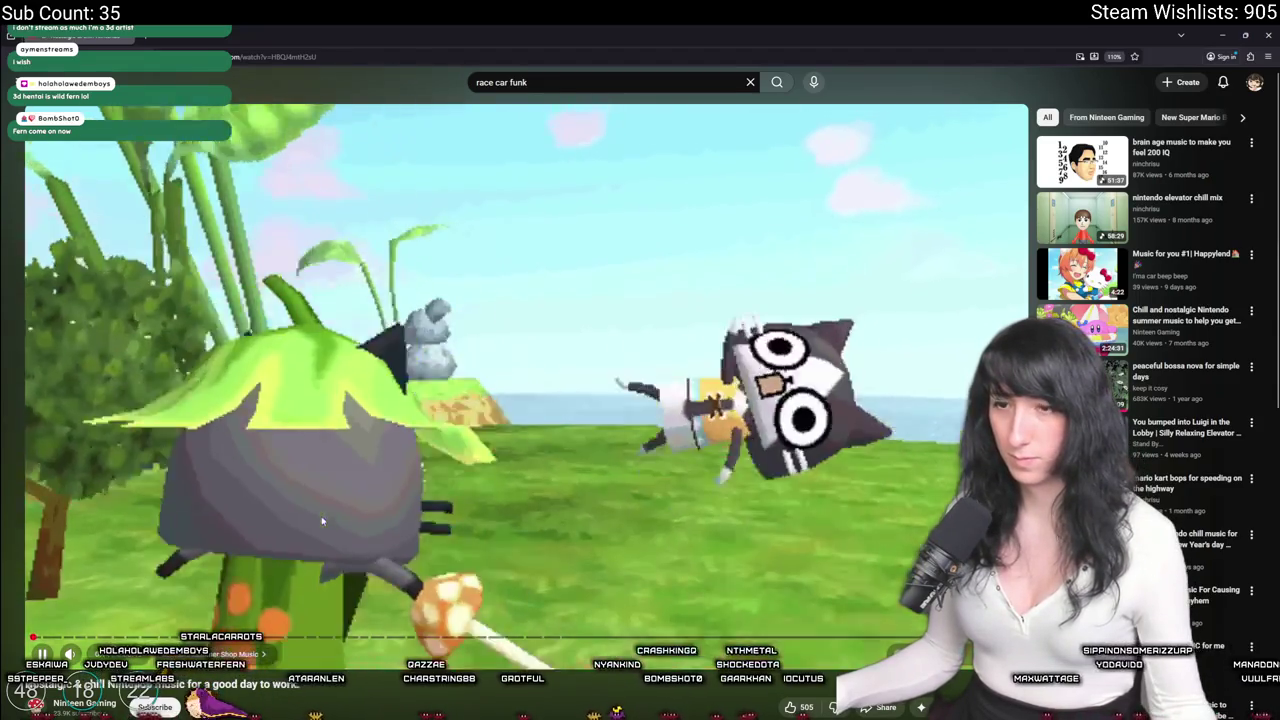
Alt+Tab from YouTube back to the GameMaker friends-list code editor.
key(alt+Tab)
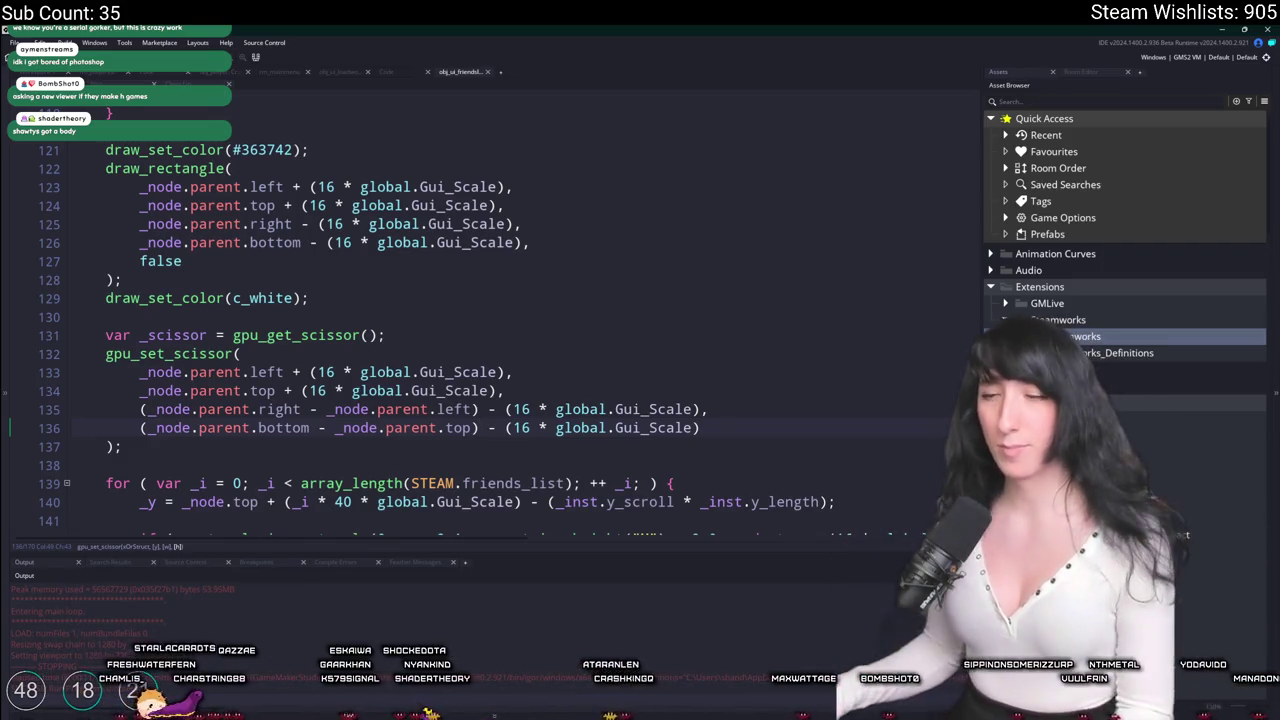
scroll(400, 330, down, 2)
click(505, 310)
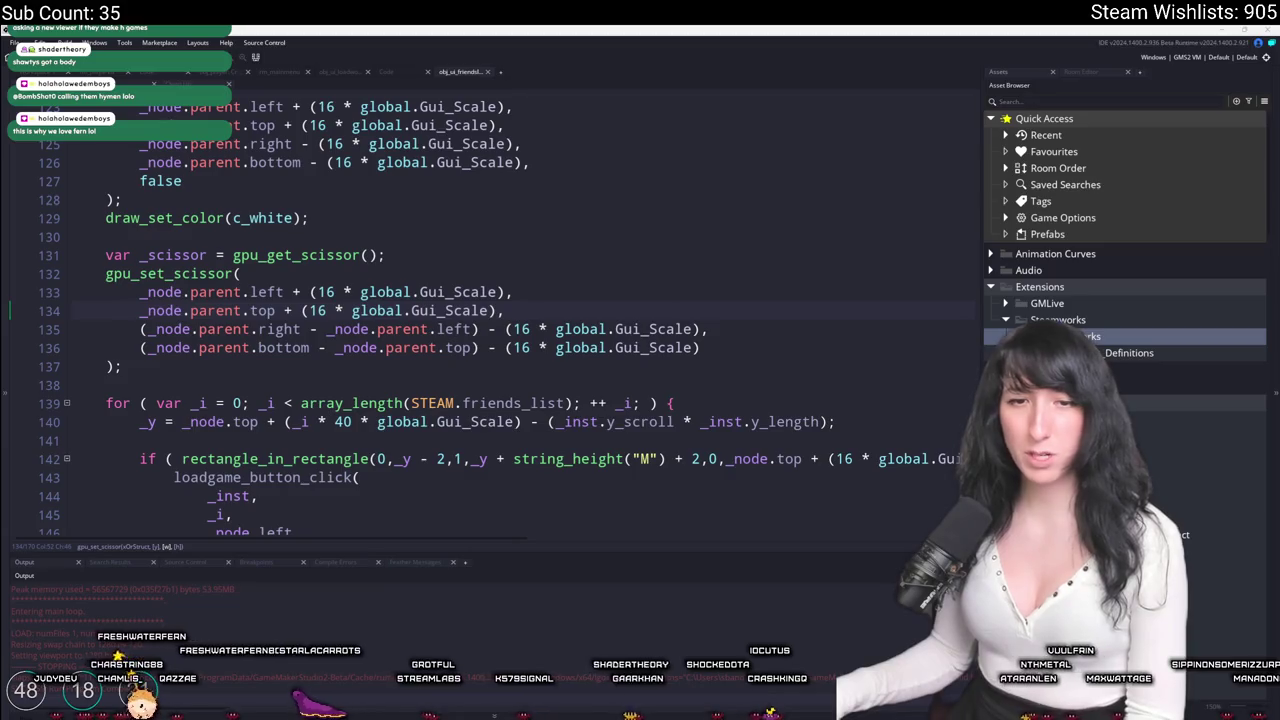
Finalize line 135's scissor width expression and start a new Gum Squad build.
click(714, 345)
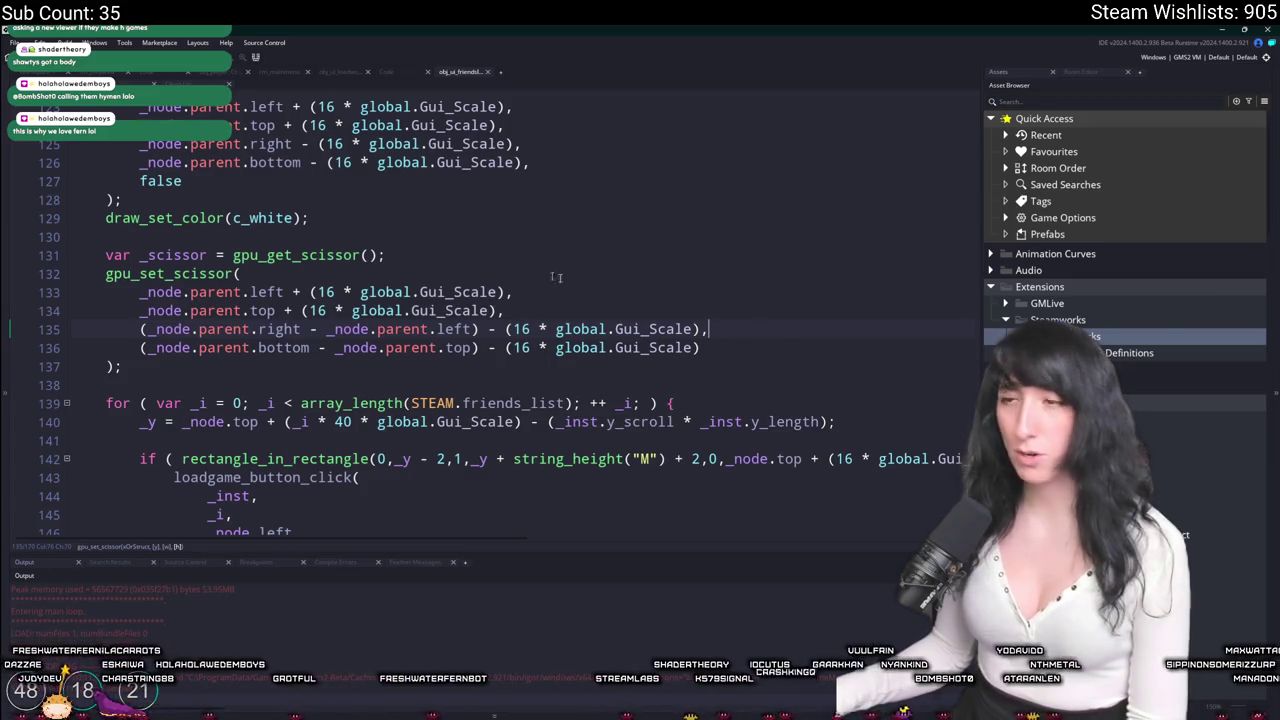
scroll(740, 300, down, 1)
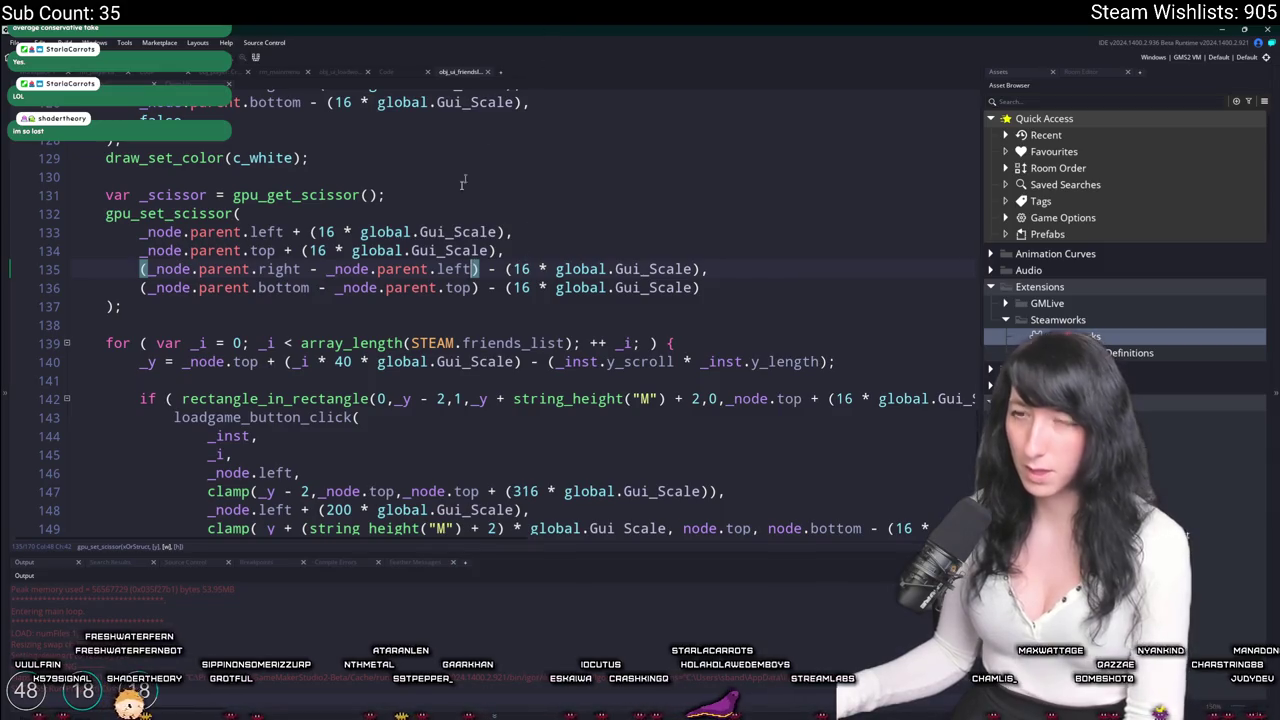
scroll(784, 268, down, 3)
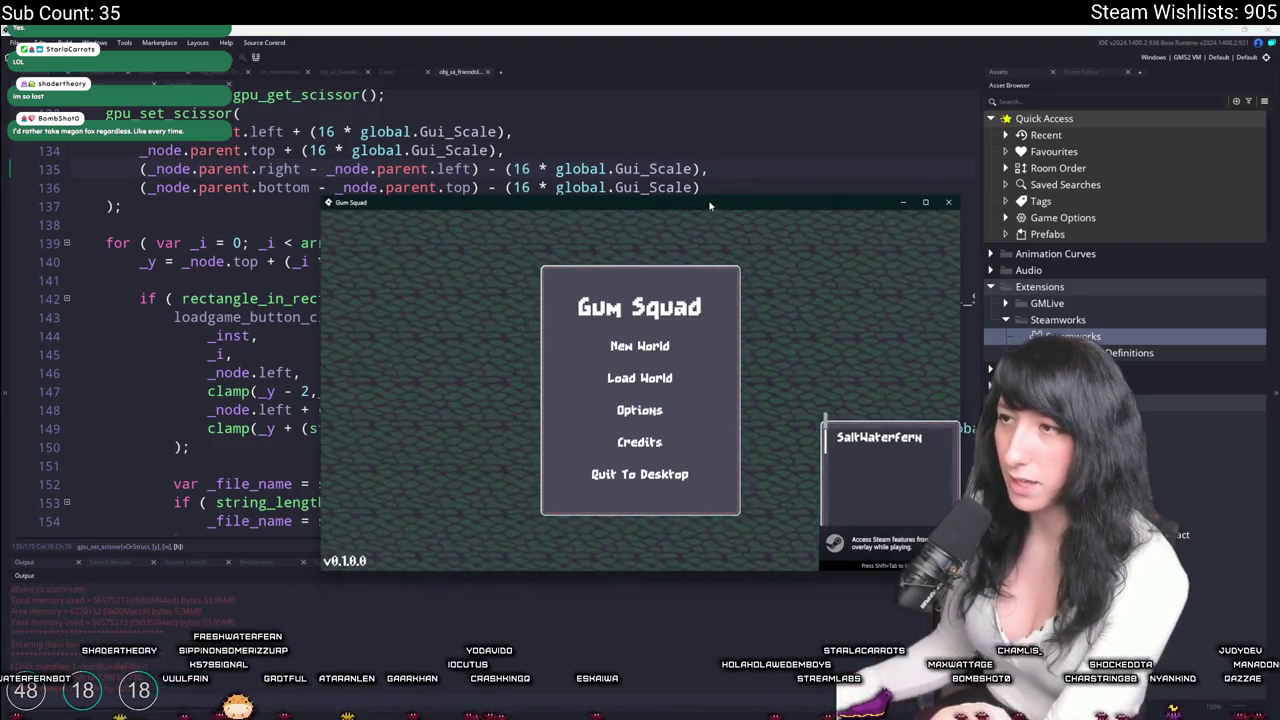
double_click(710, 206)
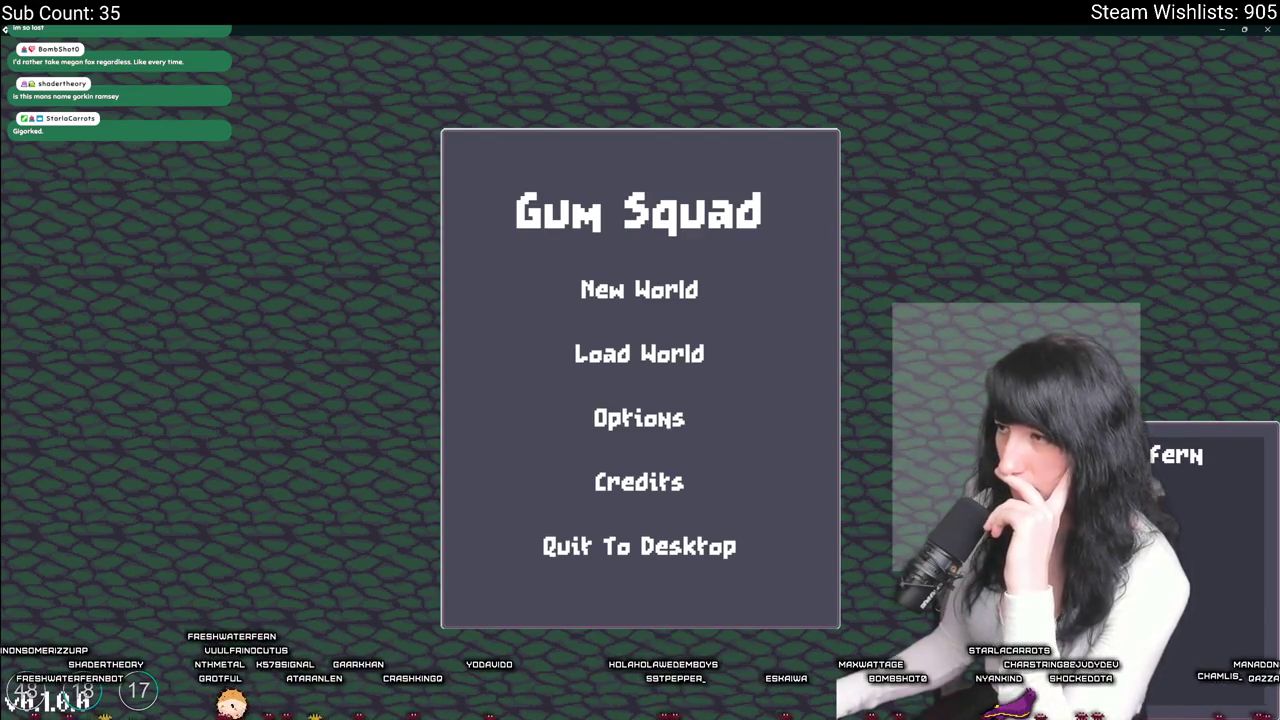
click(1268, 29)
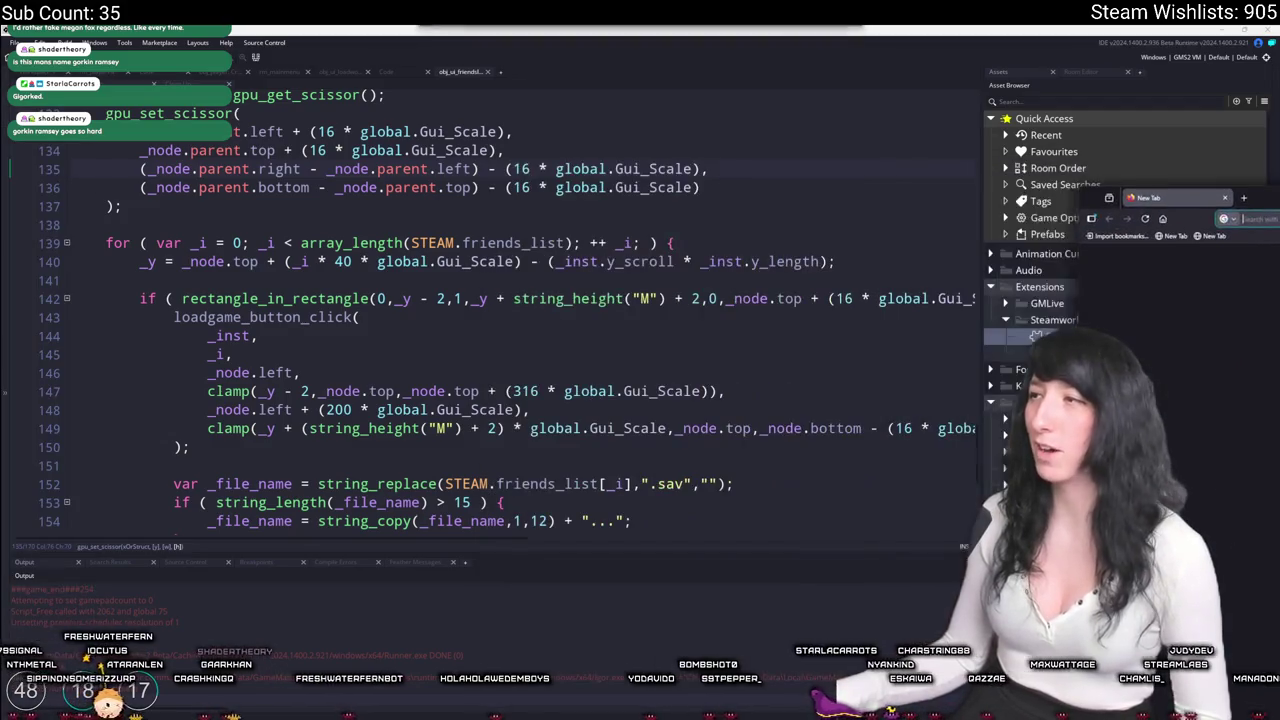
Arrange two browser windows side by side, one on each half of the screen.
mouse_move(1279, 212)
mouse_down()
mouse_move(1156, 212)
mouse_move(1265, 212)
mouse_up()
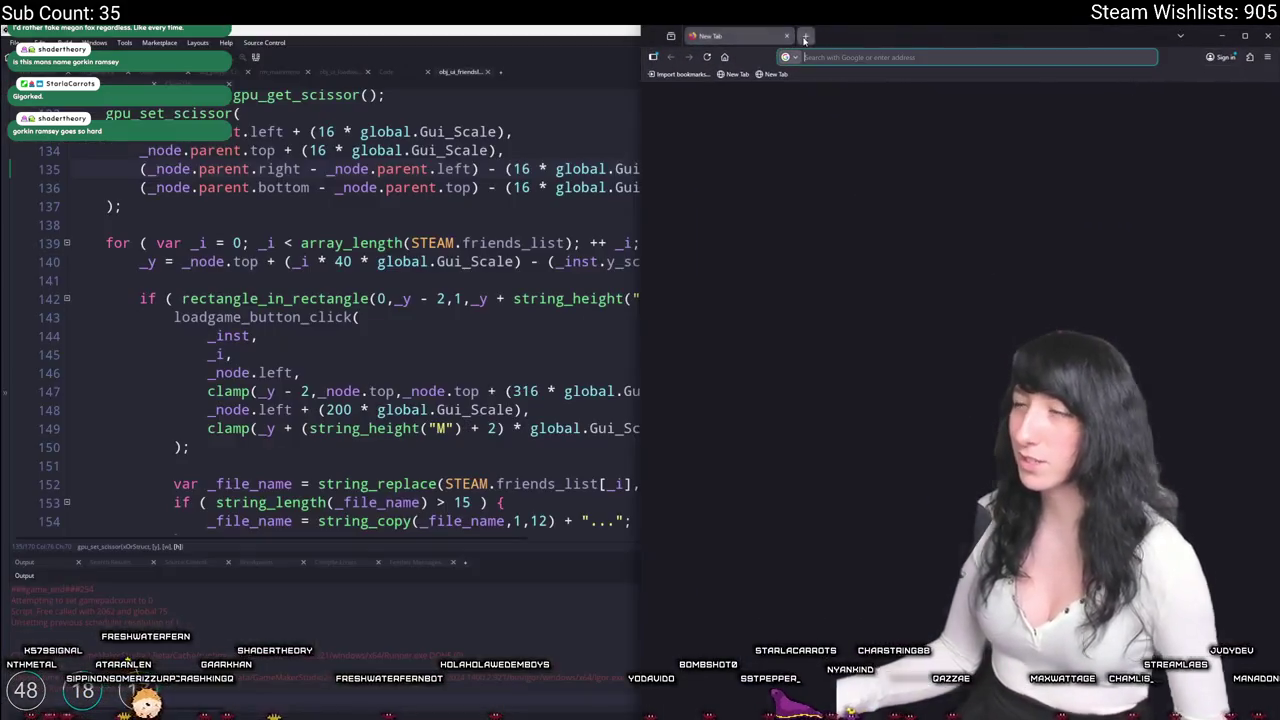
click(815, 40)
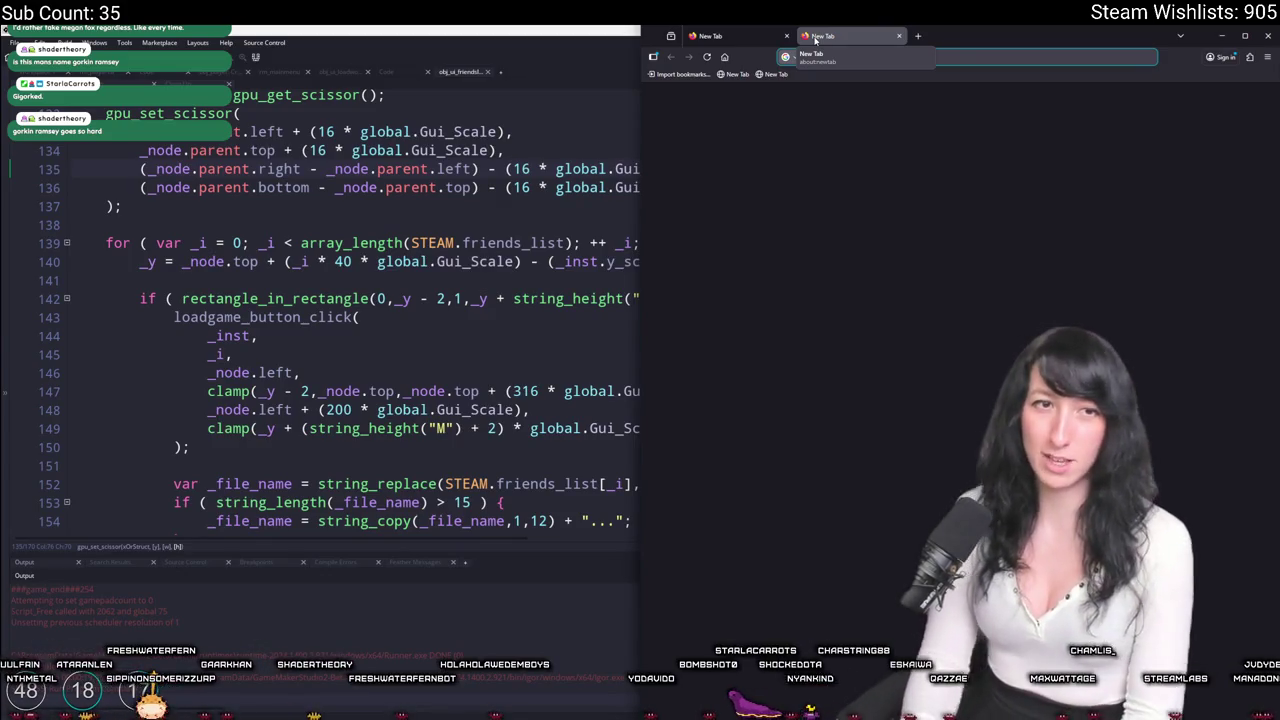
click(898, 36)
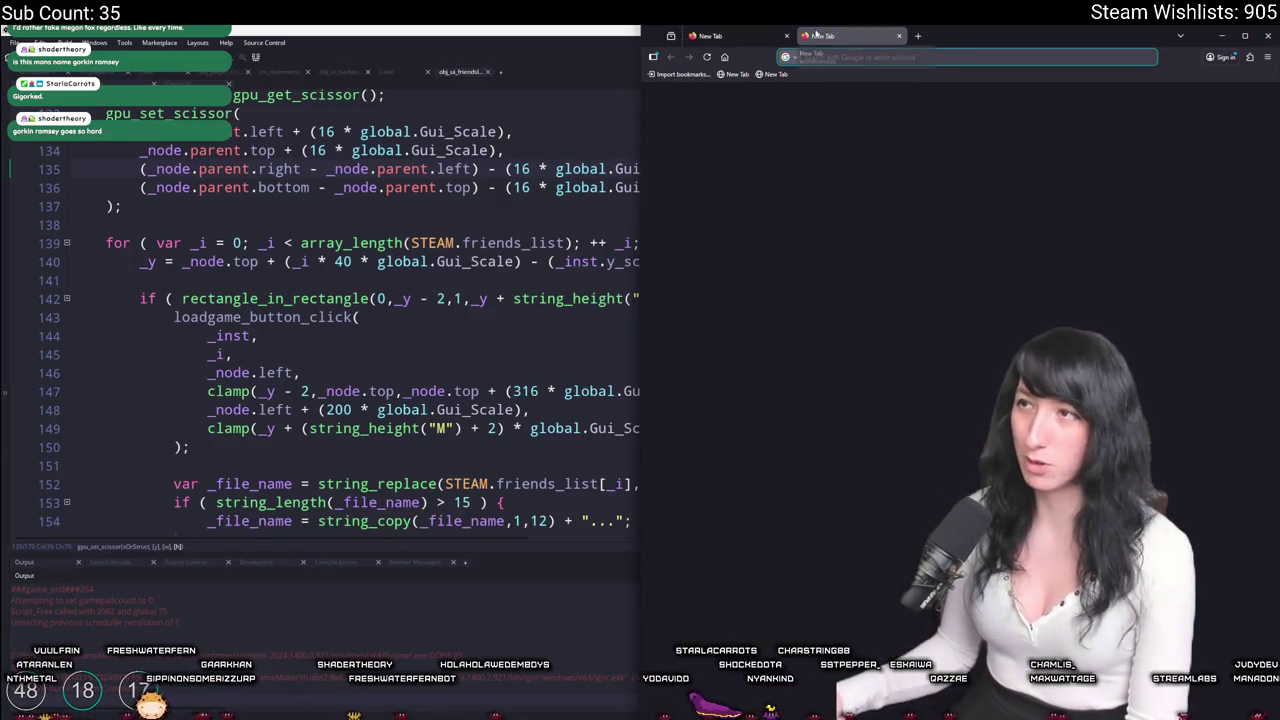
mouse_move(735, 36)
mouse_down()
mouse_move(10, 215)
mouse_move(3, 159)
mouse_move(120, 90)
mouse_move(420, 45)
mouse_move(432, 68)
mouse_up()
click(406, 59)
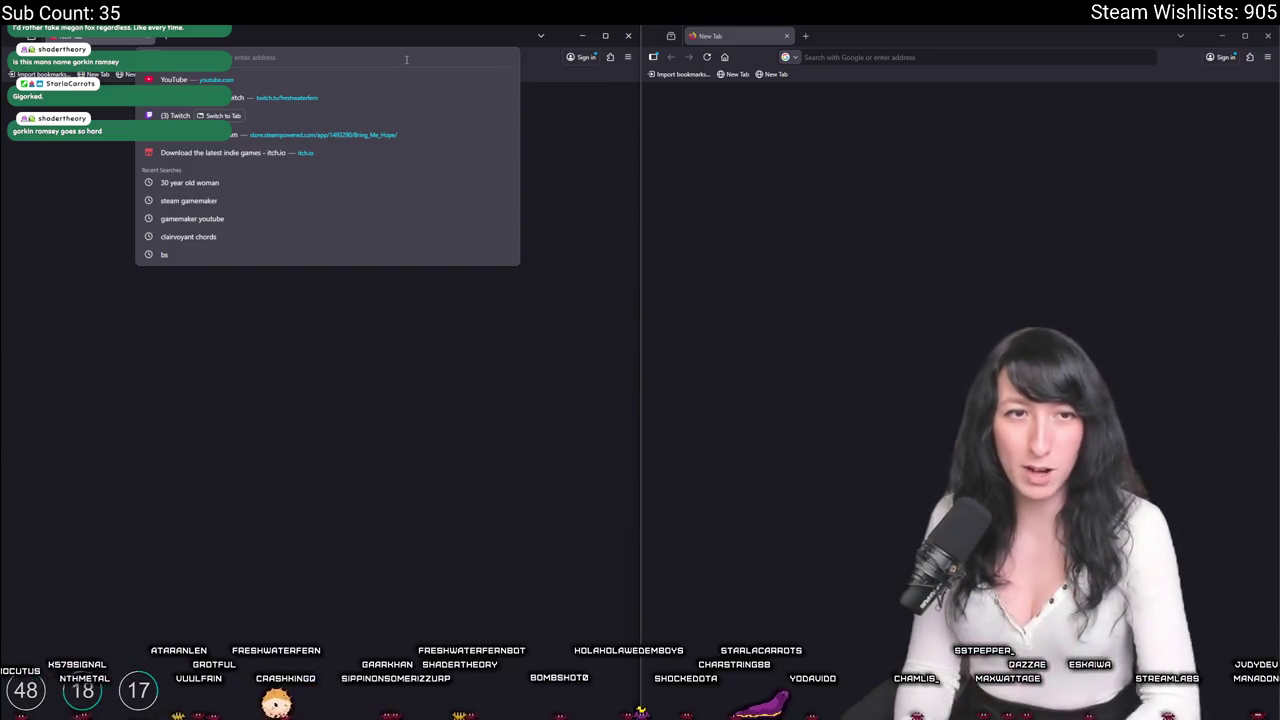
Run a Google image search for 'megan' in the left window and preview one result.
text(megan)
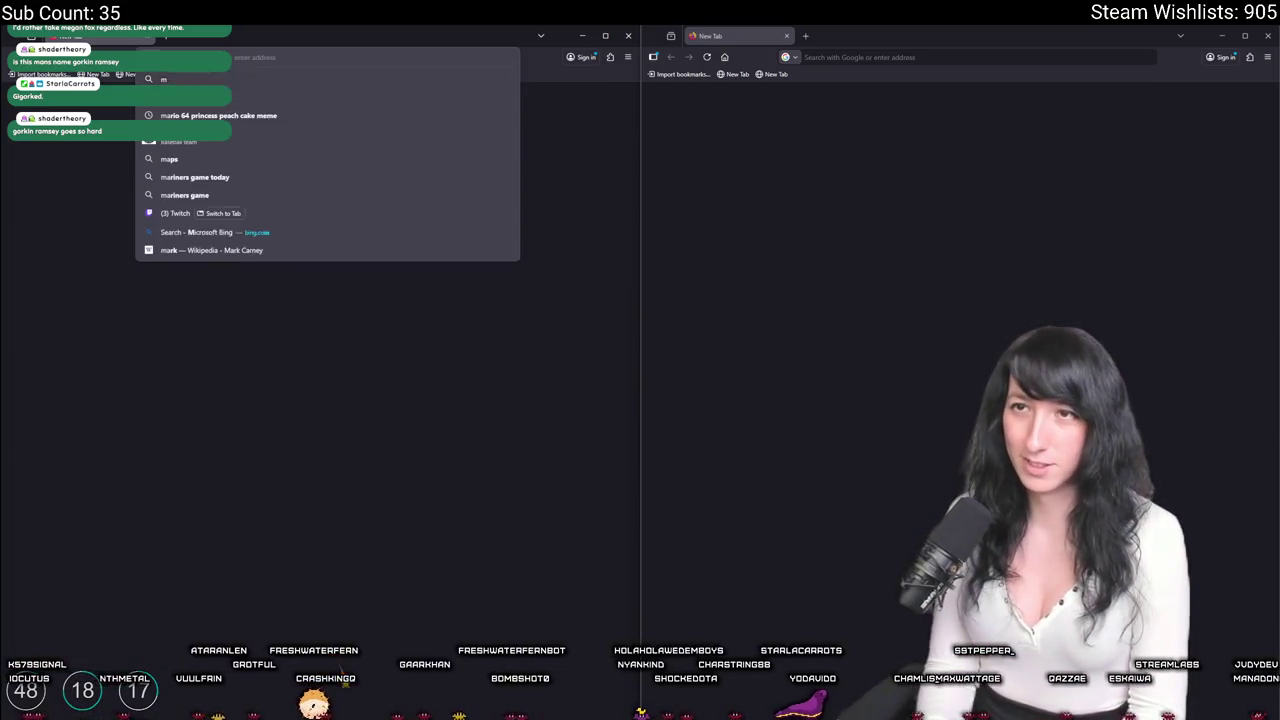
click(160, 100)
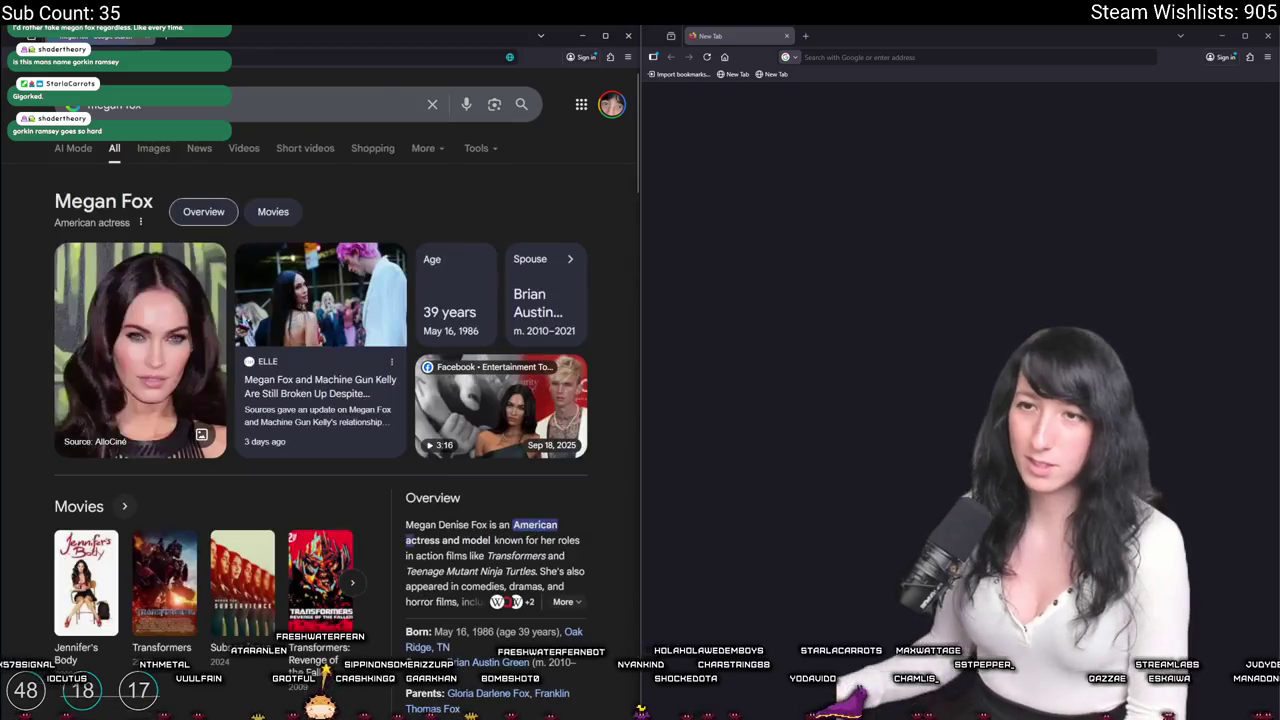
click(154, 148)
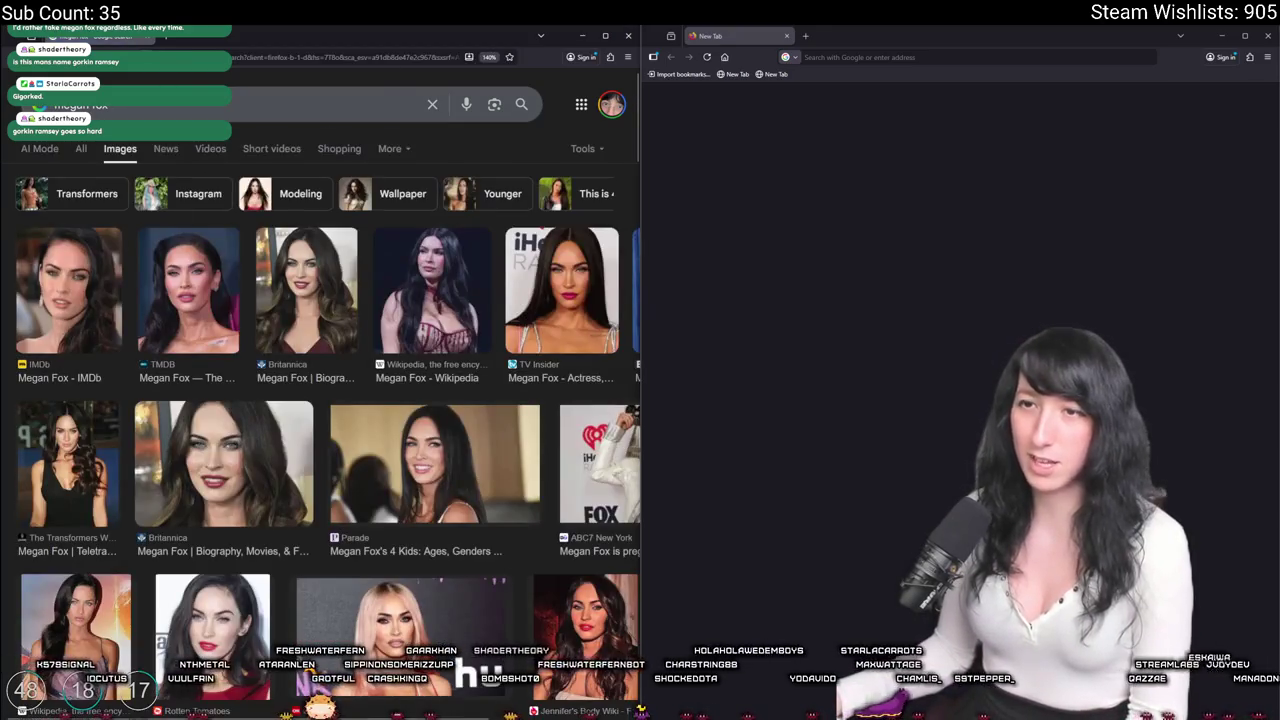
click(890, 57)
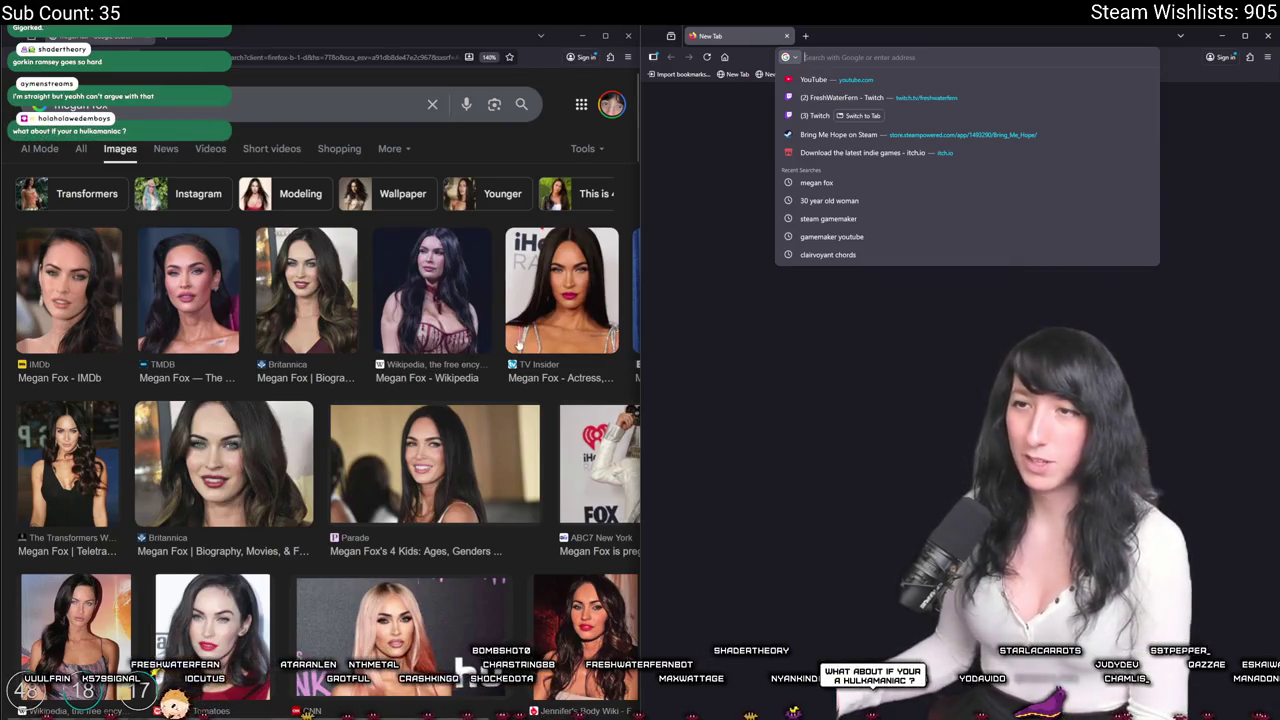
click(431, 290)
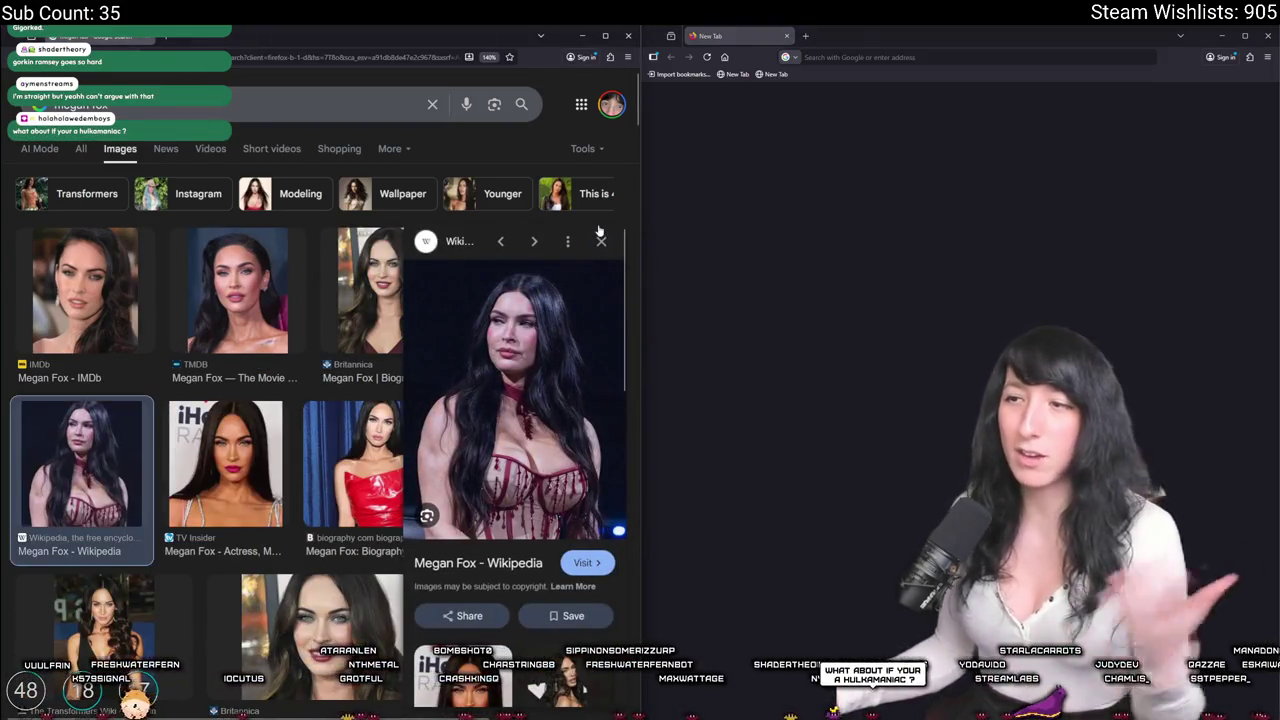
click(600, 240)
Search Google Images for 'hulk hogan' and copy the Men's Health flexing photo.
click(868, 56)
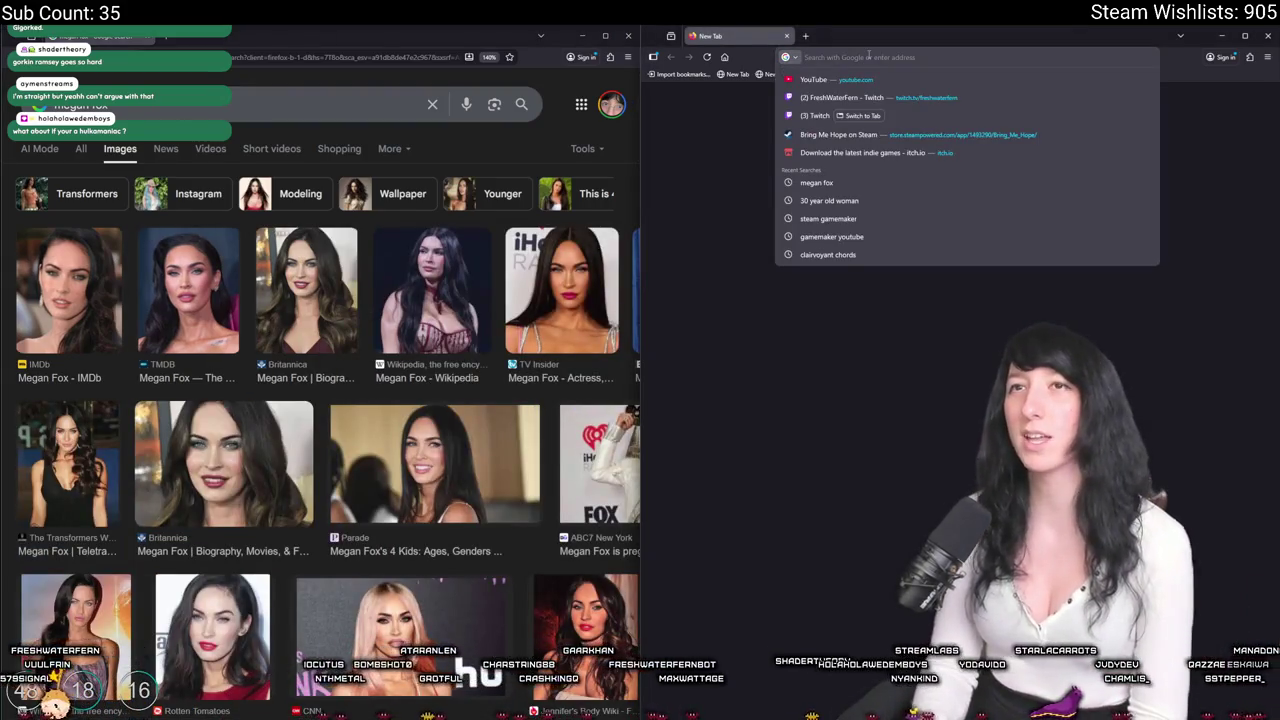
text(hulk)
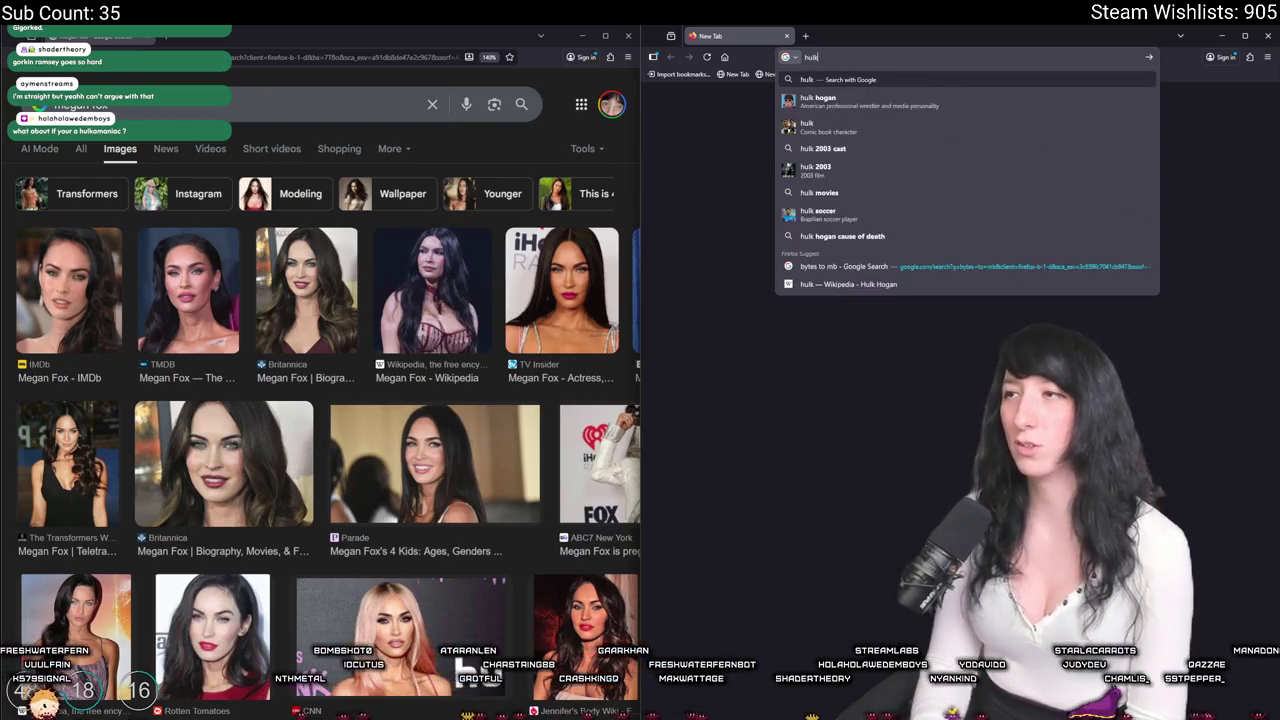
text( hogan)
key(Return)
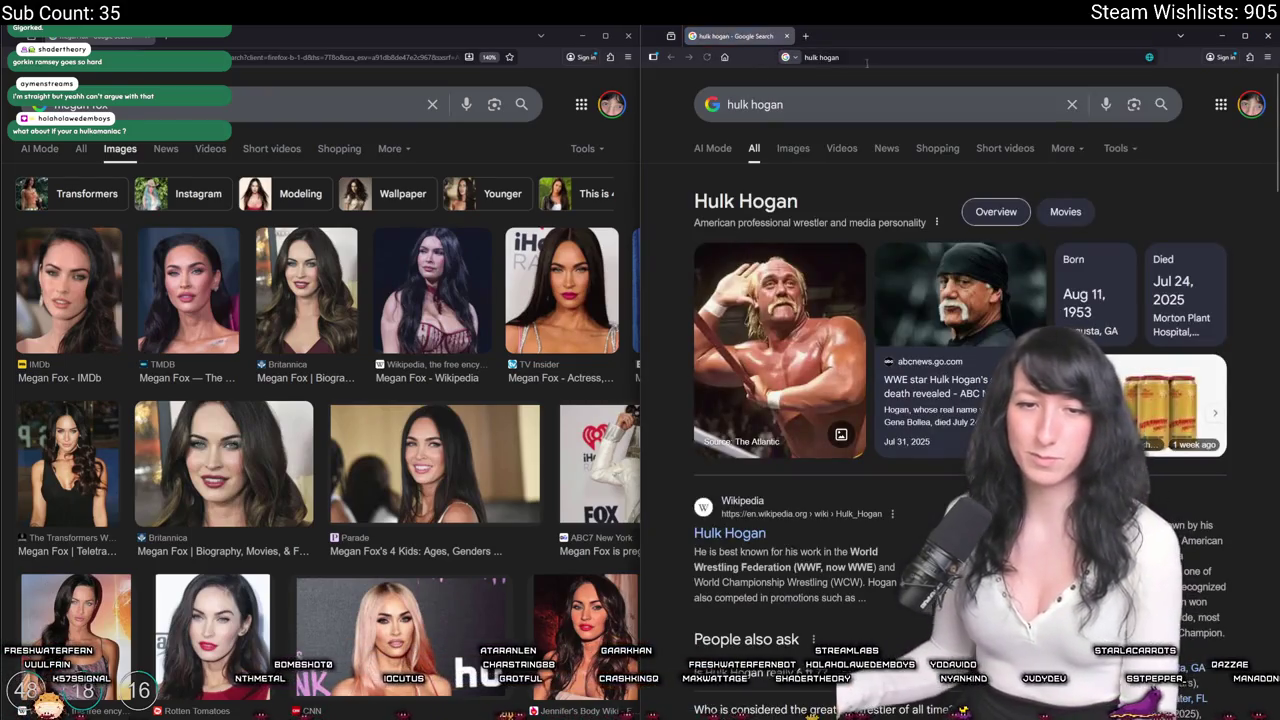
click(793, 148)
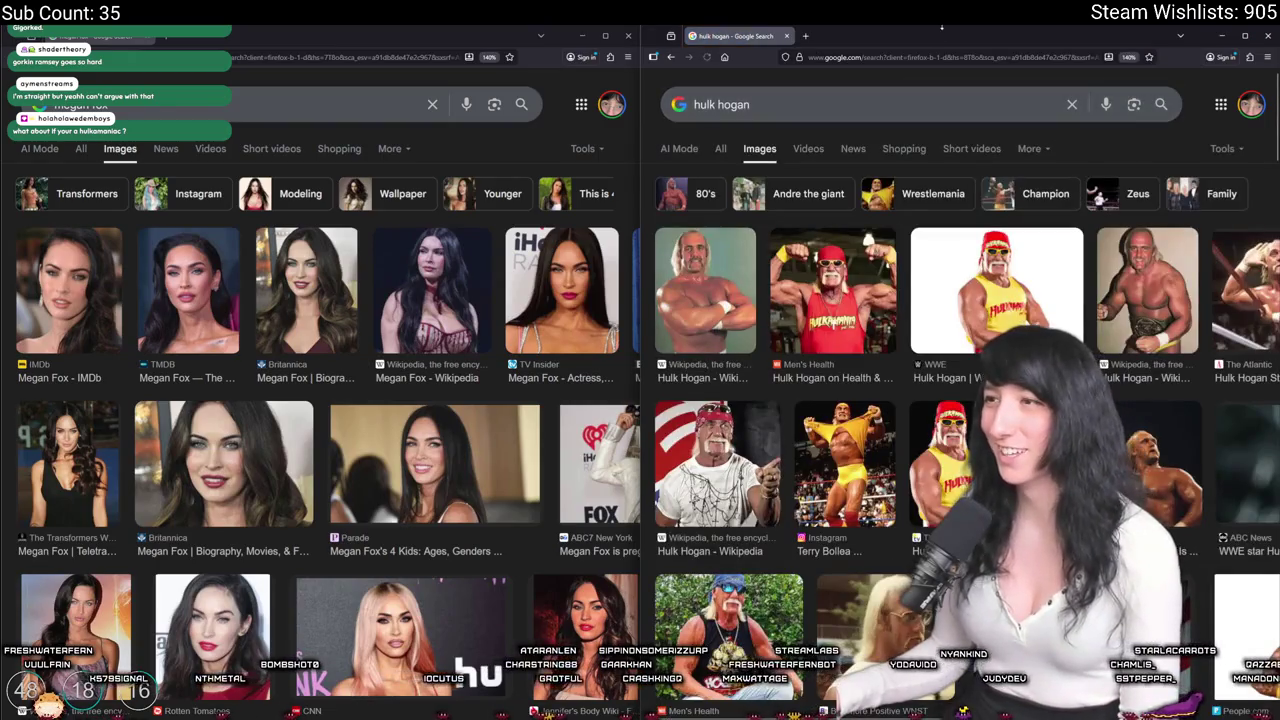
scroll(960, 400, down, 2)
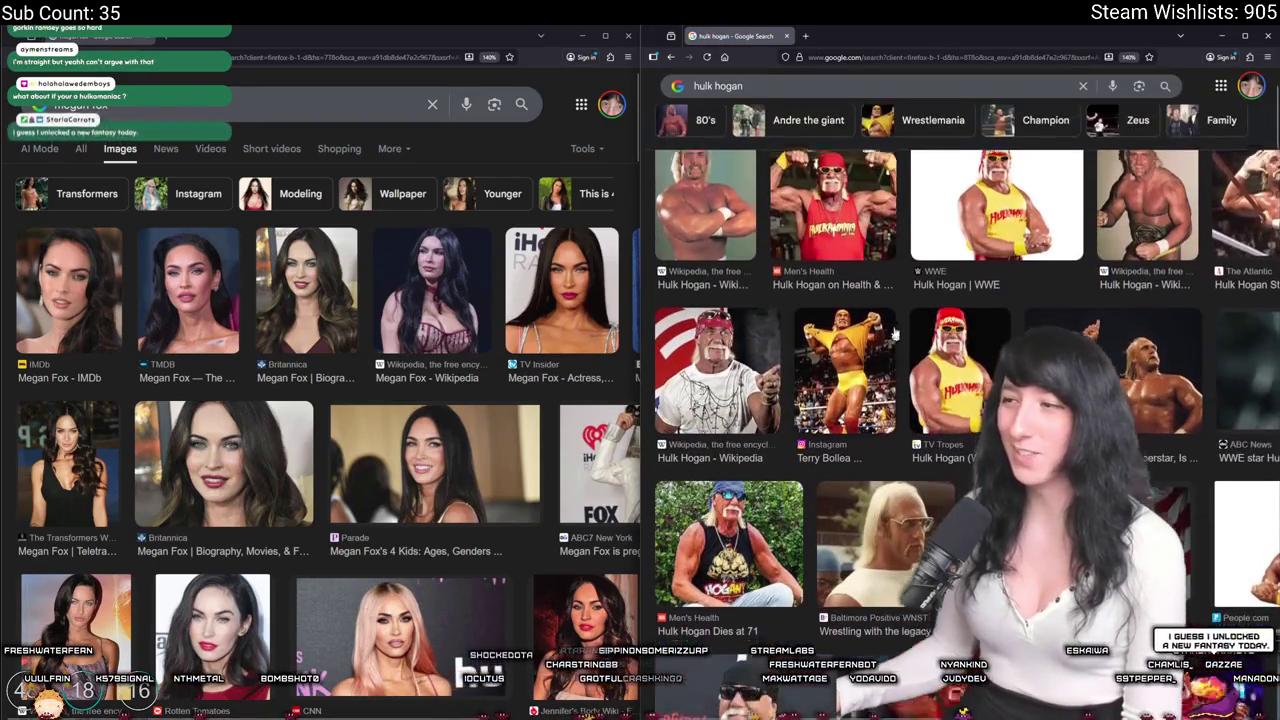
click(1126, 216)
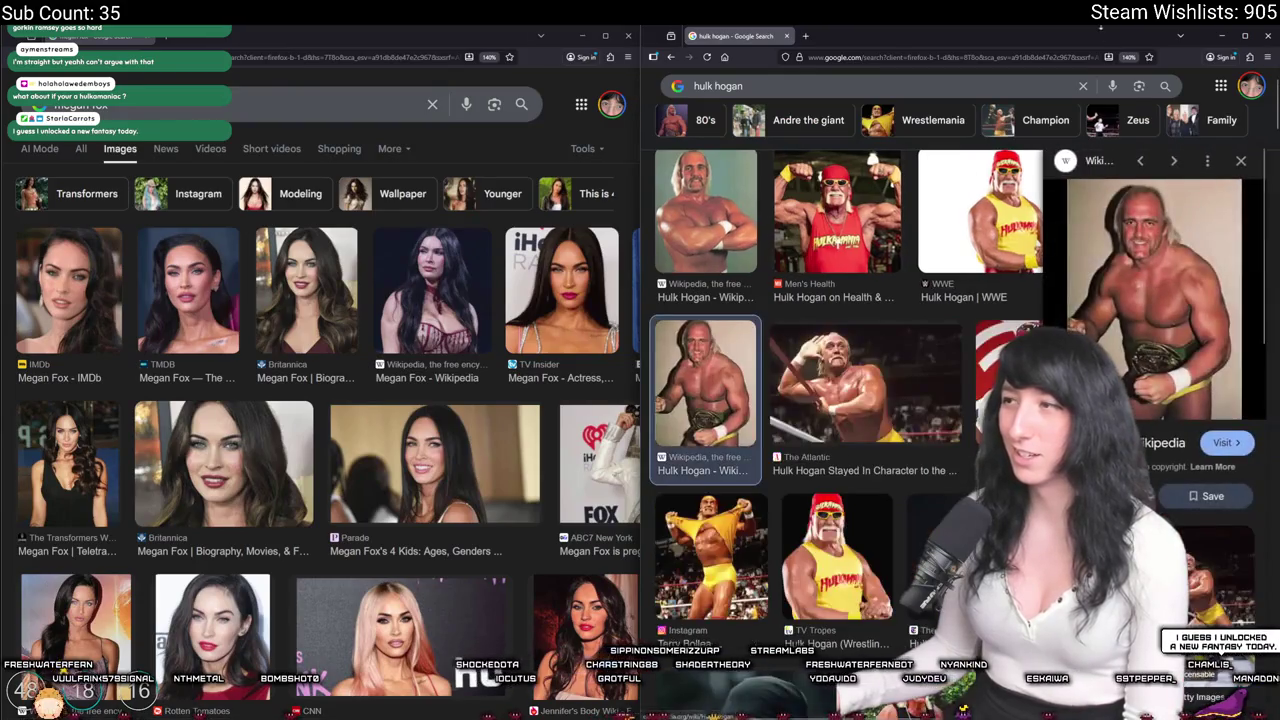
click(912, 356)
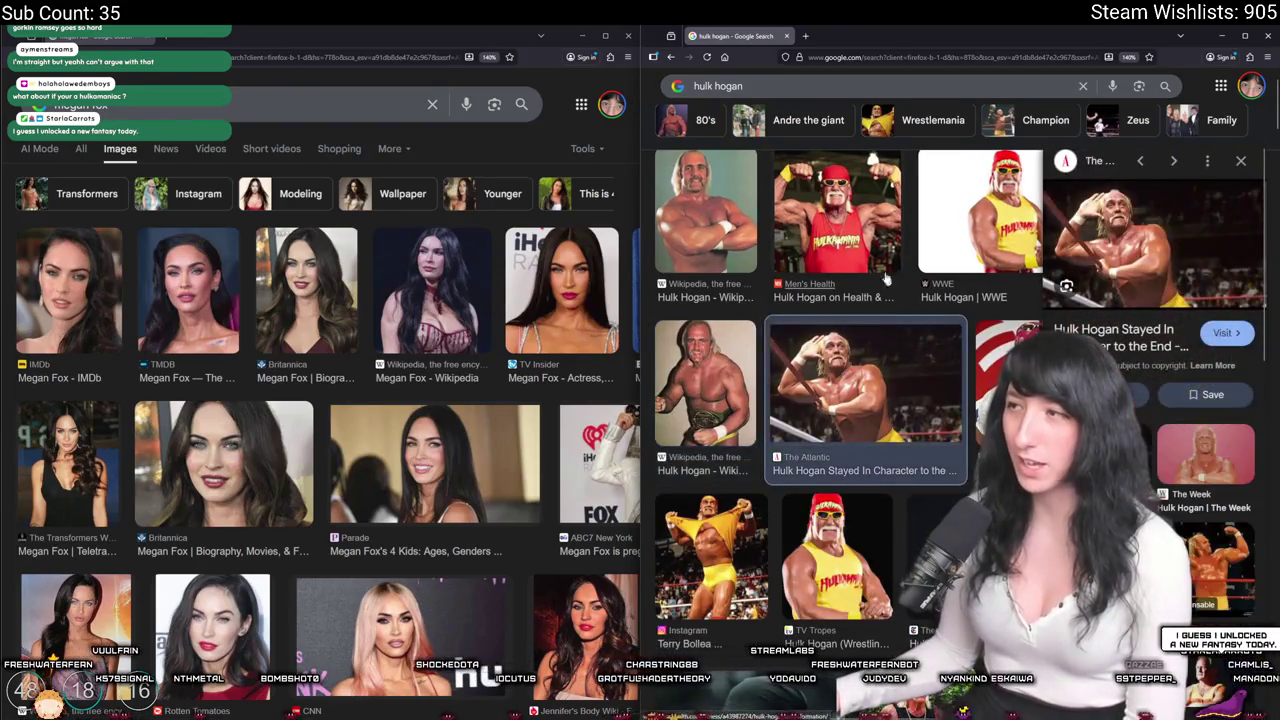
click(826, 212)
right_click(1163, 294)
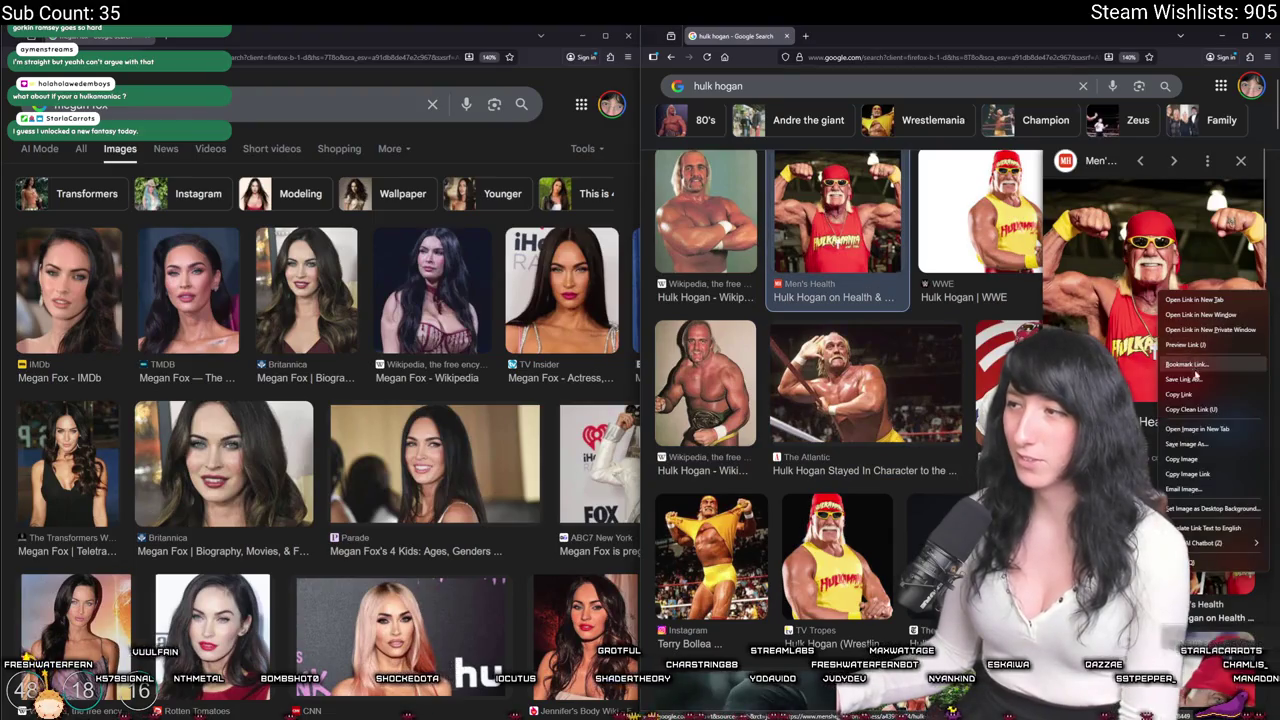
click(1190, 459)
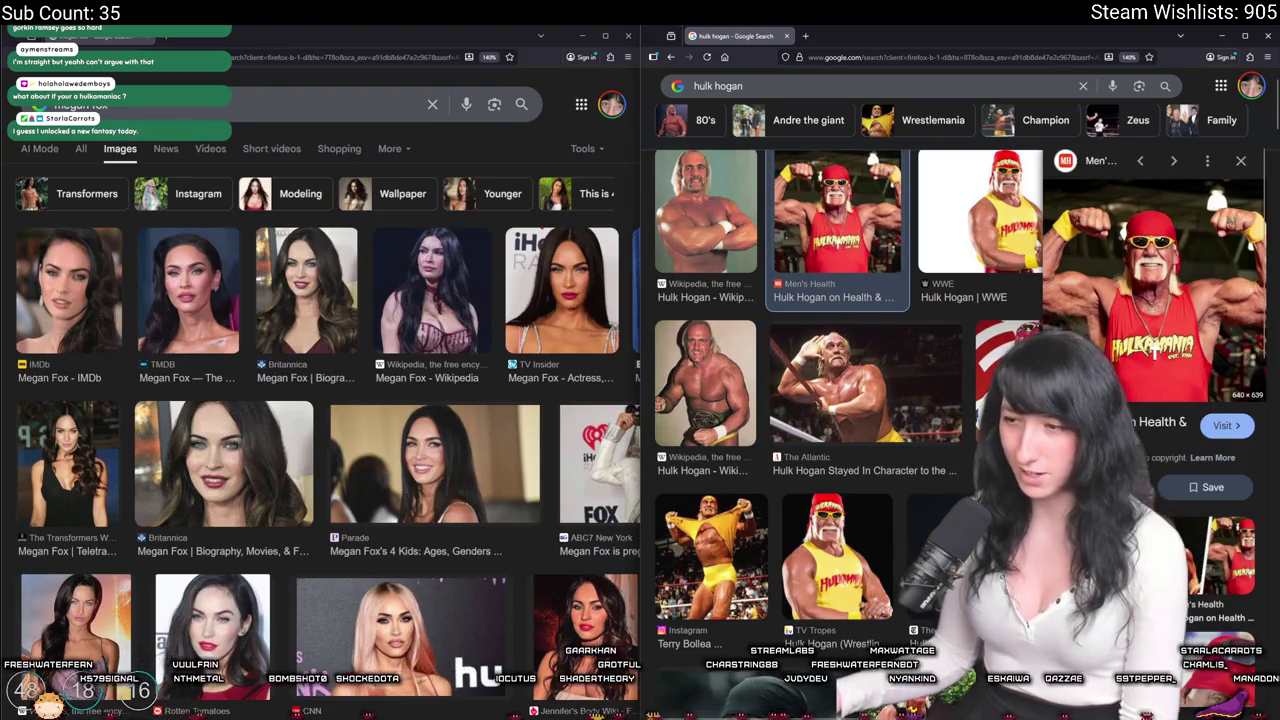
key(super)
Launch Aseprite, create a 640×639 sprite, and paste the wrestler photo onto its right half.
text(aseprite)
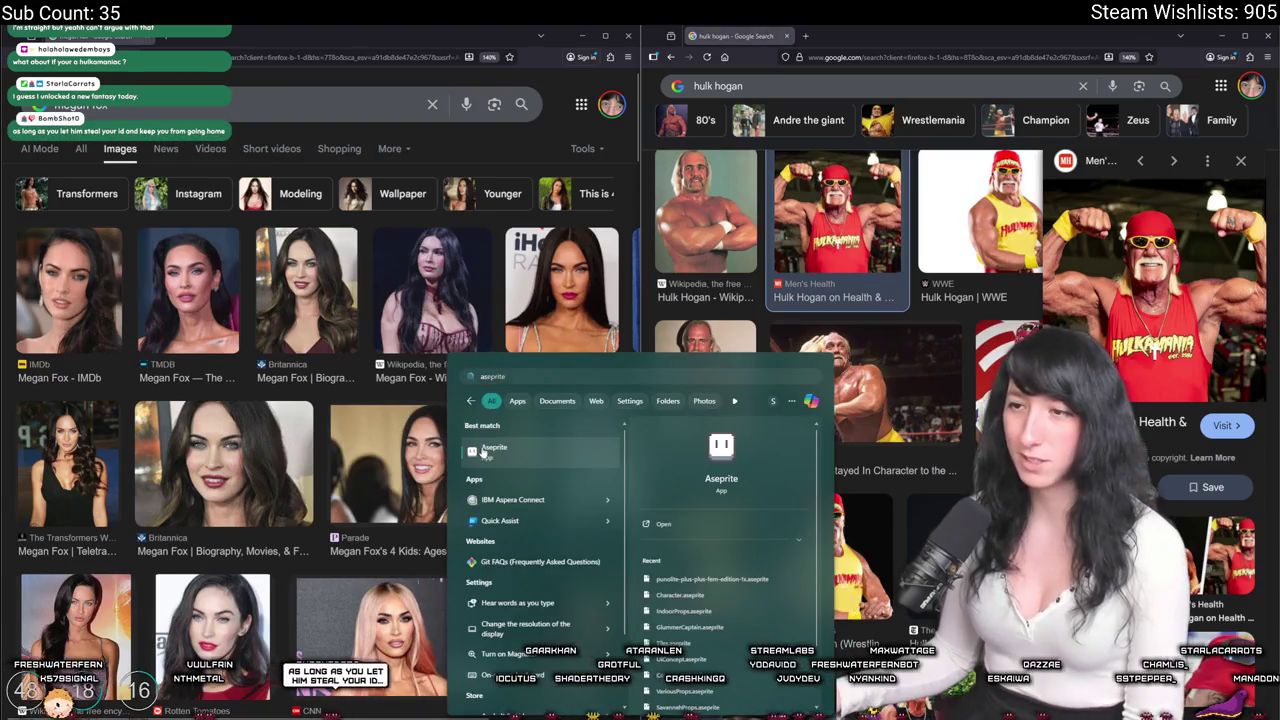
key(Return)
click(76, 77)
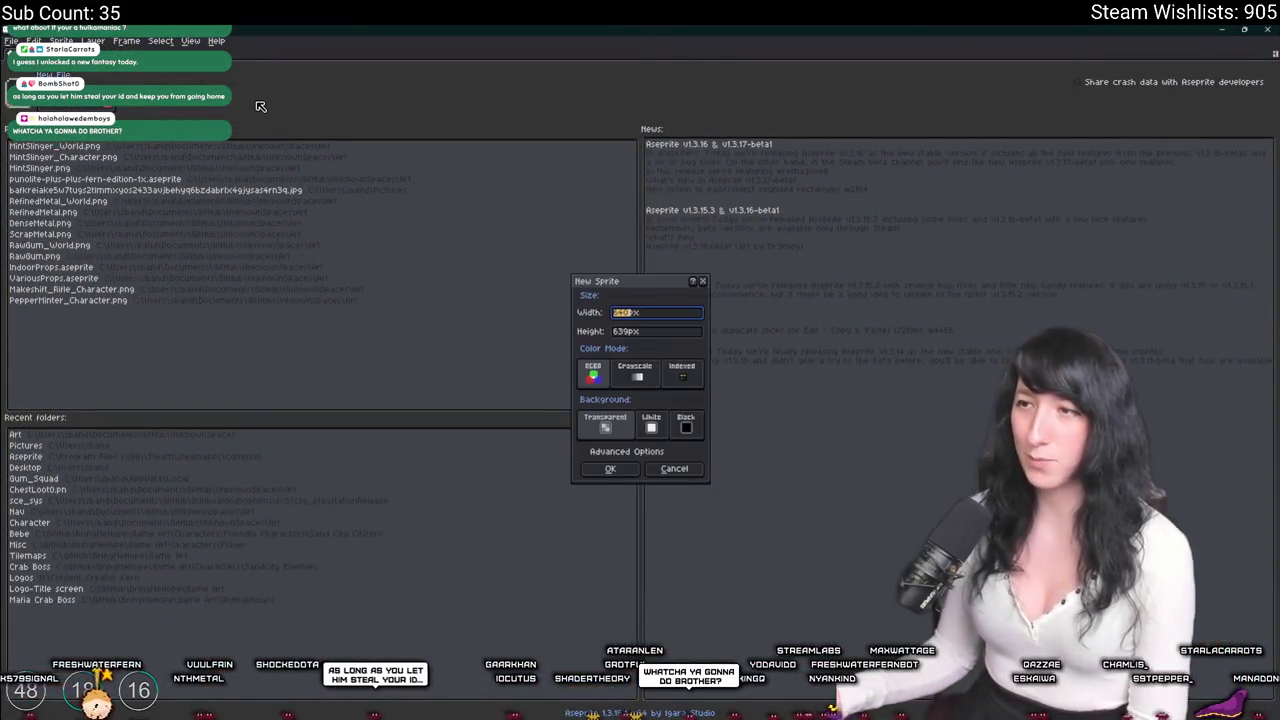
key(Return)
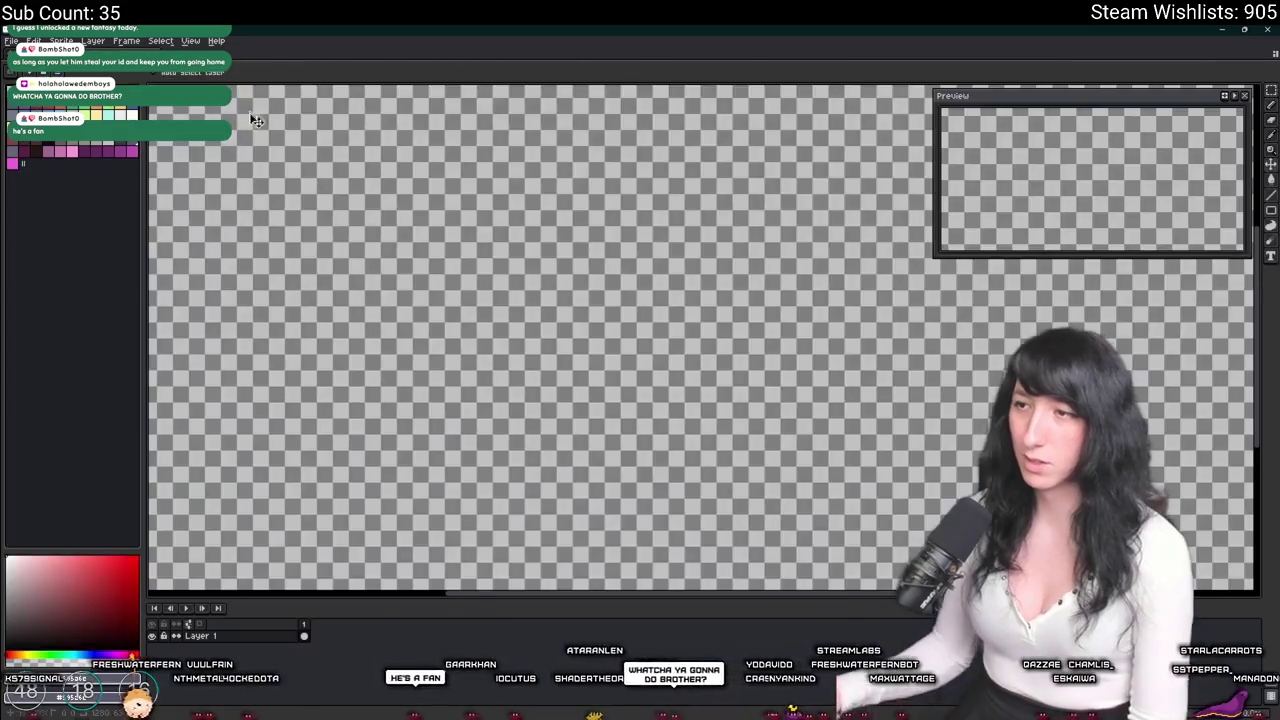
key(ctrl+v)
drag(655, 297, 810, 297)
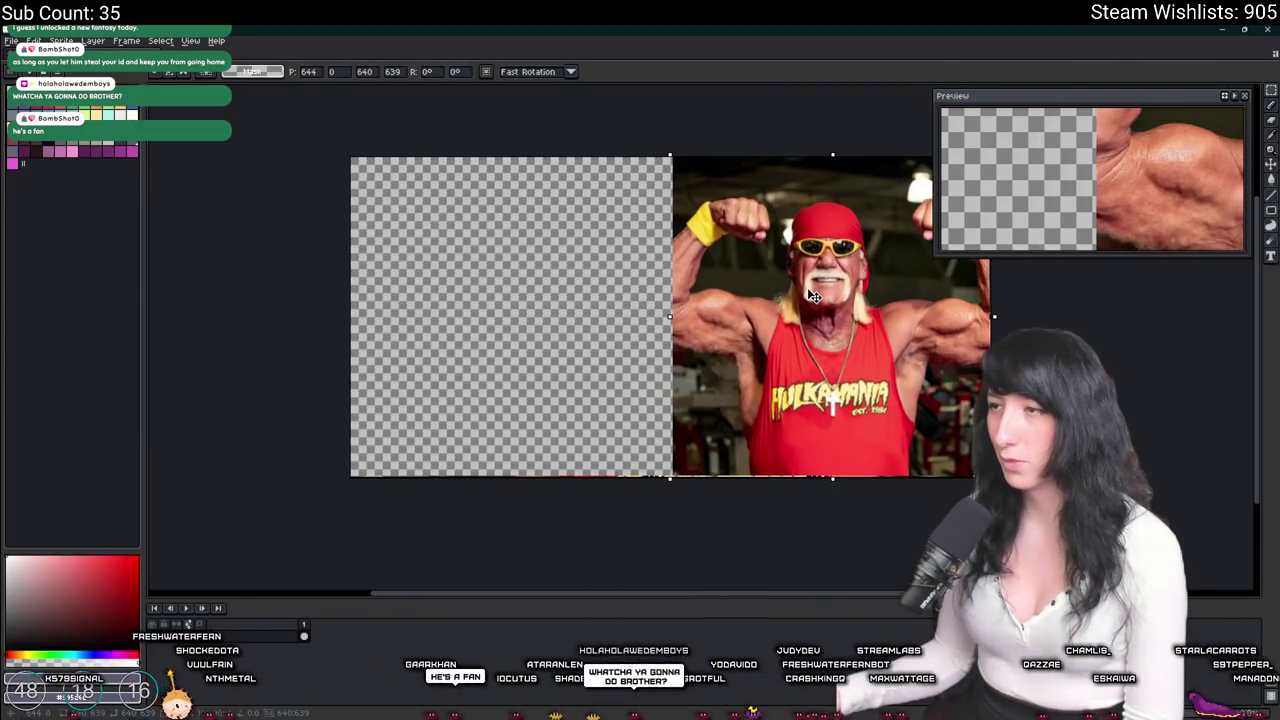
key(alt+Tab)
key(alt+Tab)
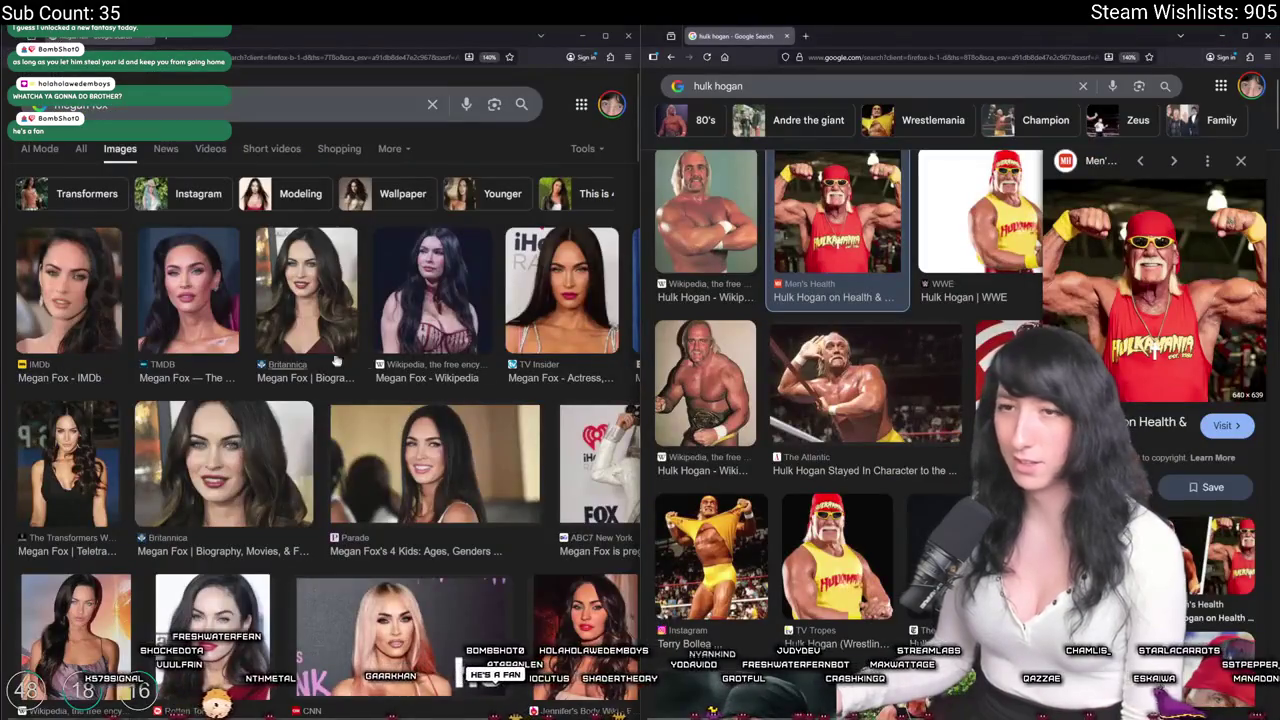
Scroll through the actress image results, previewing the ELLE, Us Weekly and Brides photos.
scroll(300, 465, down, 10)
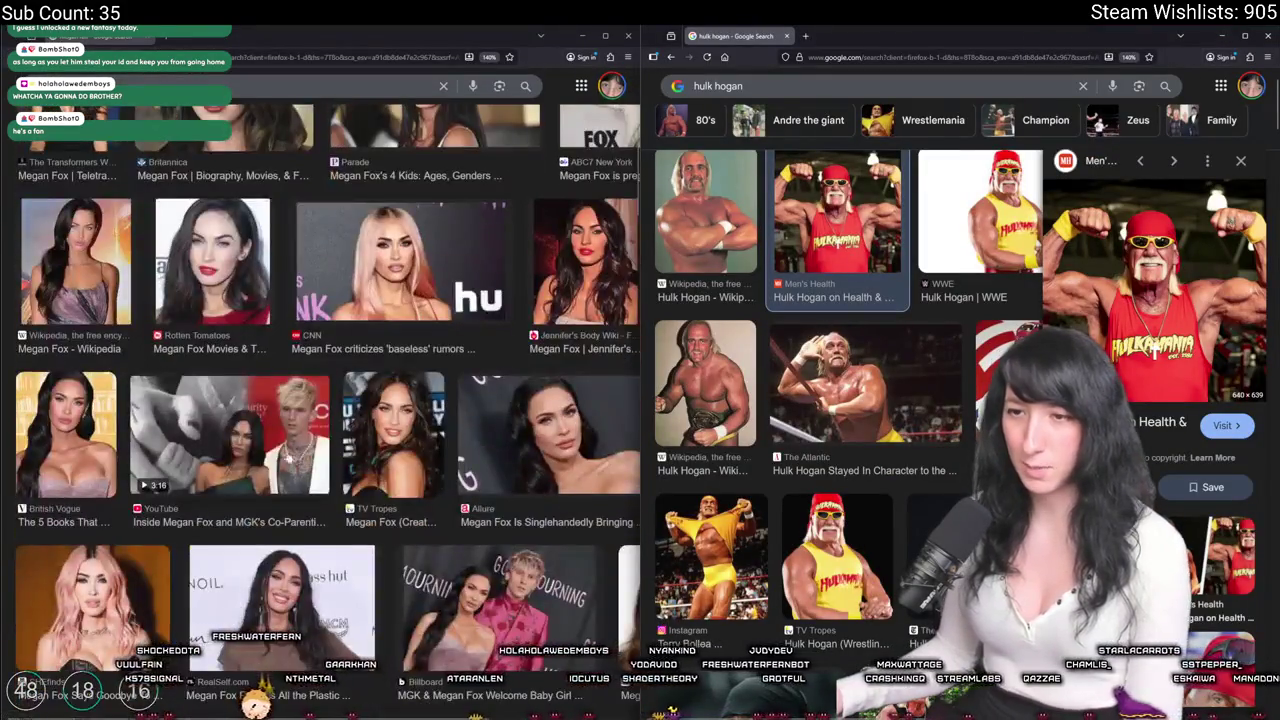
scroll(168, 380, down, 4)
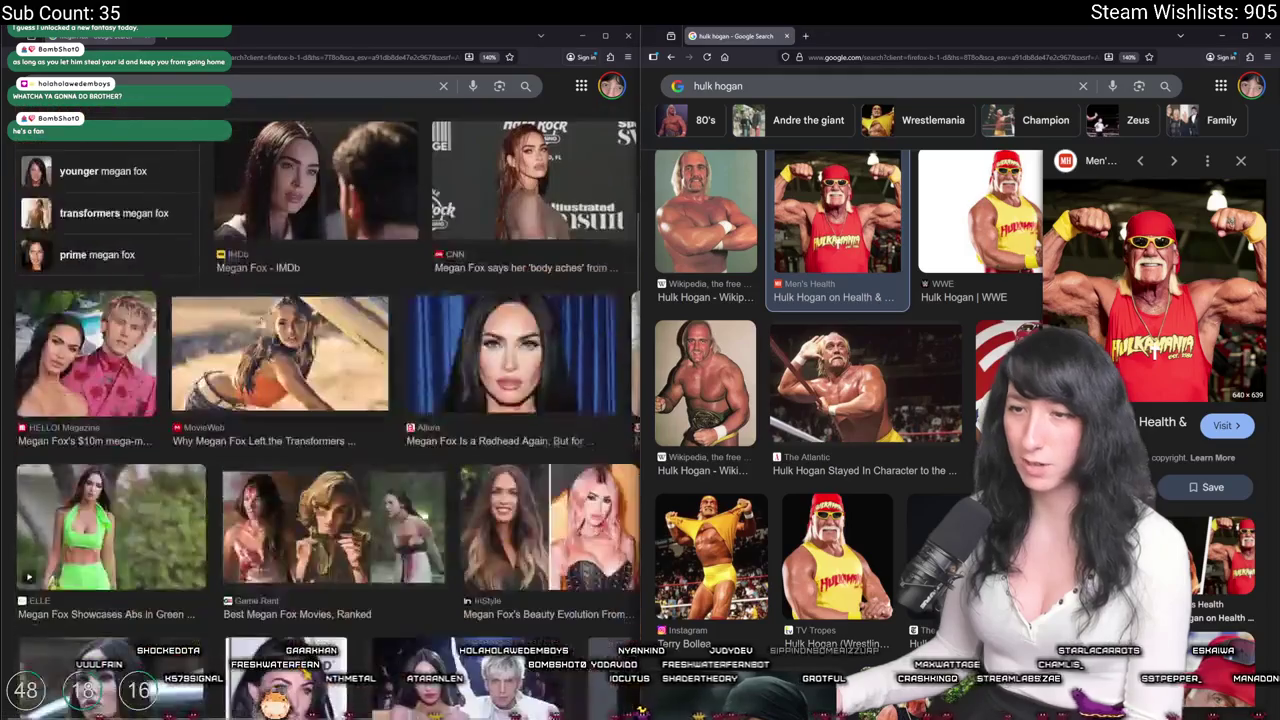
scroll(260, 338, down, 2)
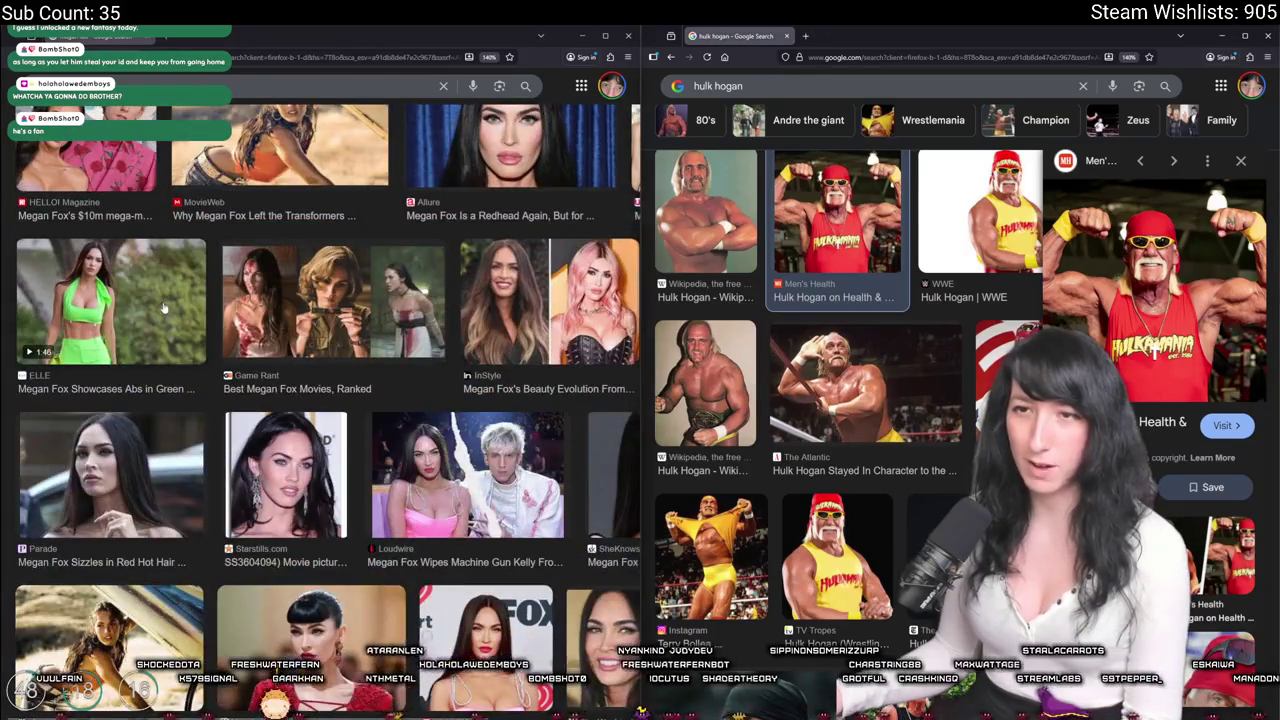
click(110, 470)
right_click(474, 186)
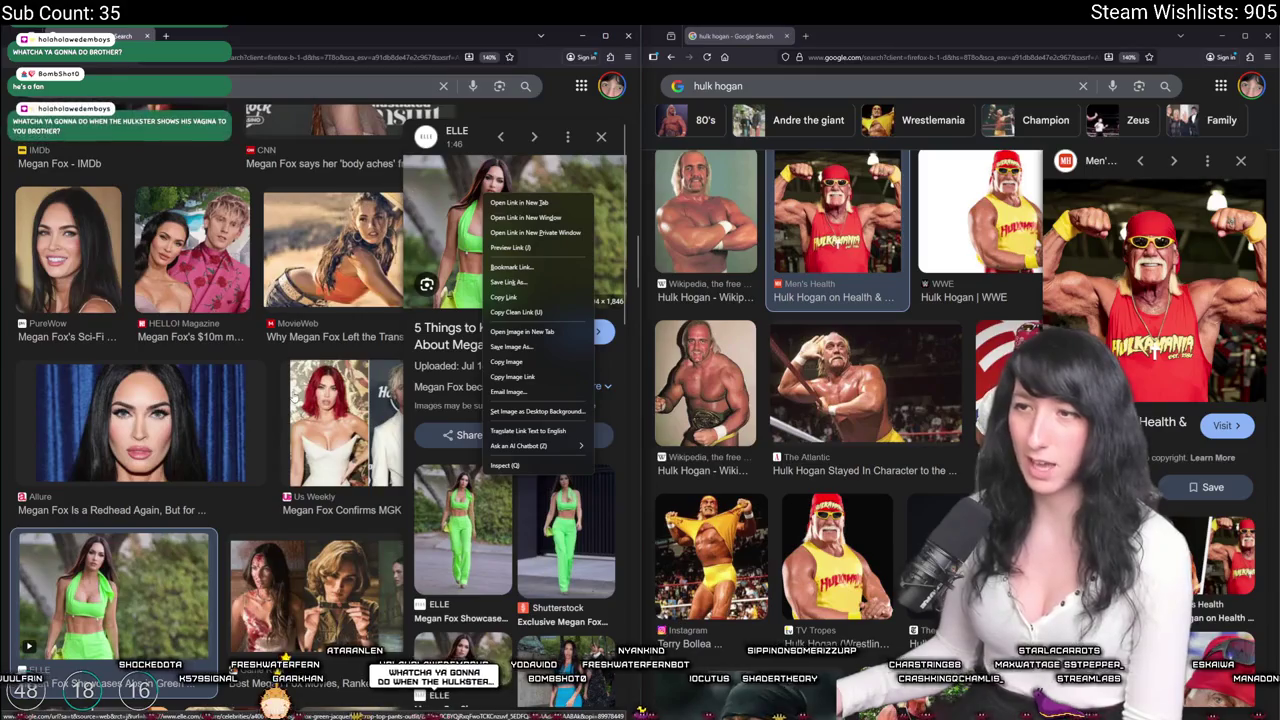
click(330, 420)
scroll(172, 430, down, 10)
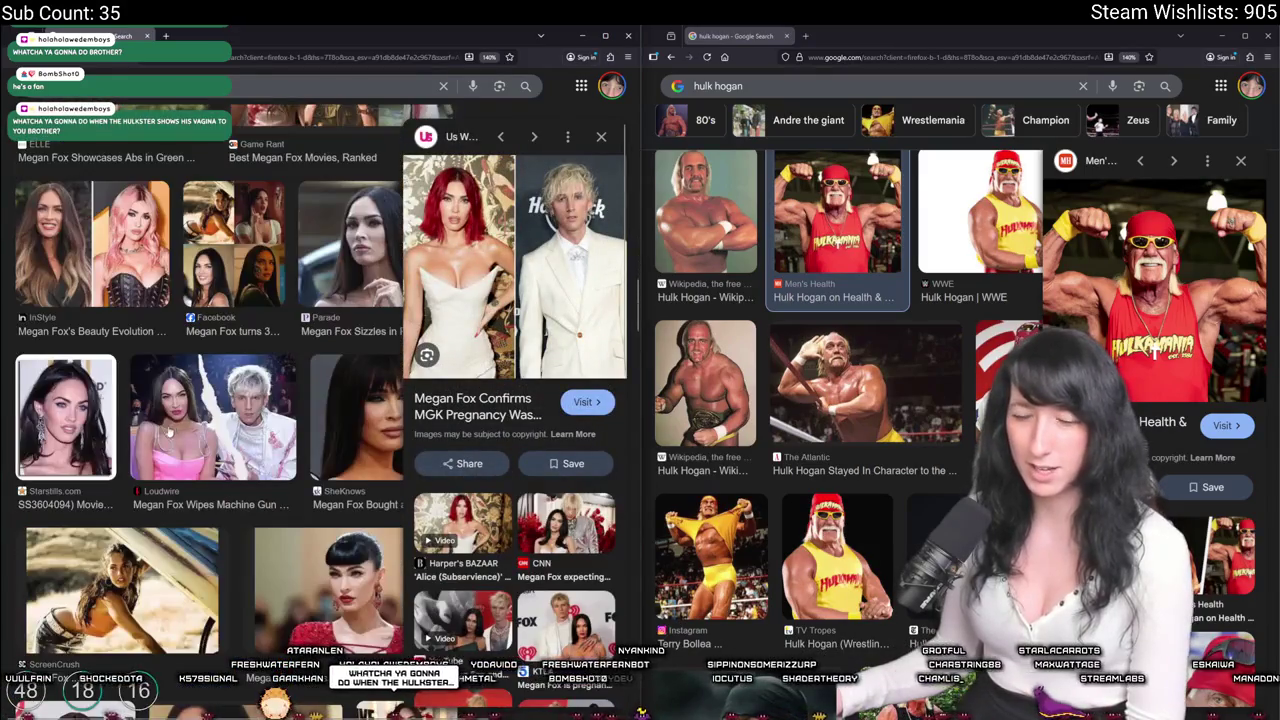
scroll(157, 348, down, 4)
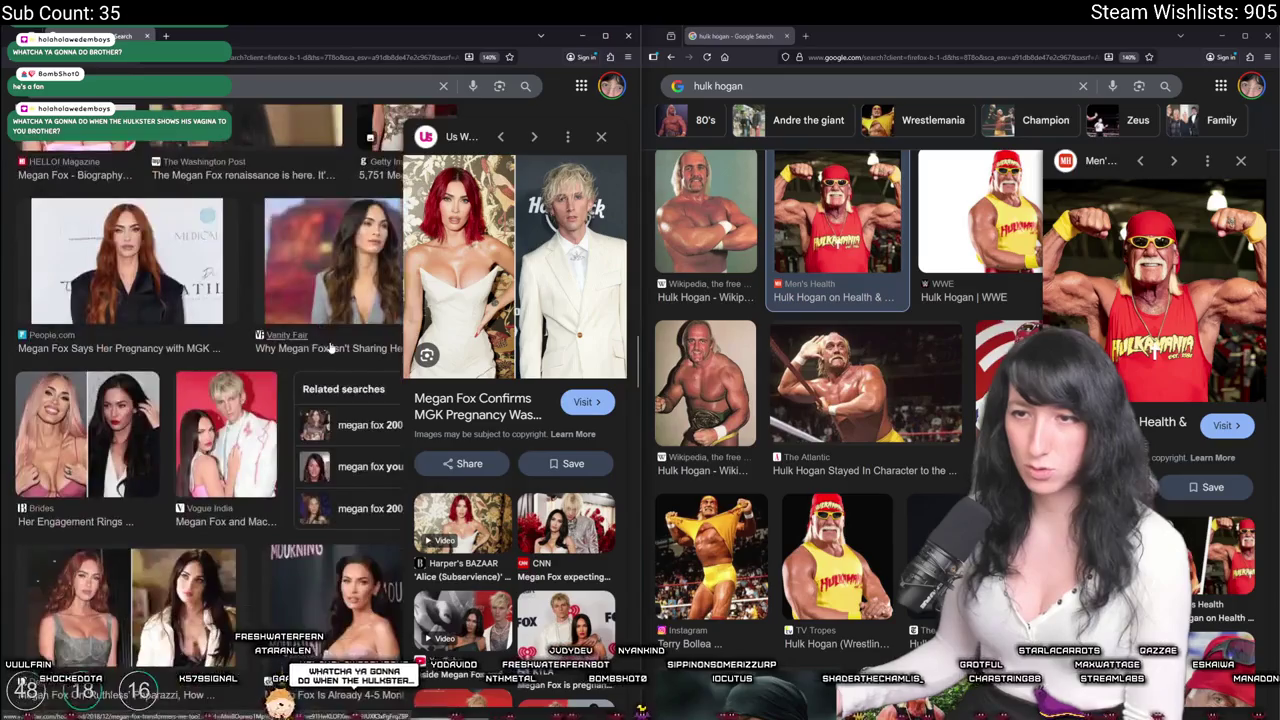
click(58, 200)
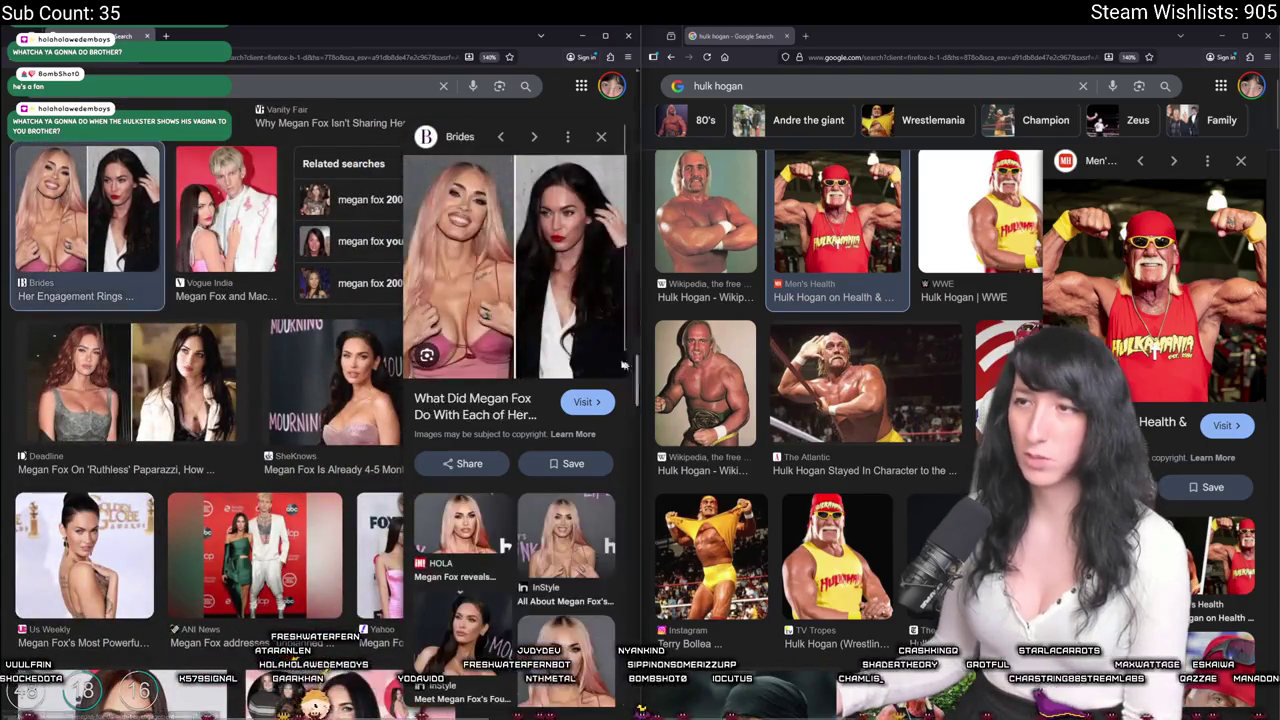
scroll(171, 367, down, 1)
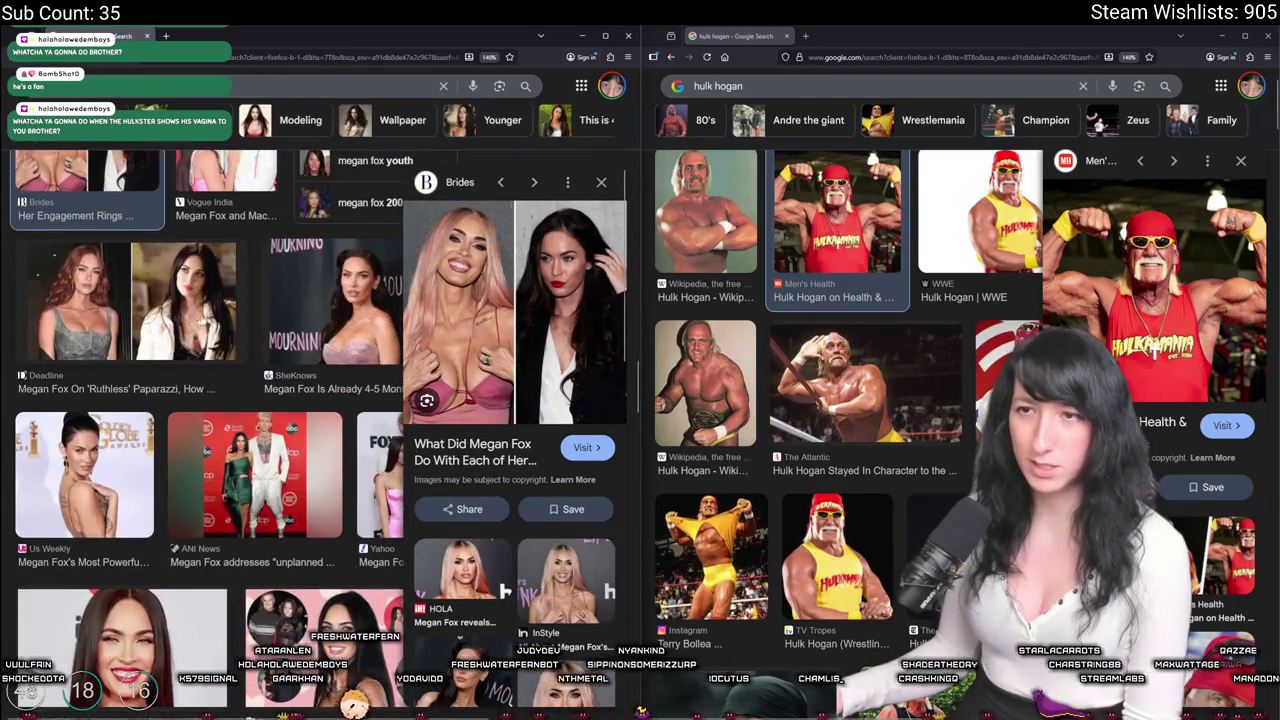
click(601, 182)
scroll(538, 478, down, 10)
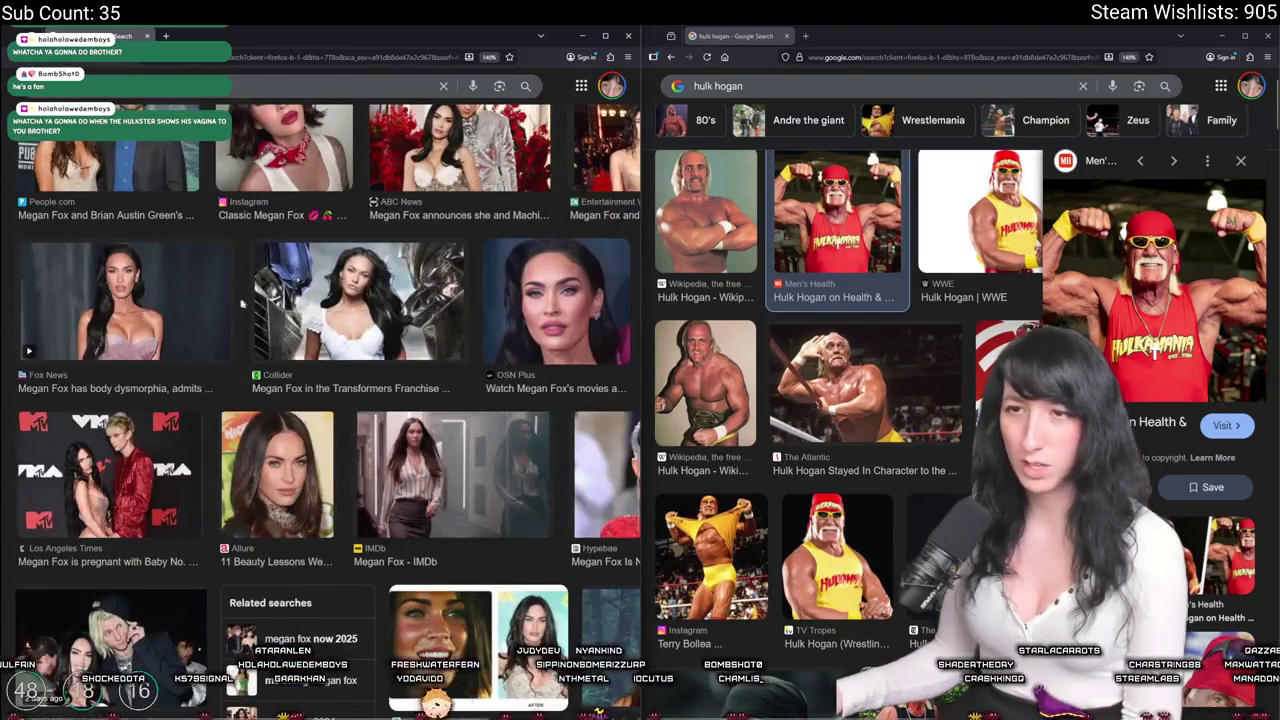
scroll(249, 307, down, 5)
scroll(156, 207, up, 4)
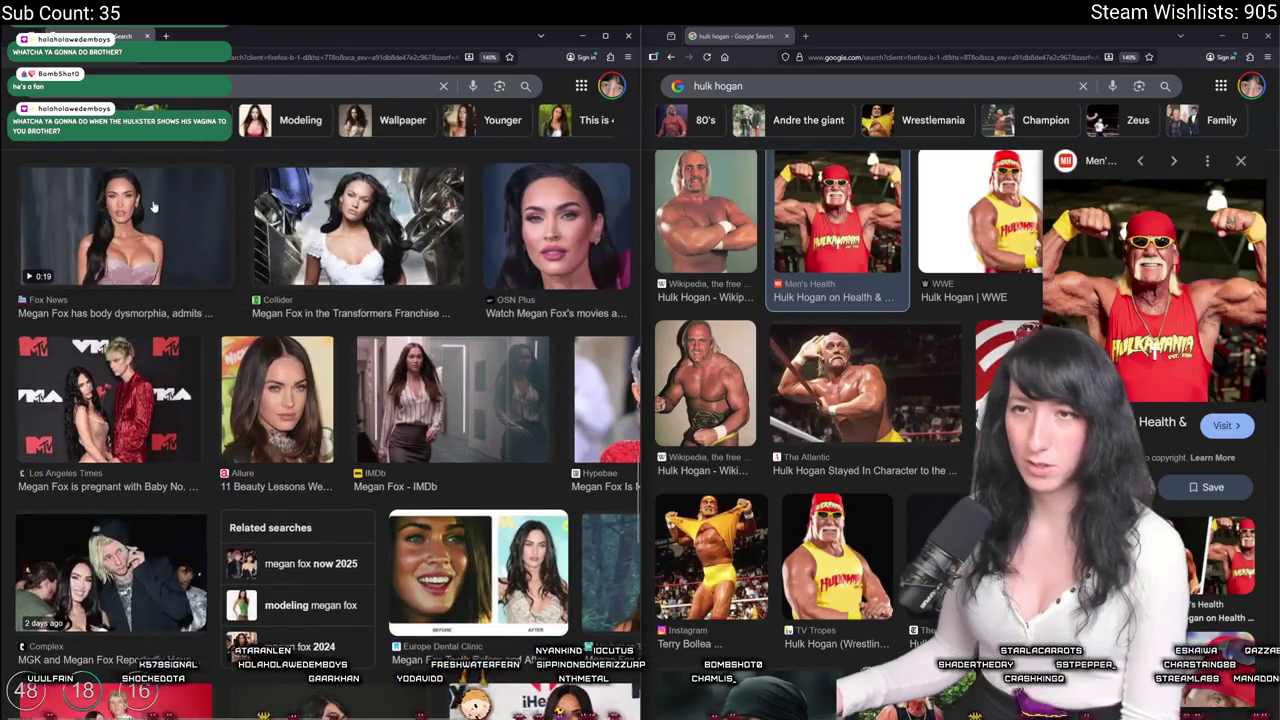
Copy the pink-dress photo and paste it into the Aseprite sprite.
click(153, 207)
right_click(500, 272)
click(532, 397)
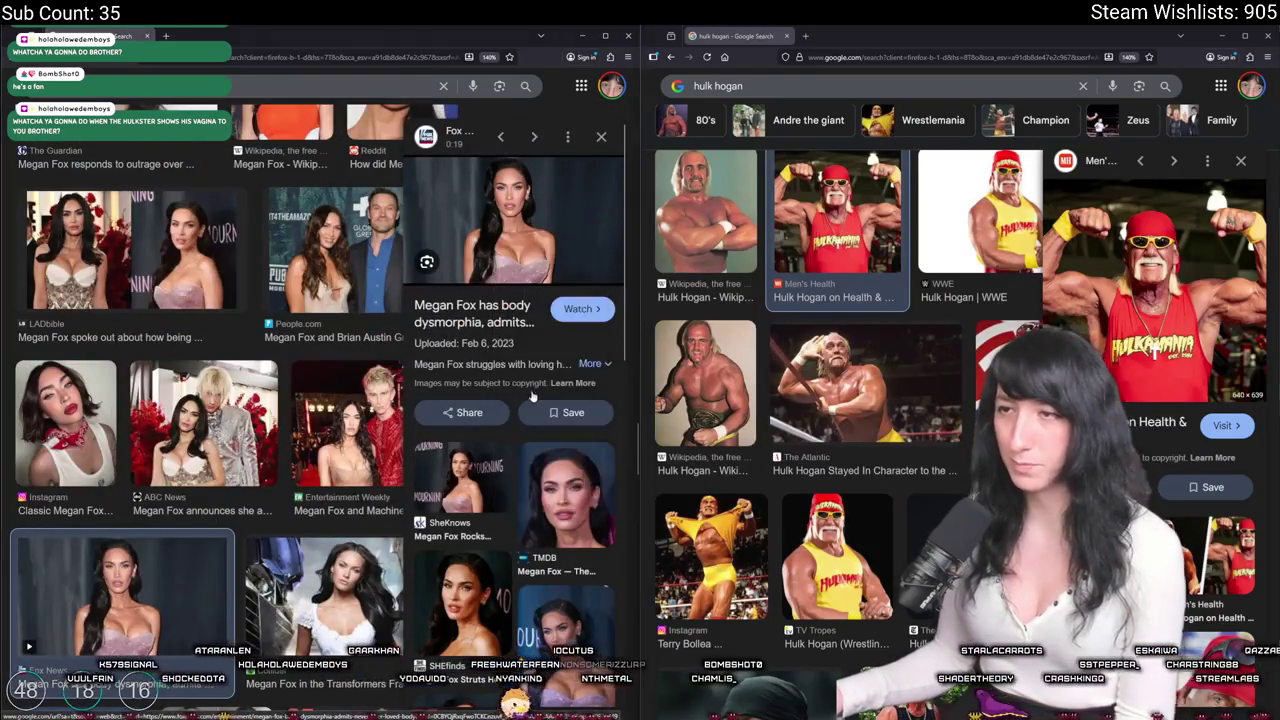
key(alt+Tab)
key(ctrl+v)
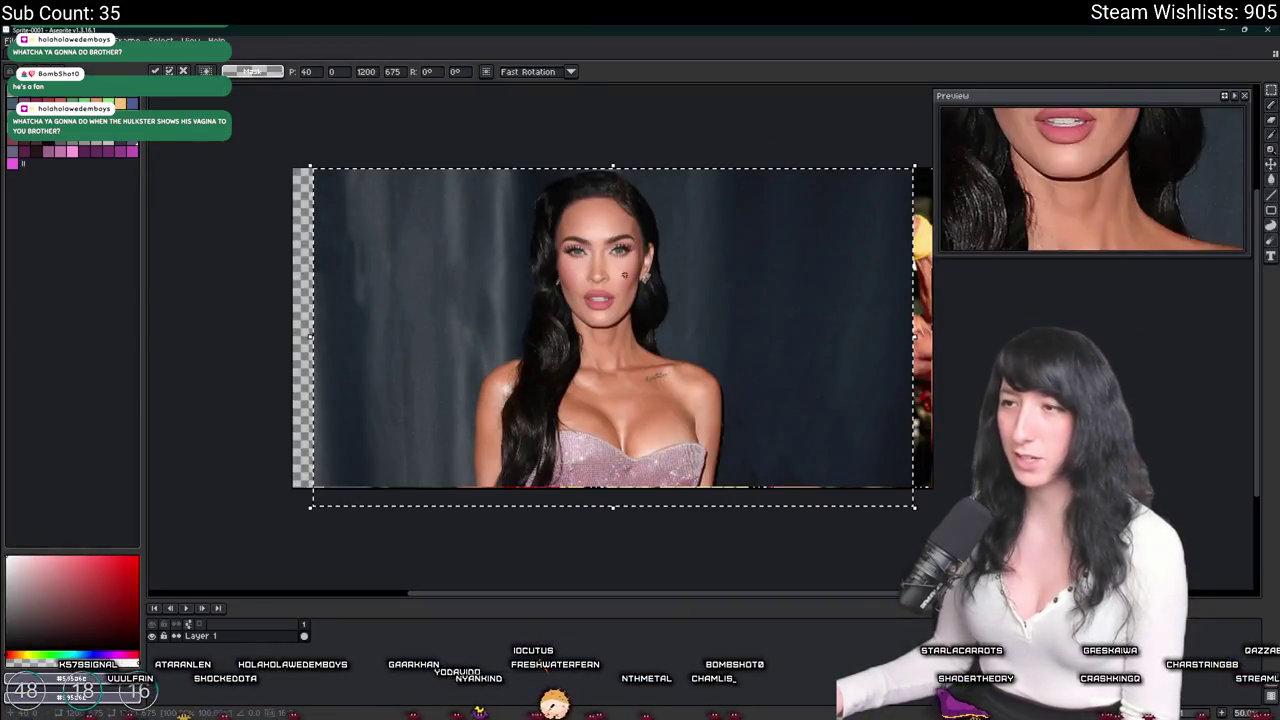
Re-paste the actress photo onto the left half and delete the part overlapping the wrestler photo.
key(Escape)
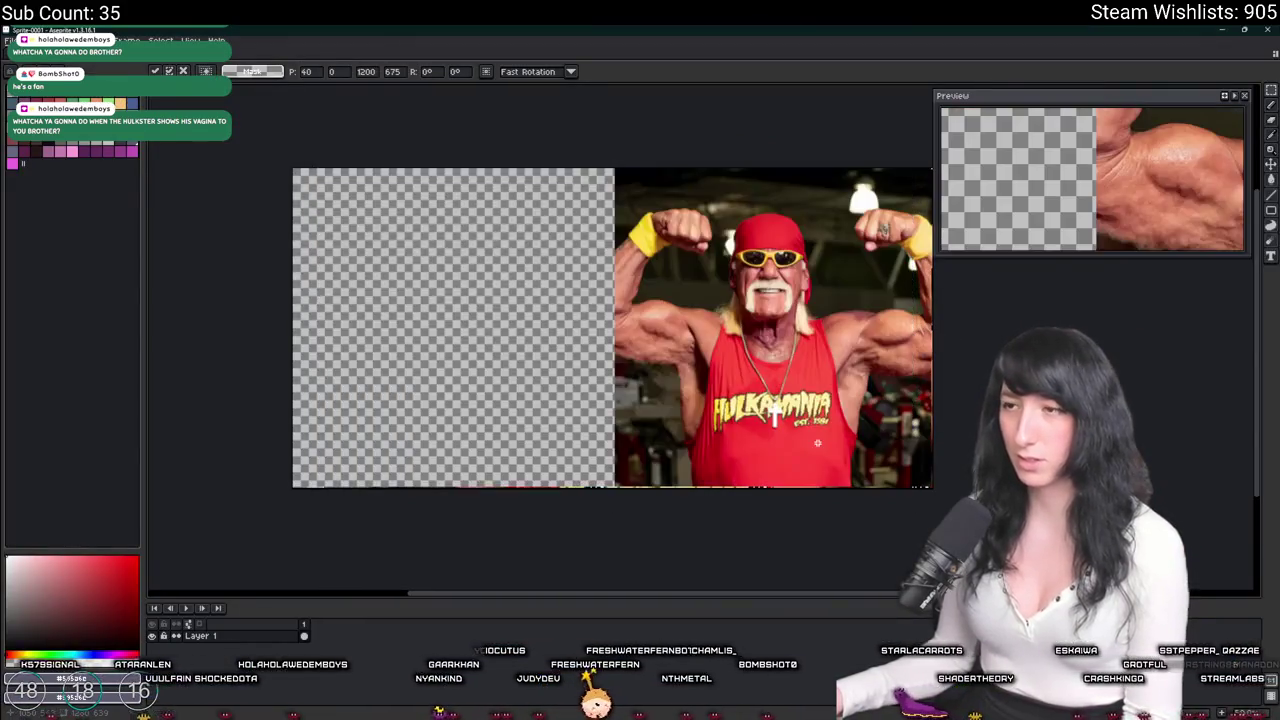
key(ctrl+v)
mouse_move(870, 360)
mouse_down()
mouse_move(703, 364)
mouse_move(729, 351)
mouse_up()
key(m)
mouse_move(823, 531)
mouse_down()
mouse_move(589, 134)
mouse_move(340, 462)
mouse_up()
key(Delete)
Nudge the actress photo right and down, deselect, and trim the empty left strip.
drag(393, 398, 418, 396)
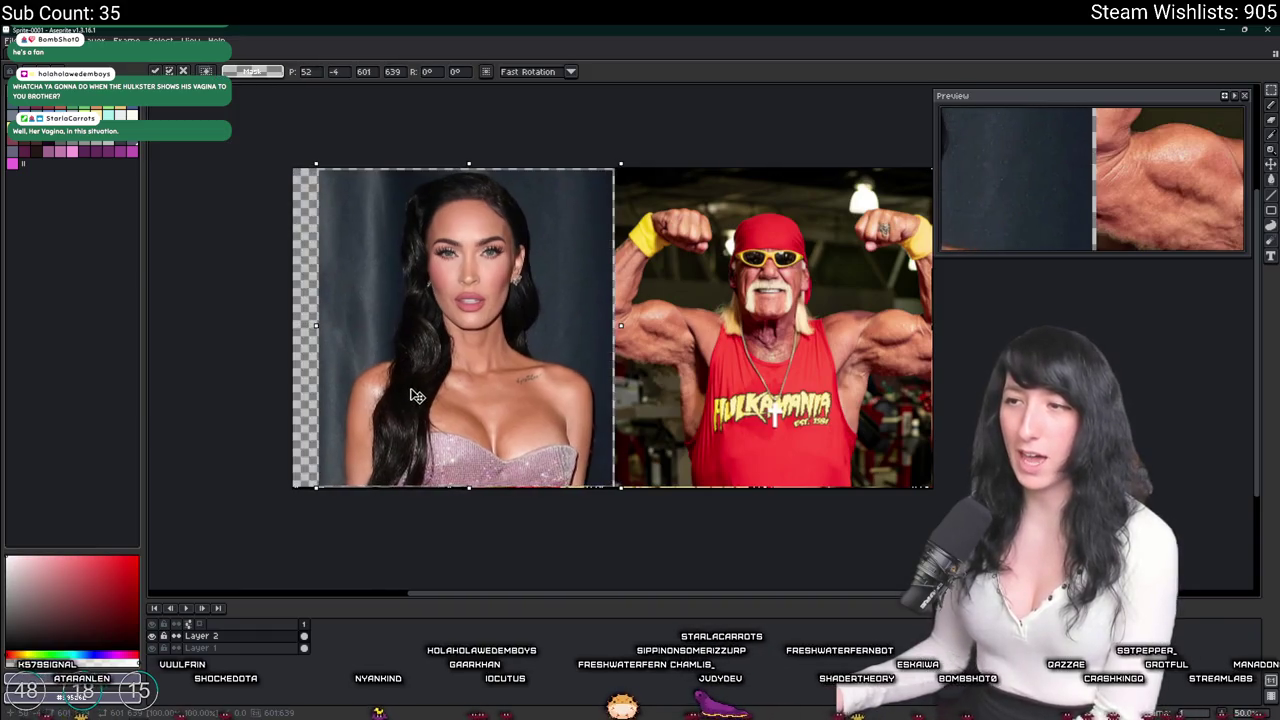
drag(420, 390, 420, 398)
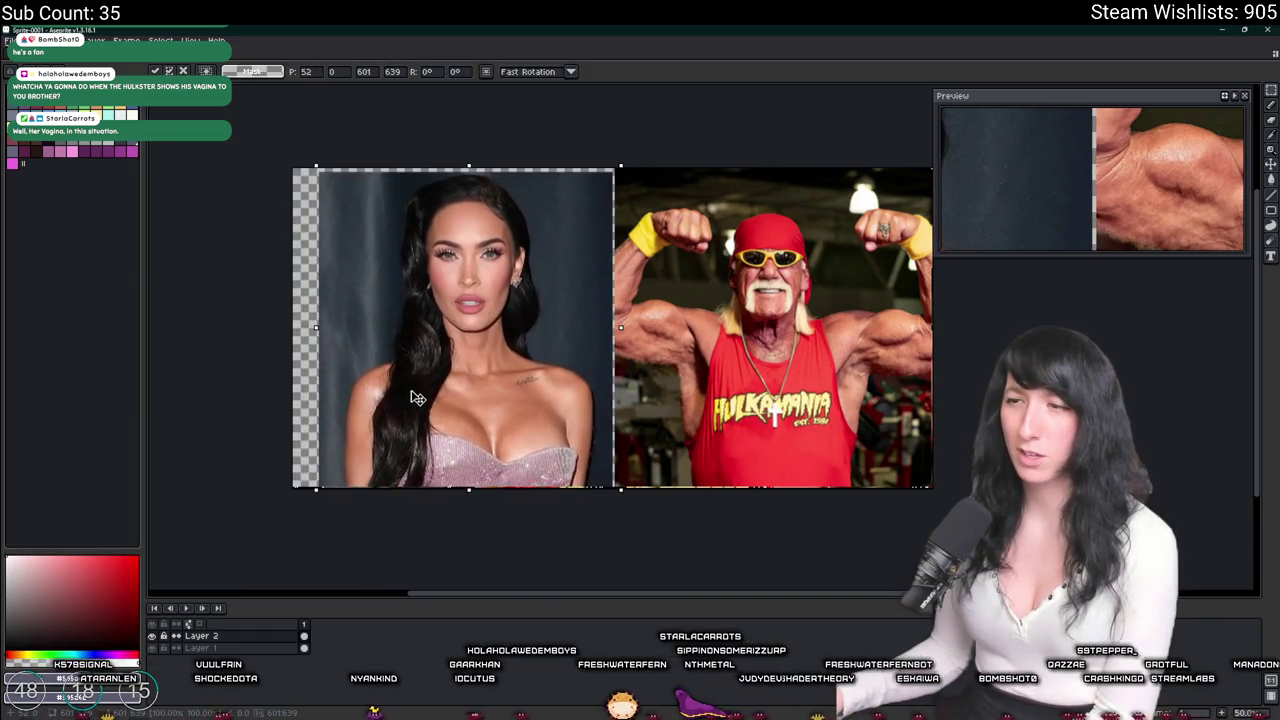
key(Return)
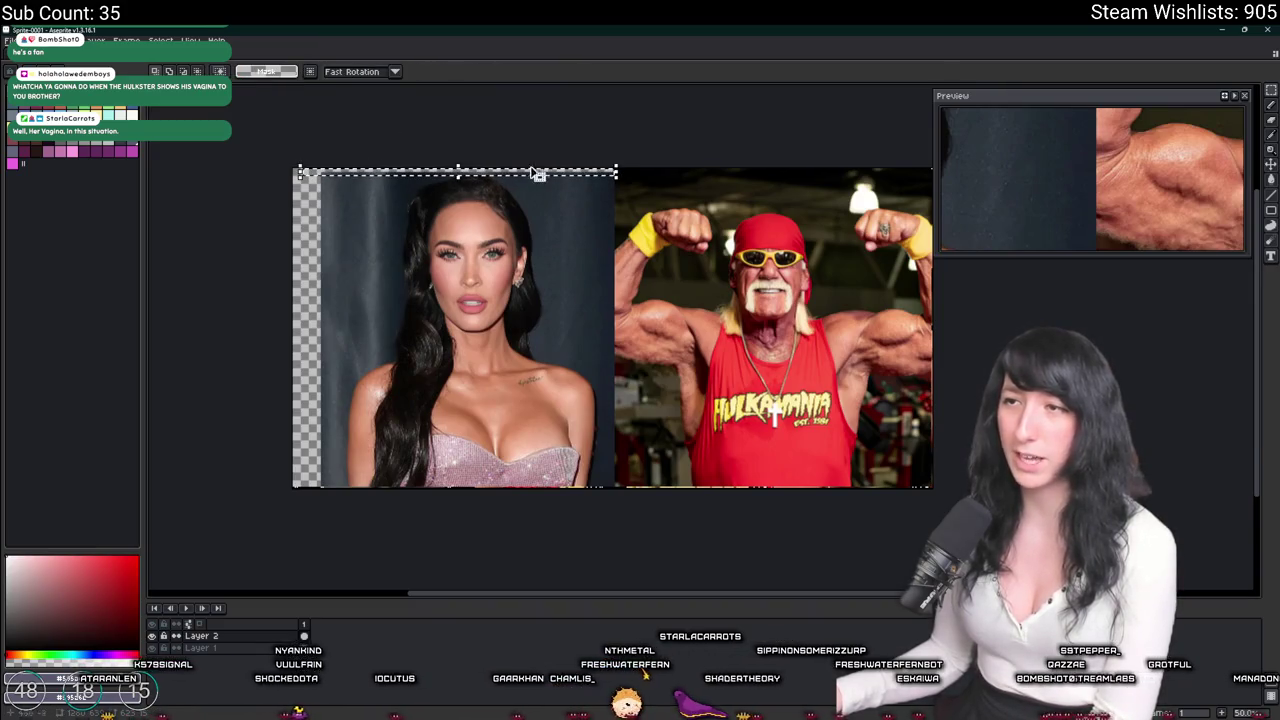
click(245, 114)
click(60, 40)
click(158, 186)
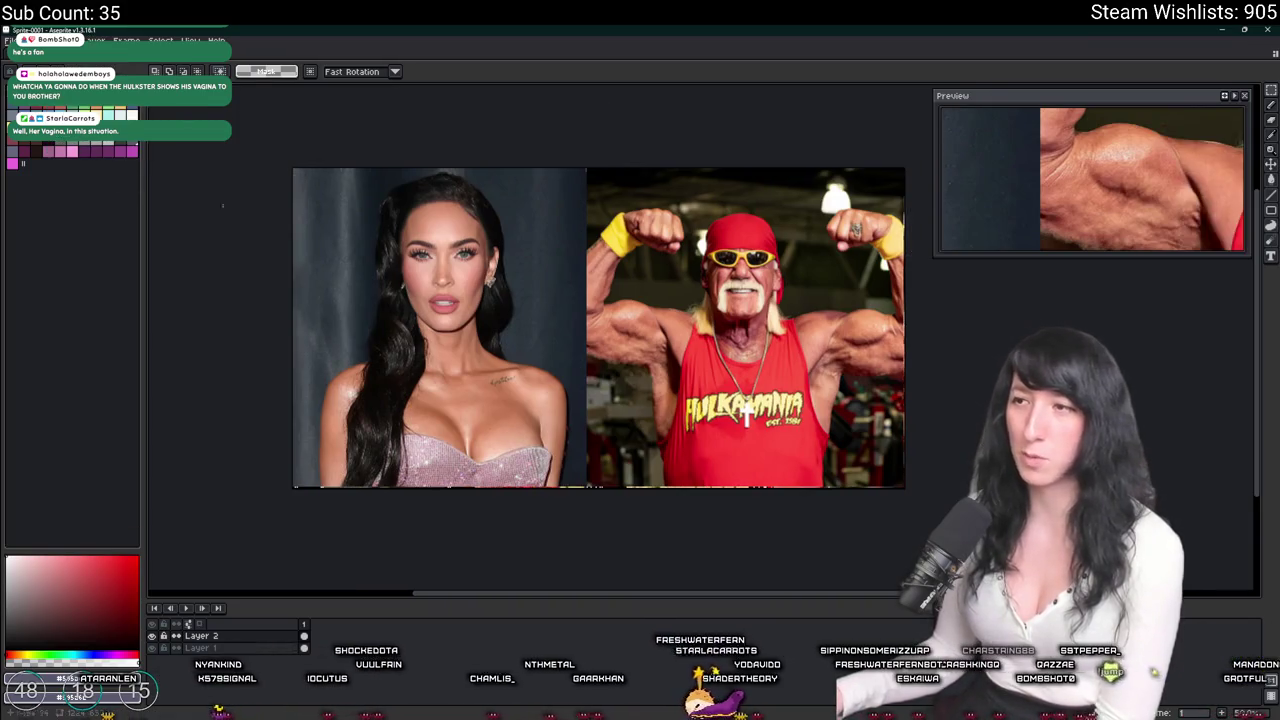
Zoom and pan around the finished two-photo collage to inspect it.
scroll(560, 340, up, 4)
scroll(578, 364, down, 2)
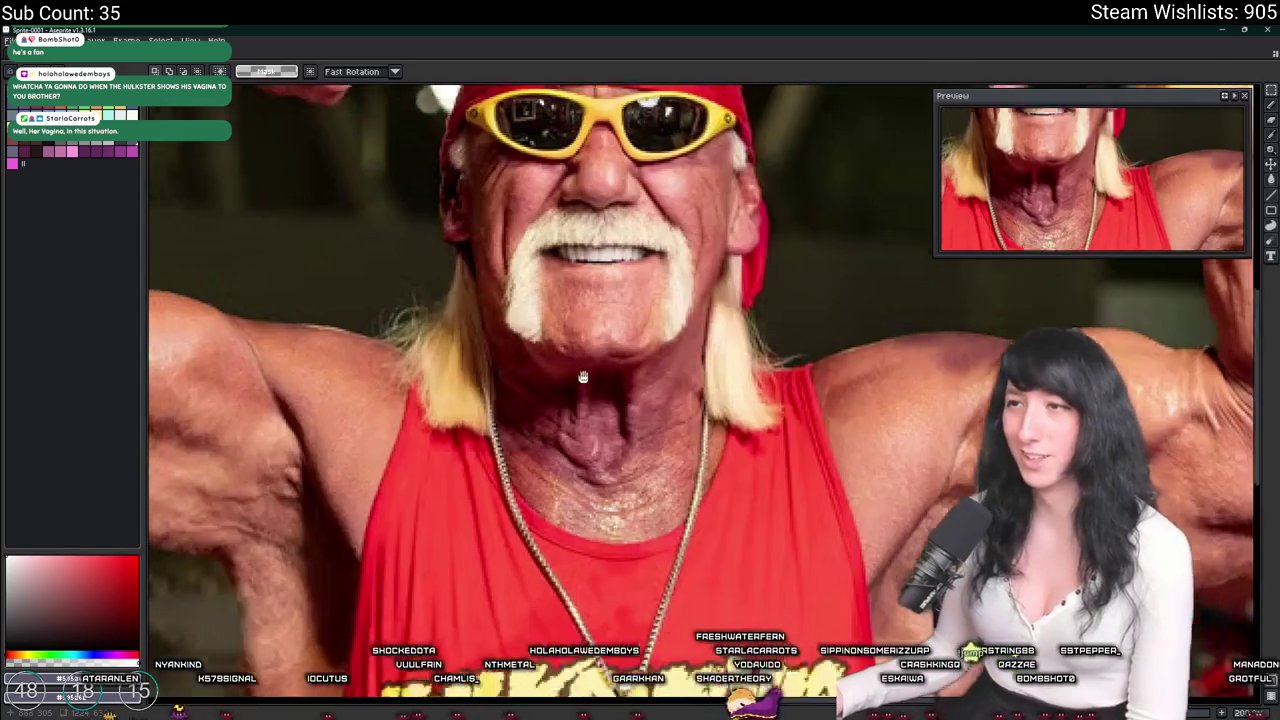
scroll(578, 364, down, 3)
scroll(600, 360, up, 3)
scroll(860, 362, down, 3)
drag(860, 362, 733, 351)
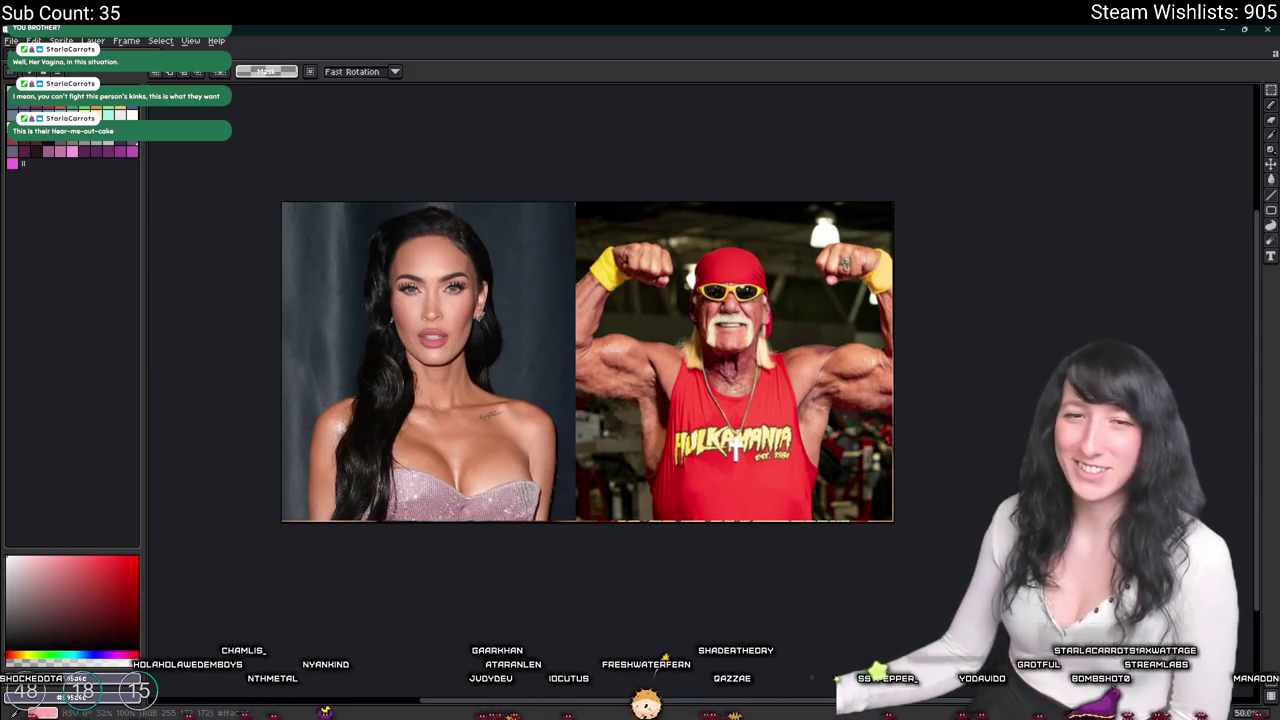
scroll(727, 313, up, 1)
mouse_move(488, 213)
mouse_down()
mouse_move(628, 219)
mouse_move(669, 207)
mouse_up()
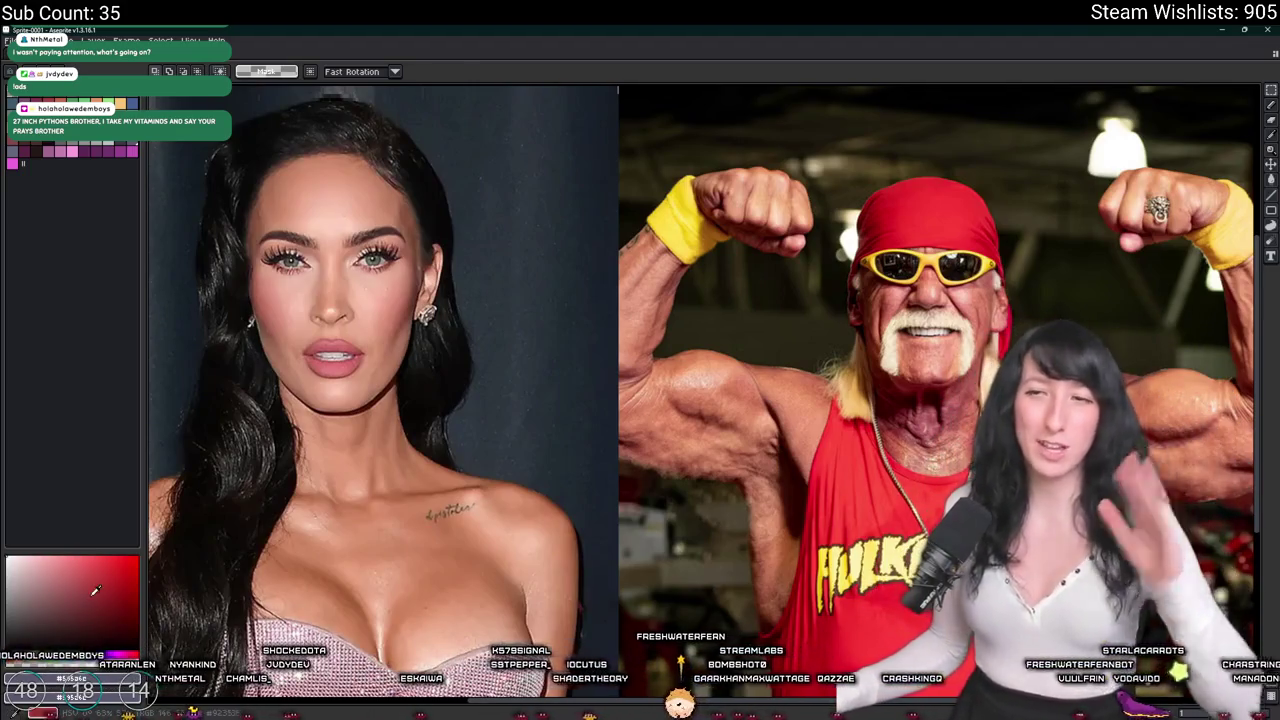
scroll(277, 491, down, 2)
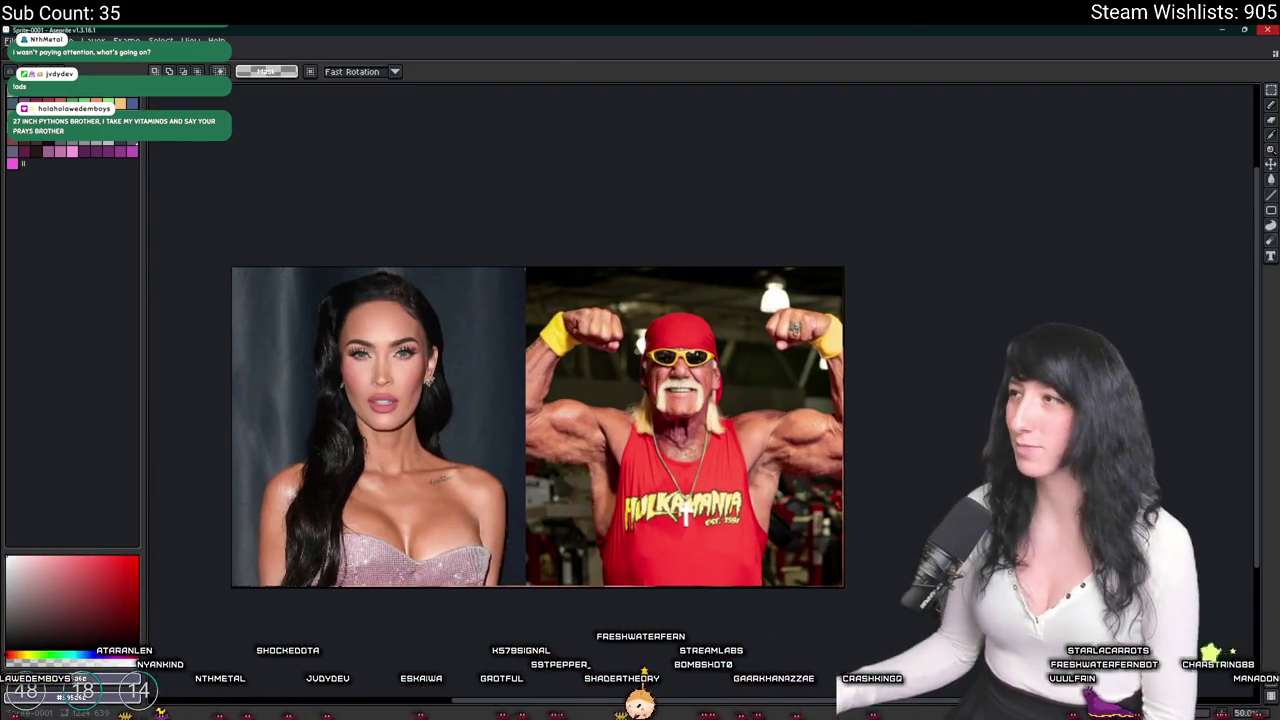
Quit Aseprite without saving the collage and close both image search windows.
key(ctrl+q)
click(640, 401)
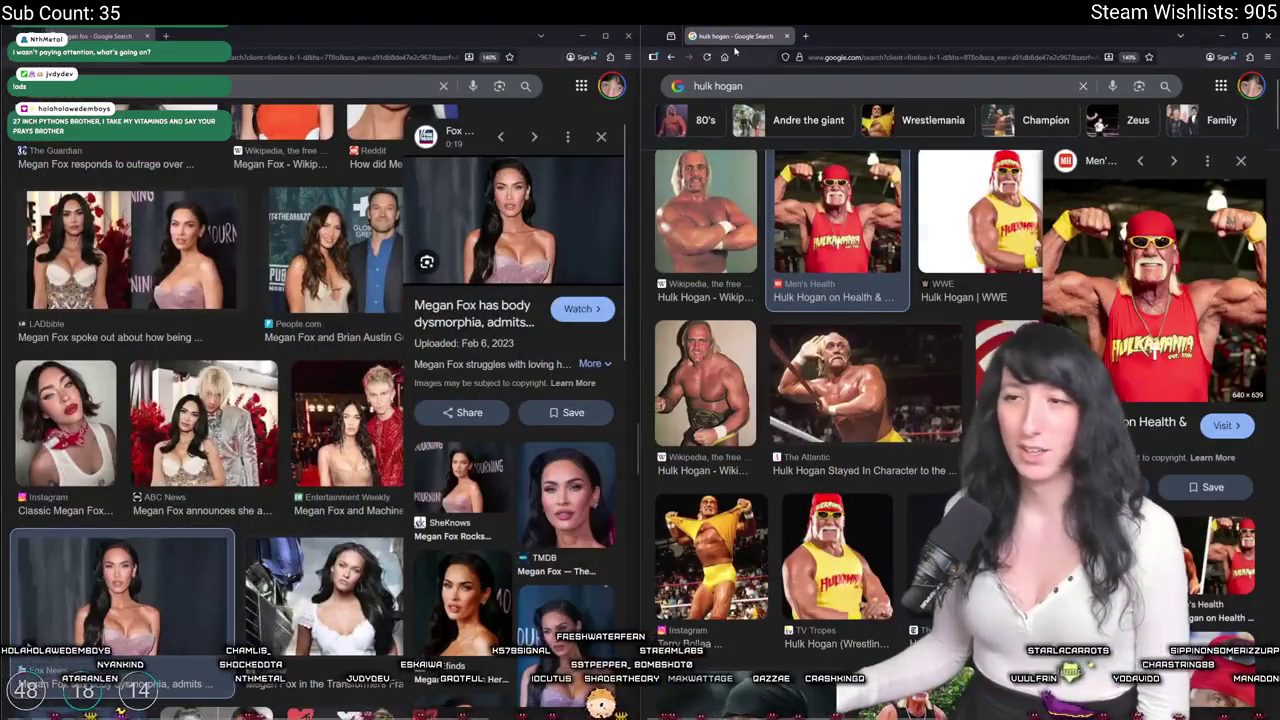
key(ctrl+w)
key(ctrl+w)
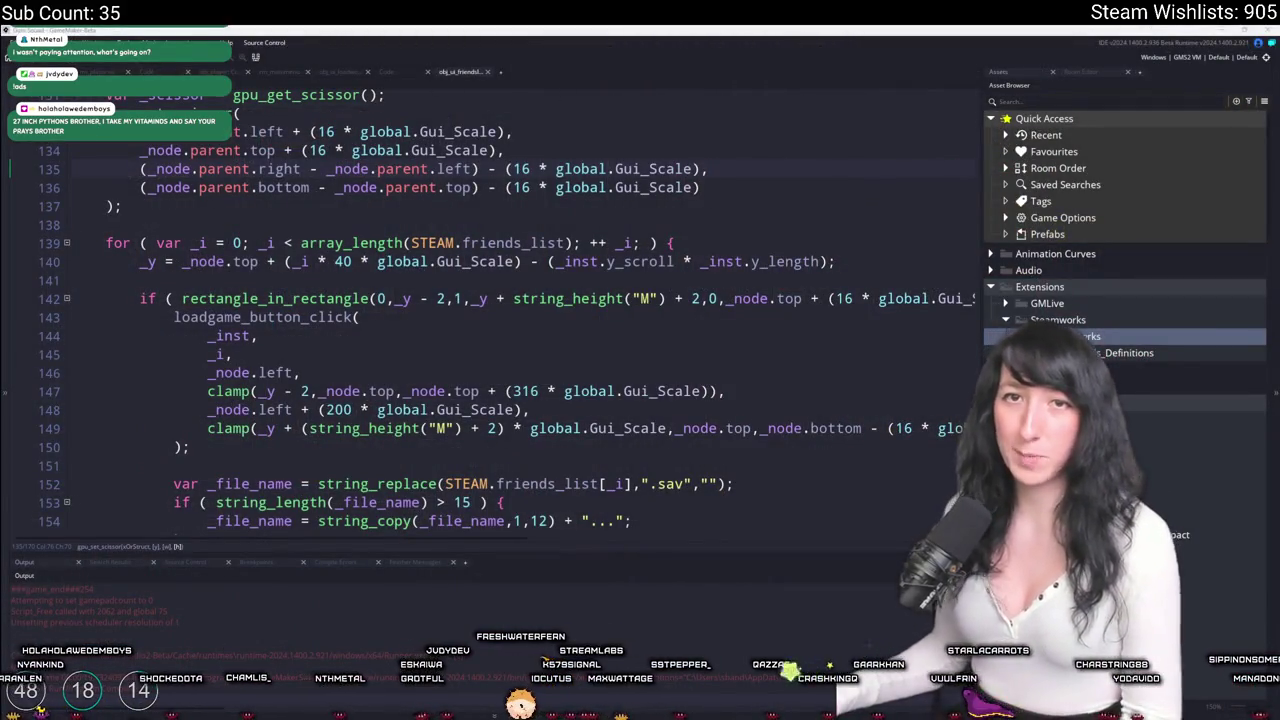
Scroll the code up to the draw_rectangle background block, then switch to the Randy Savage results.
scroll(840, 201, down, 1)
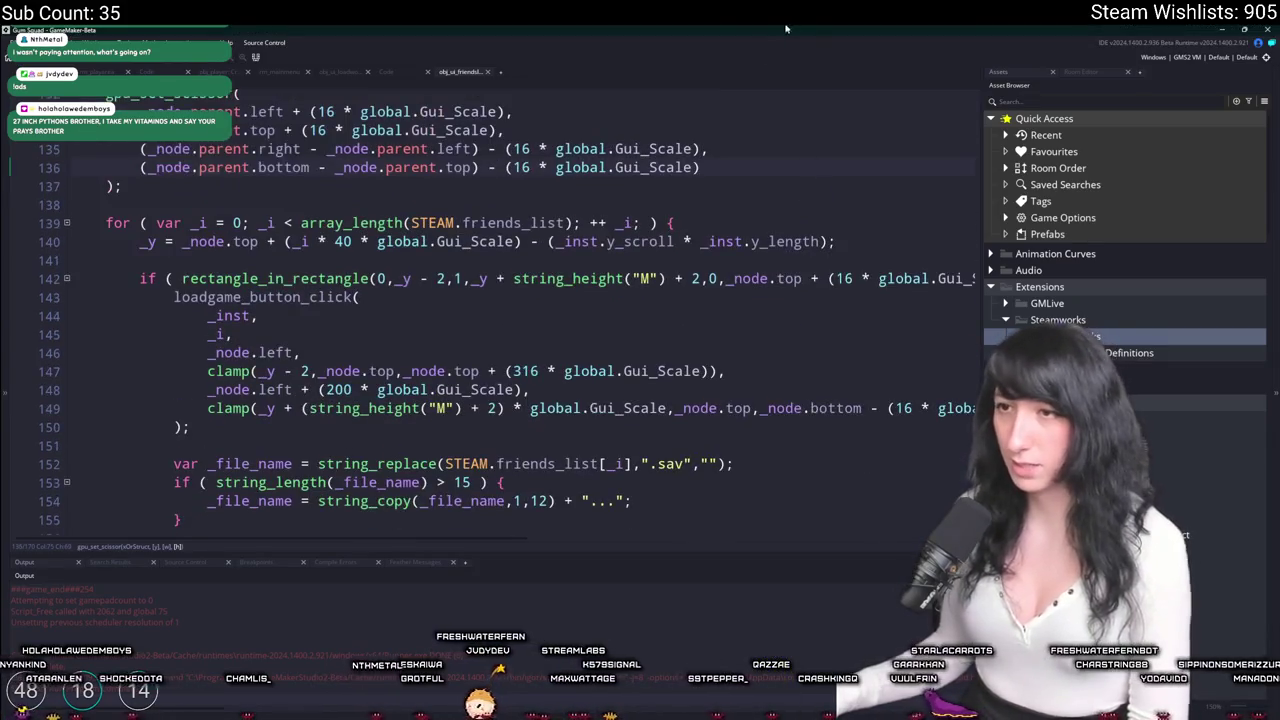
scroll(700, 205, up, 5)
scroll(627, 208, up, 4)
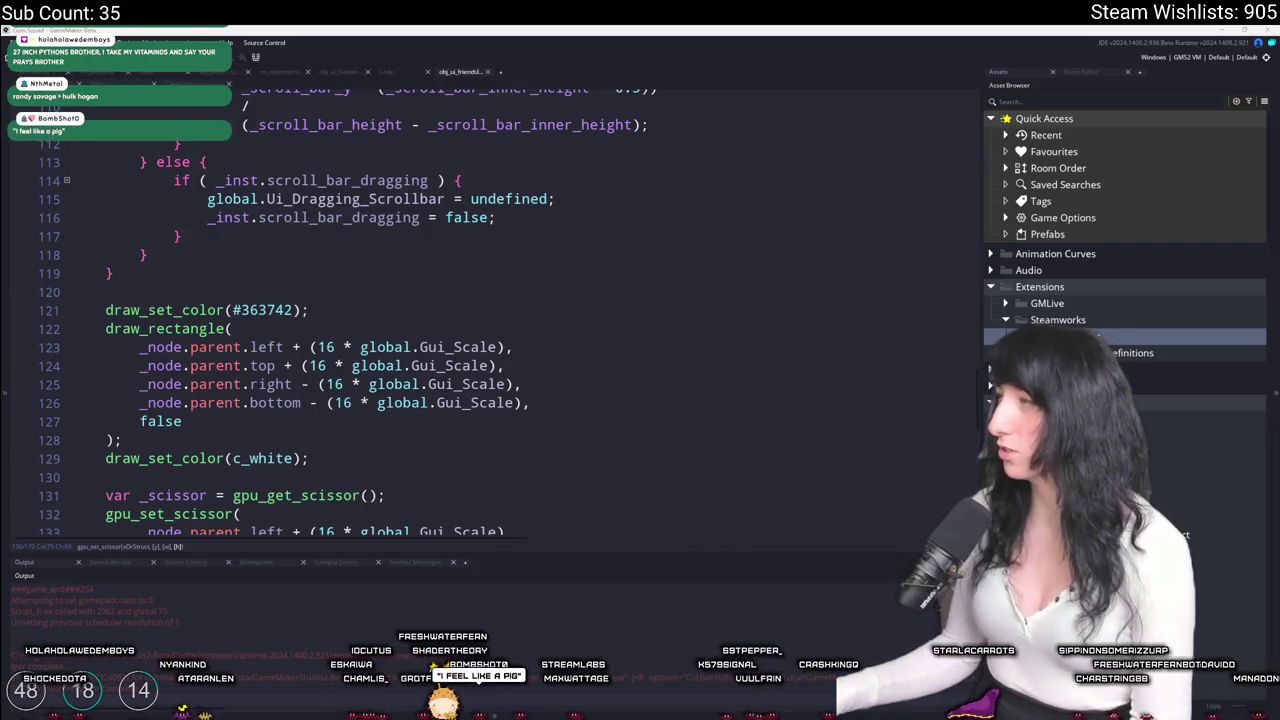
key(alt+Tab)
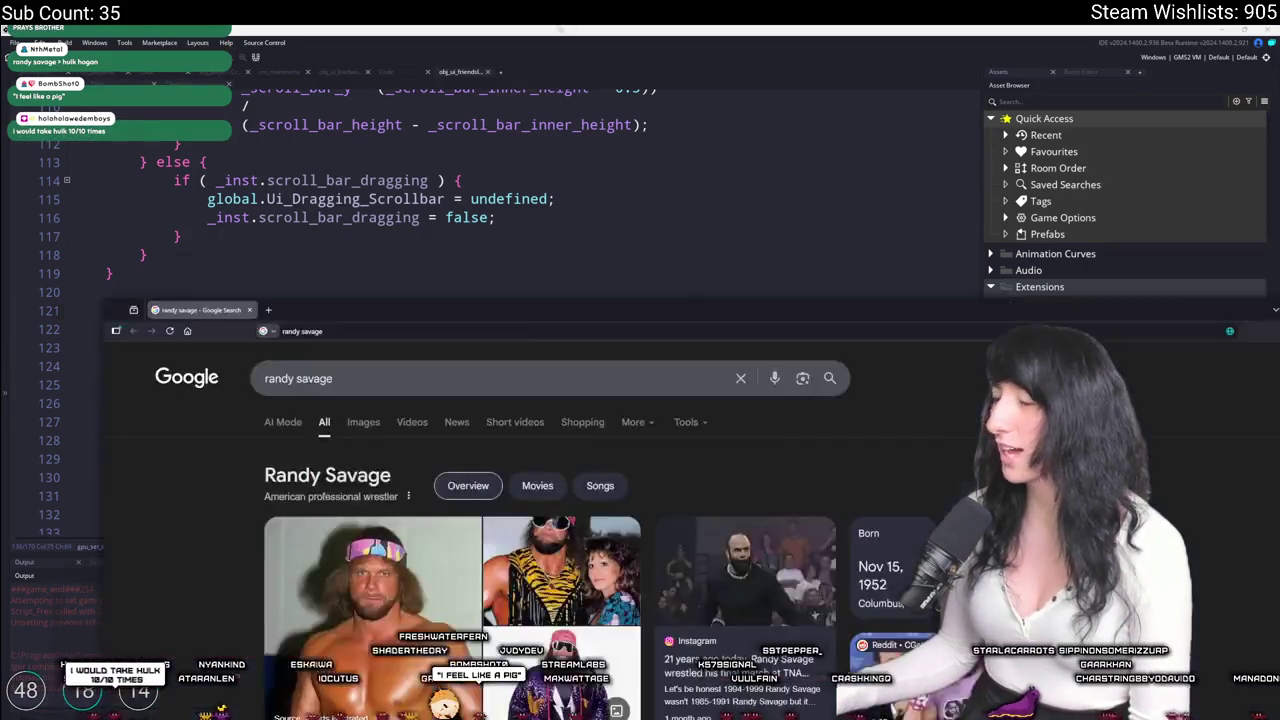
Browse Randy Savage image results, previewing the tie-dye, Macho Man video, Sarasota Magazine and Instagram photos.
click(265, 148)
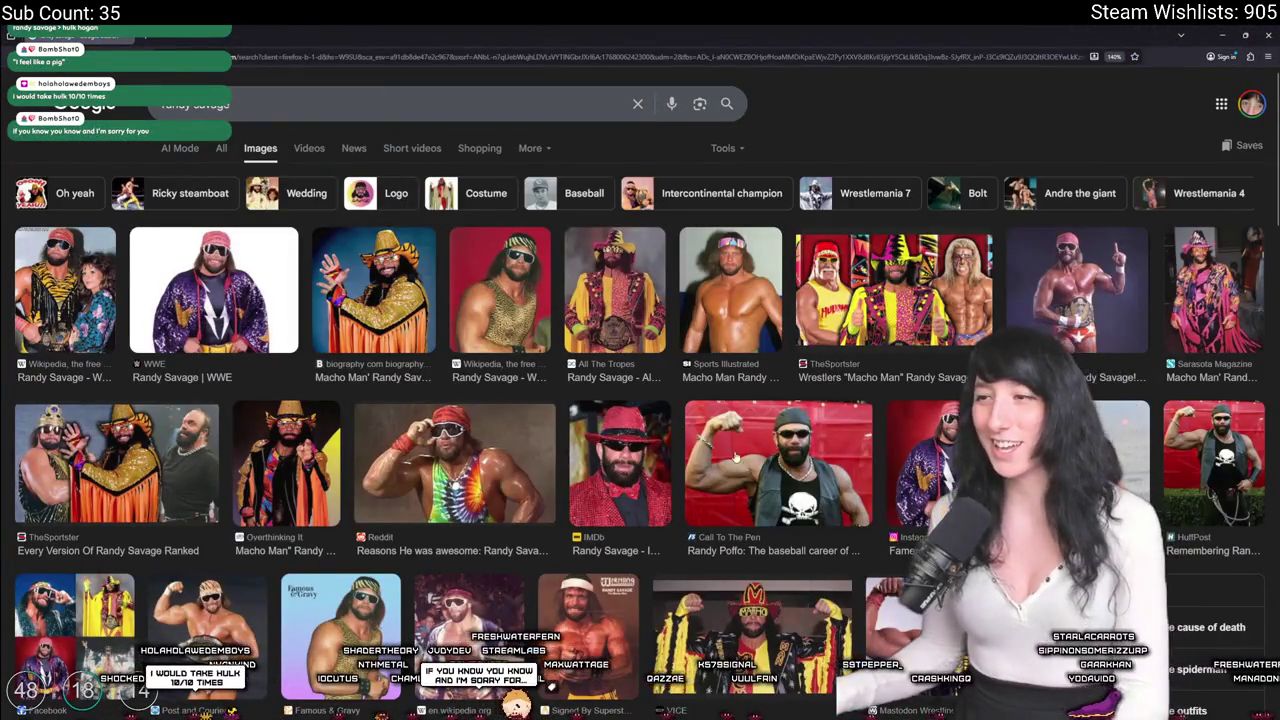
click(736, 455)
scroll(380, 541, down, 1)
click(196, 462)
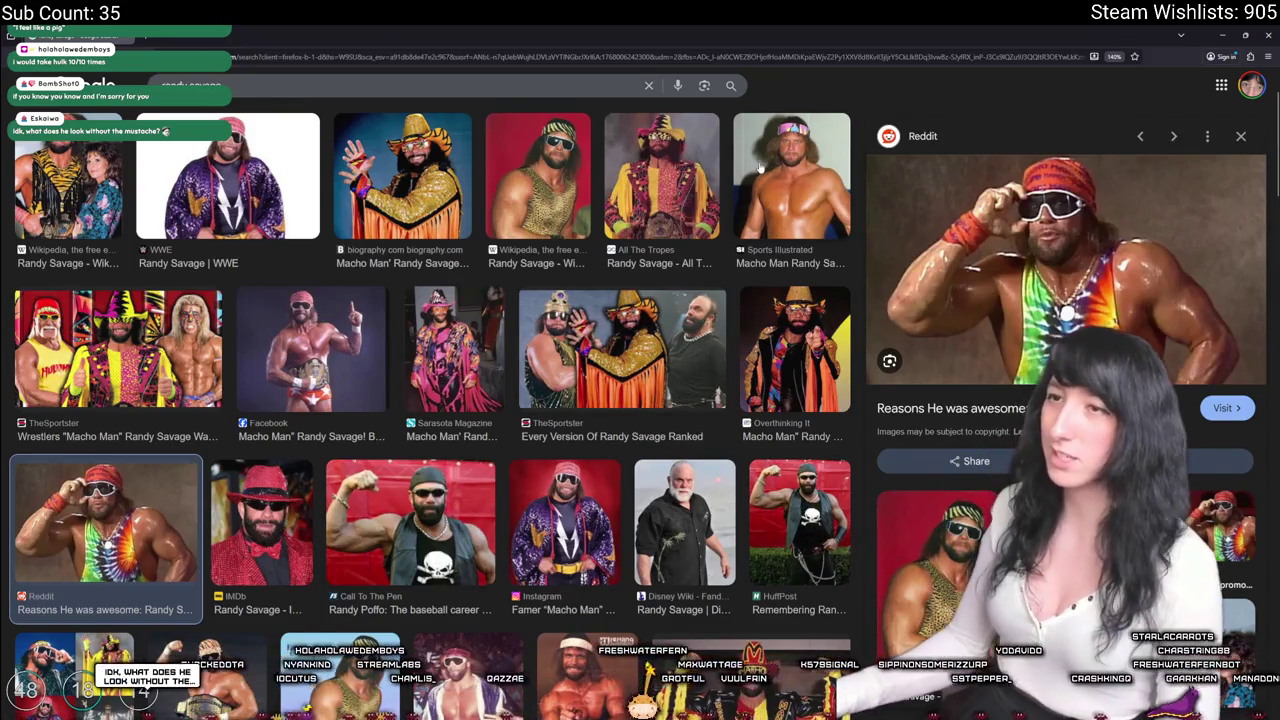
scroll(752, 200, down, 10)
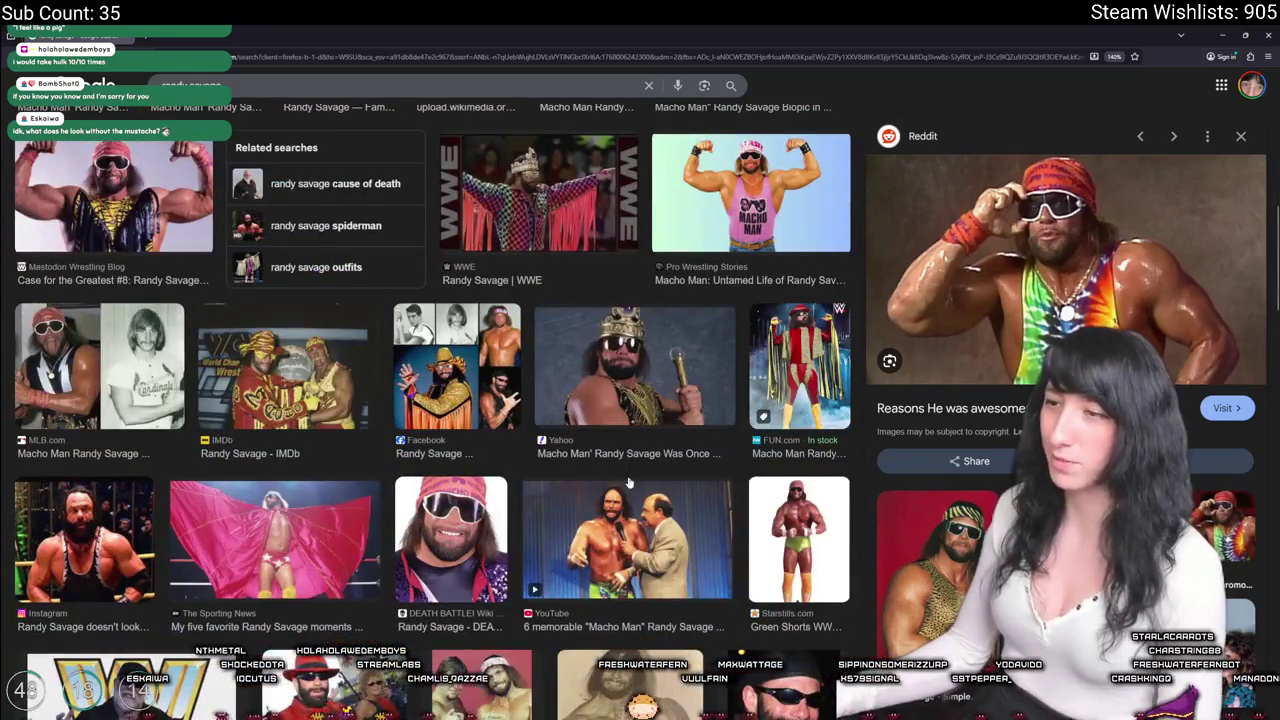
click(629, 483)
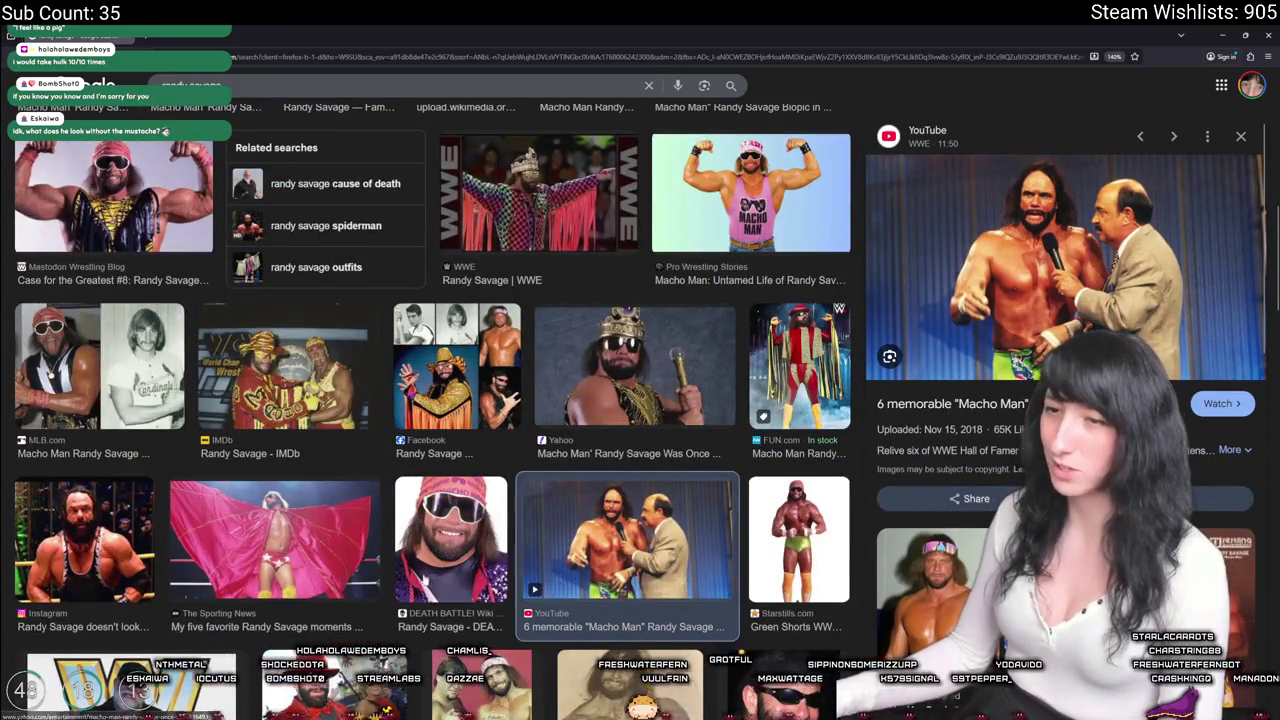
scroll(440, 545, down, 4)
click(616, 324)
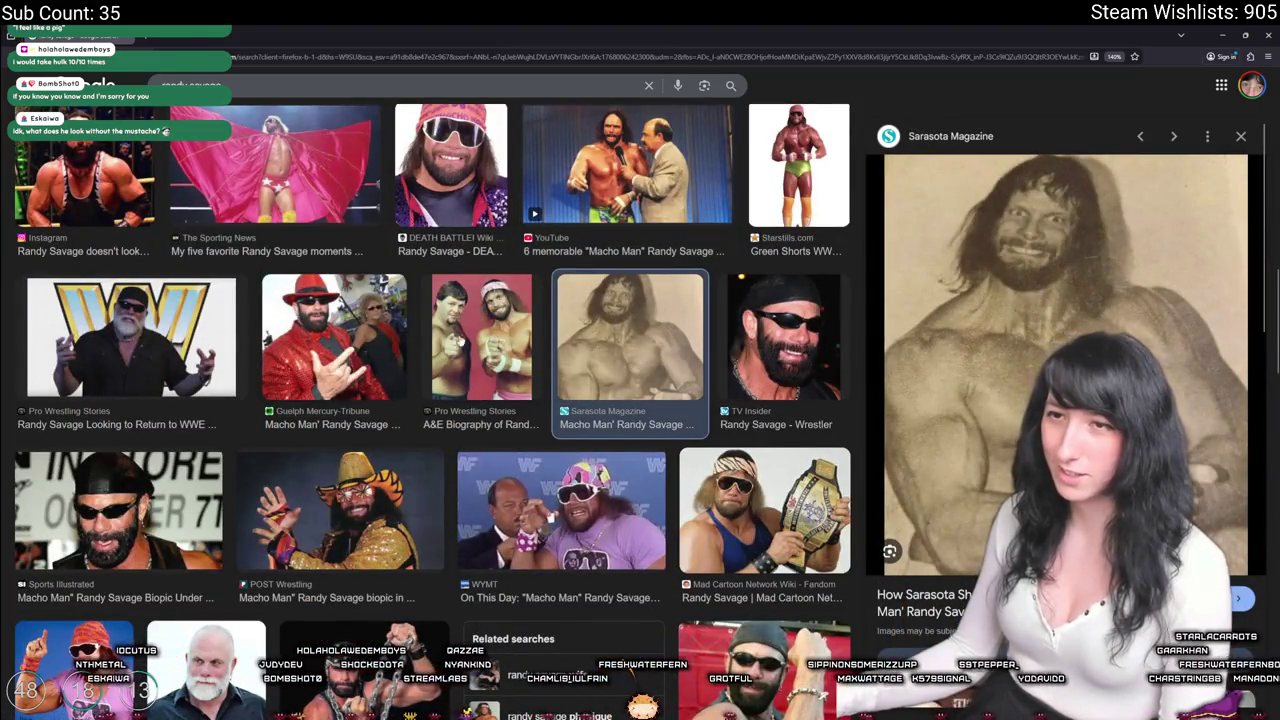
click(103, 178)
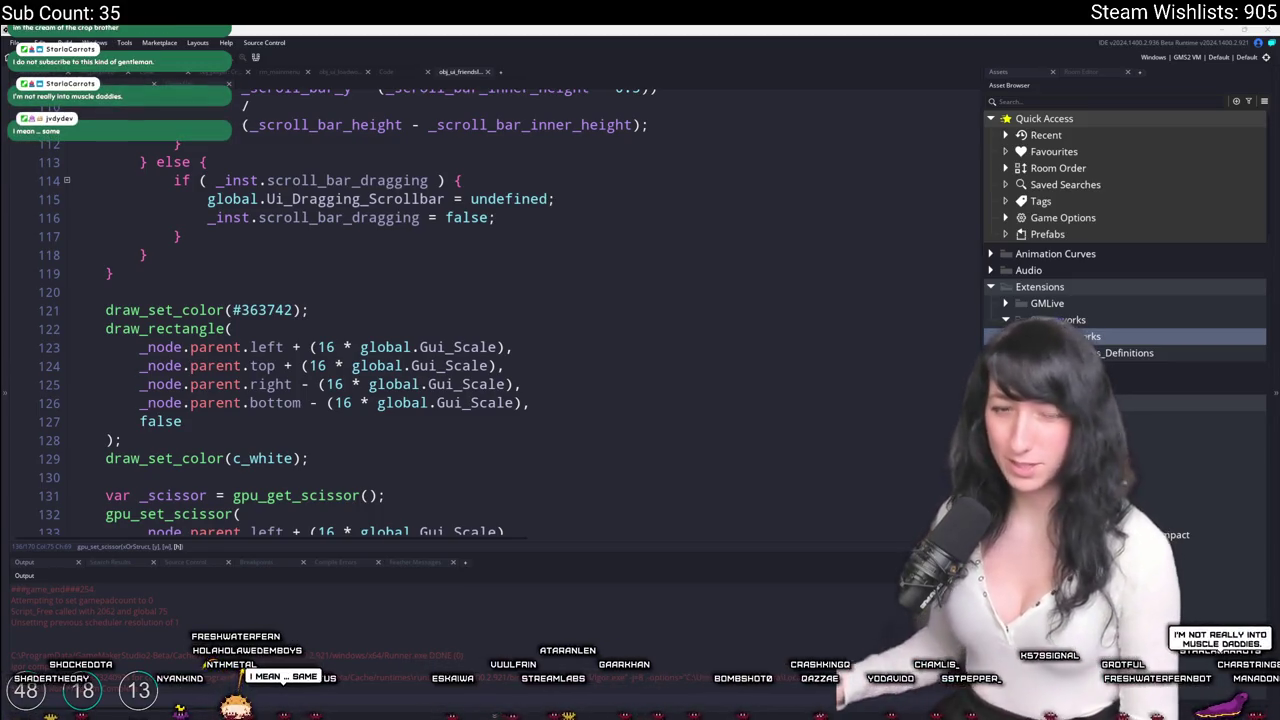
Open Twitch's Software and Game Development category, then return to the GameMaker code.
scroll(400, 300, down, 2)
click(372, 285)
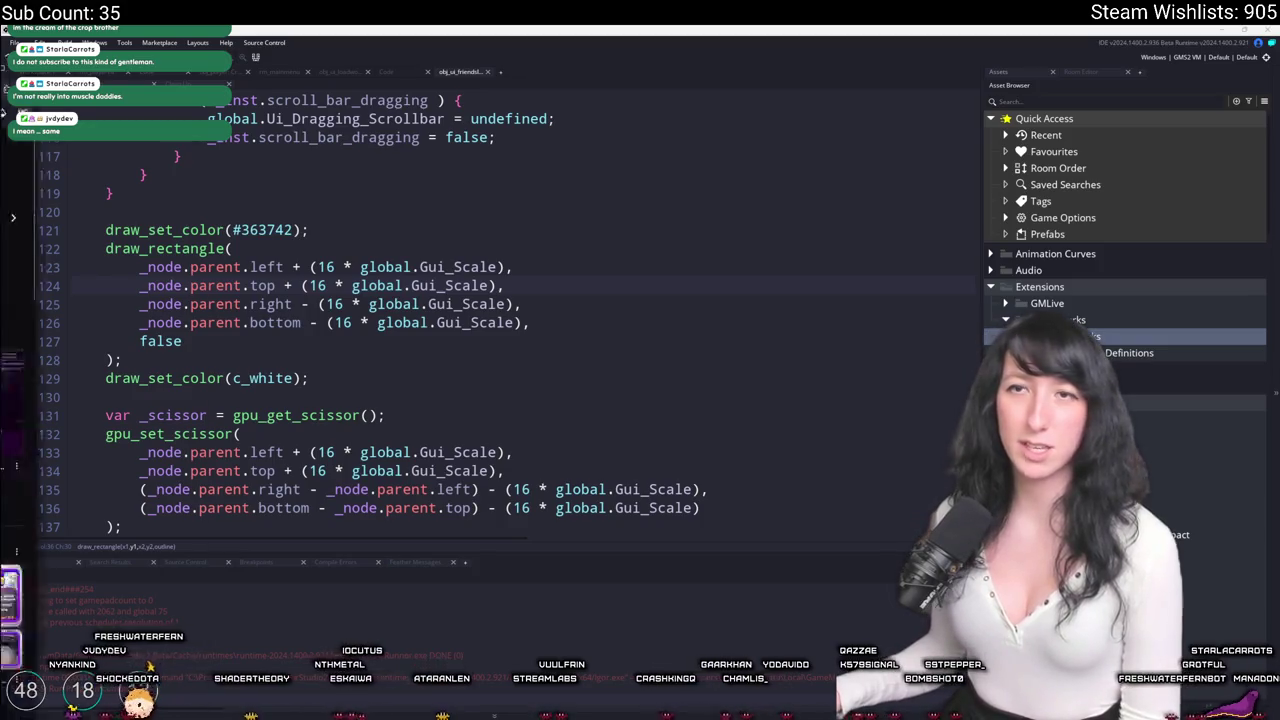
key(alt+Tab)
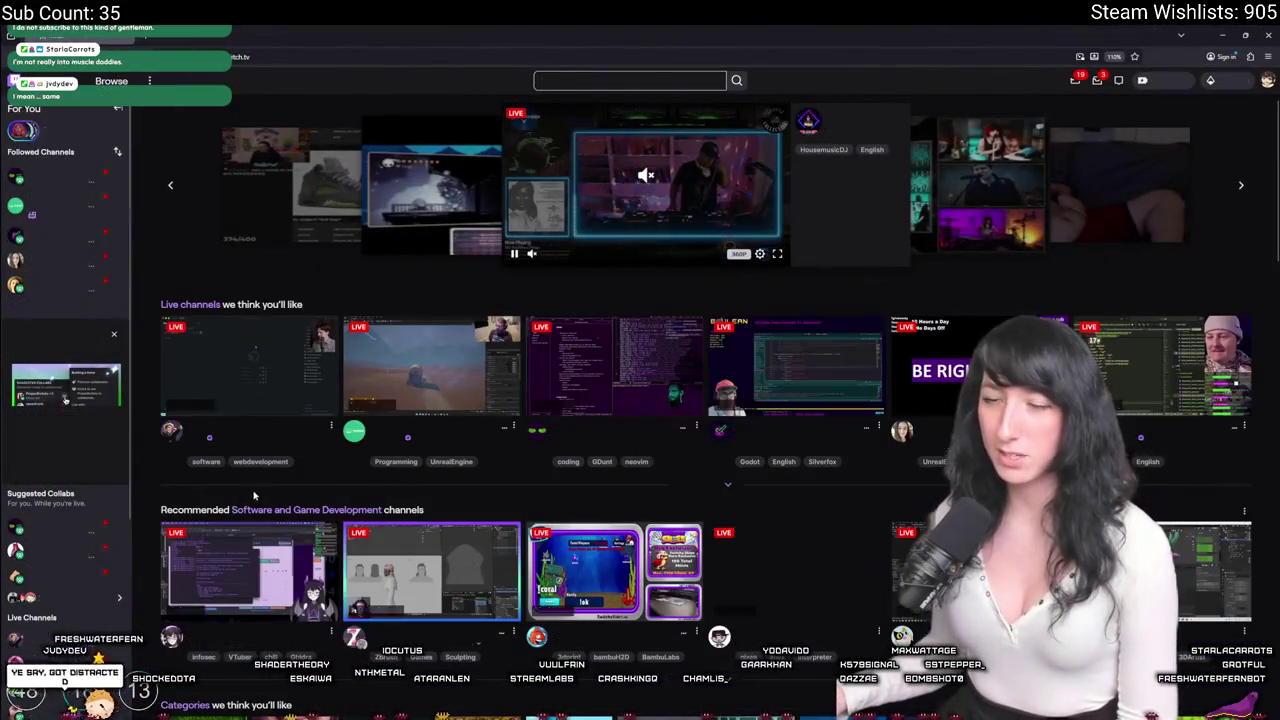
click(347, 506)
key(alt+Tab)
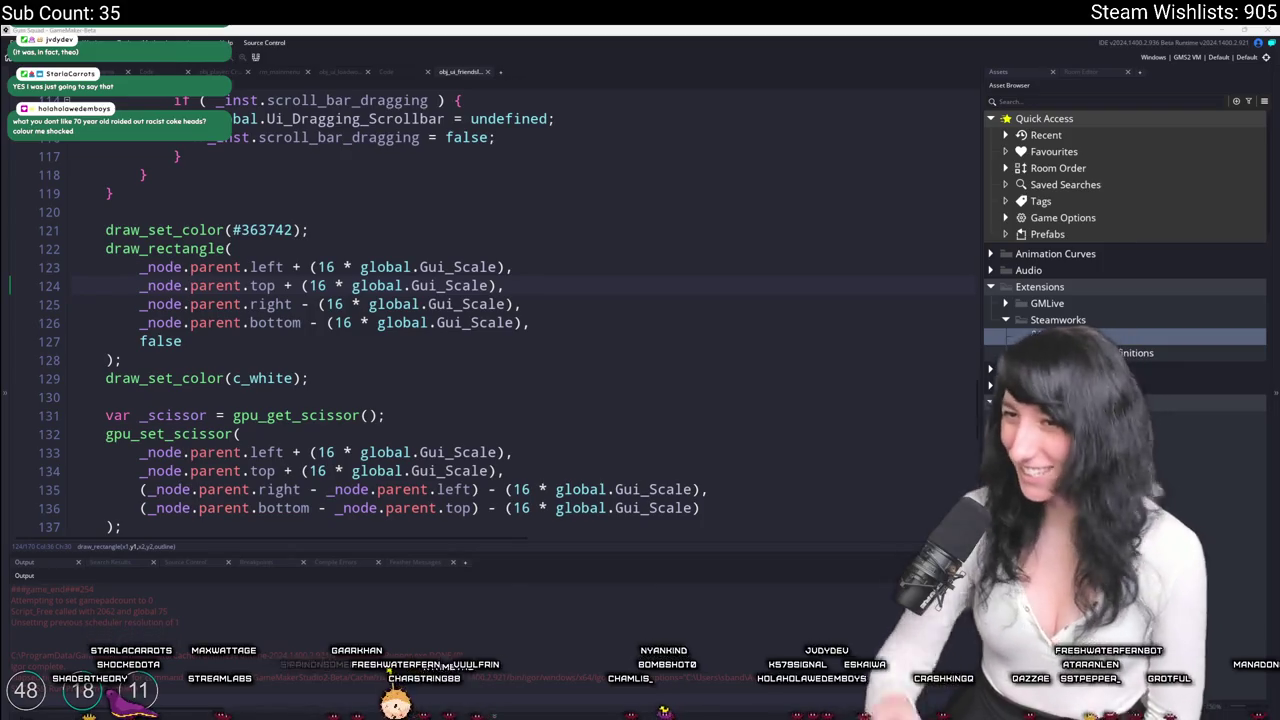
Scroll up to the _scroll_bar_x and _scroll_bar_y lines and place the cursor on line 82.
scroll(707, 263, down, 9)
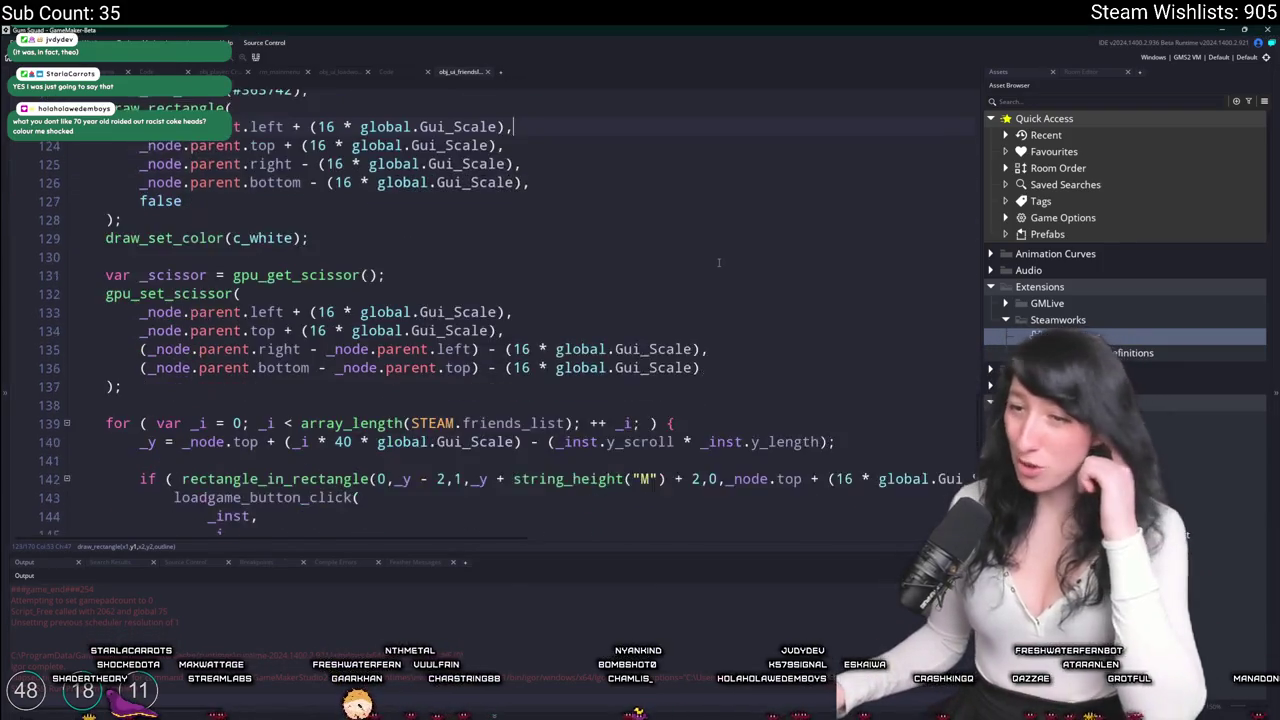
scroll(719, 262, up, 13)
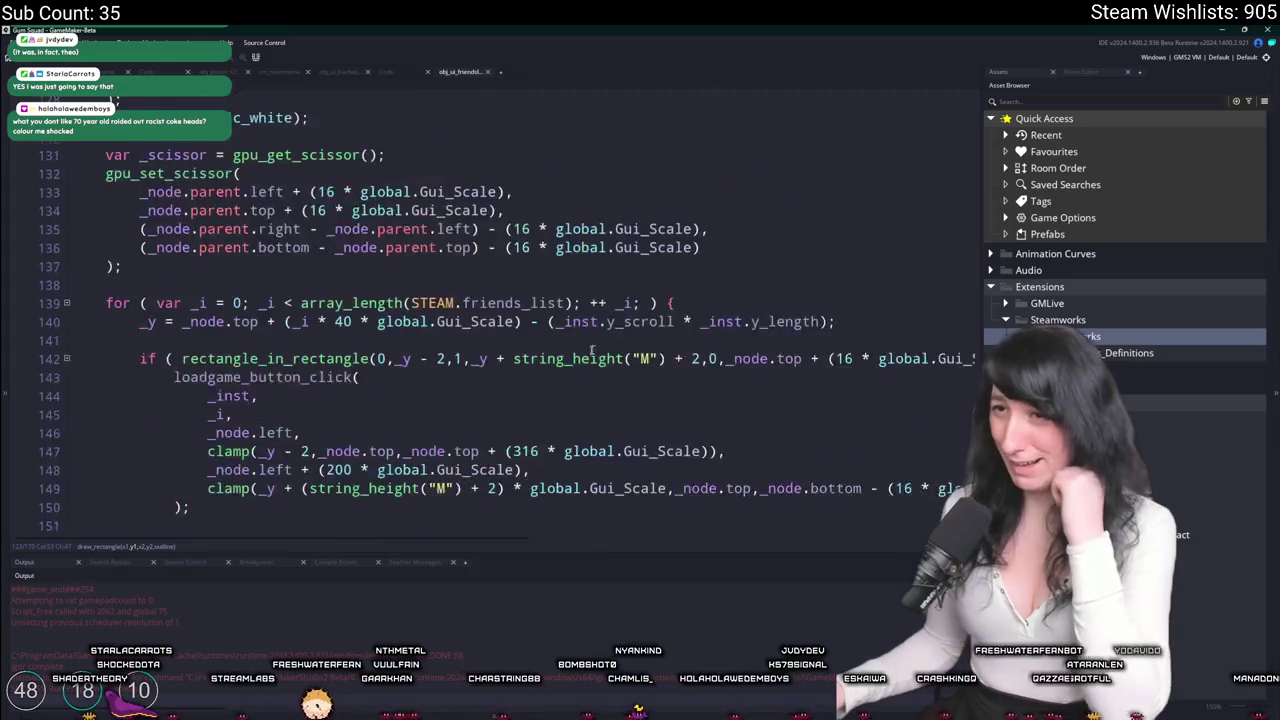
scroll(470, 333, up, 4)
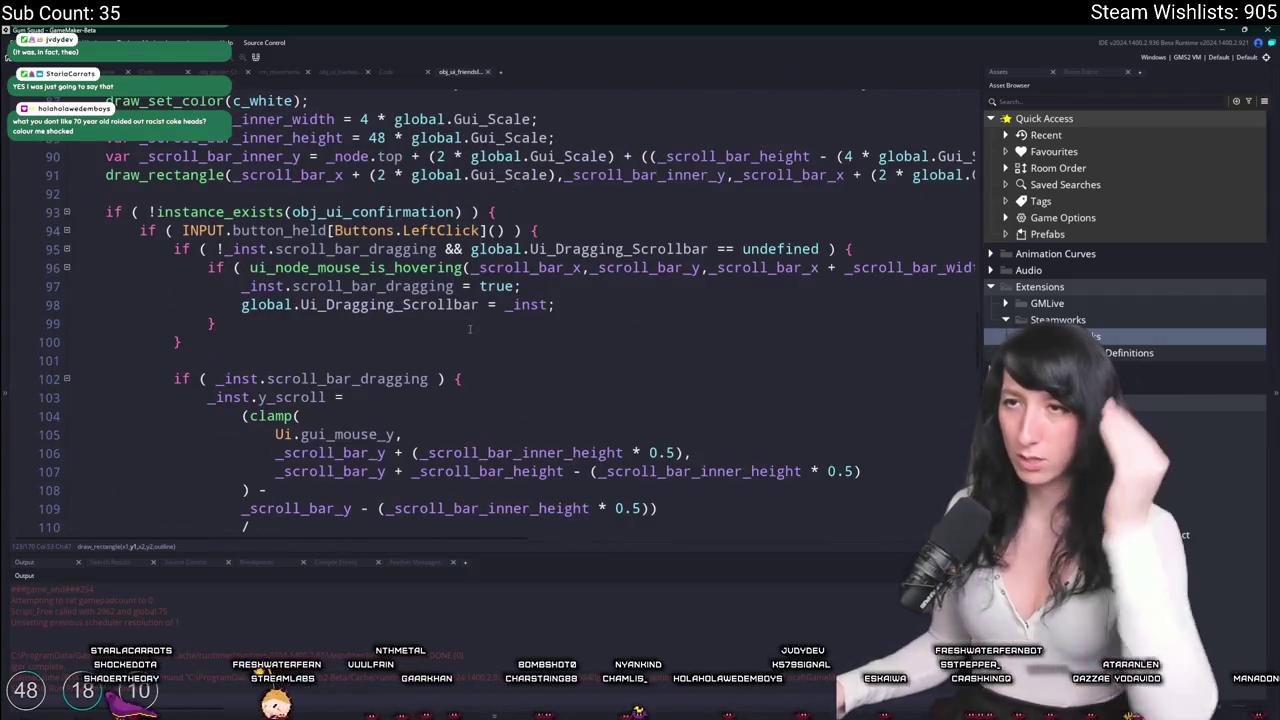
scroll(469, 329, up, 5)
click(341, 268)
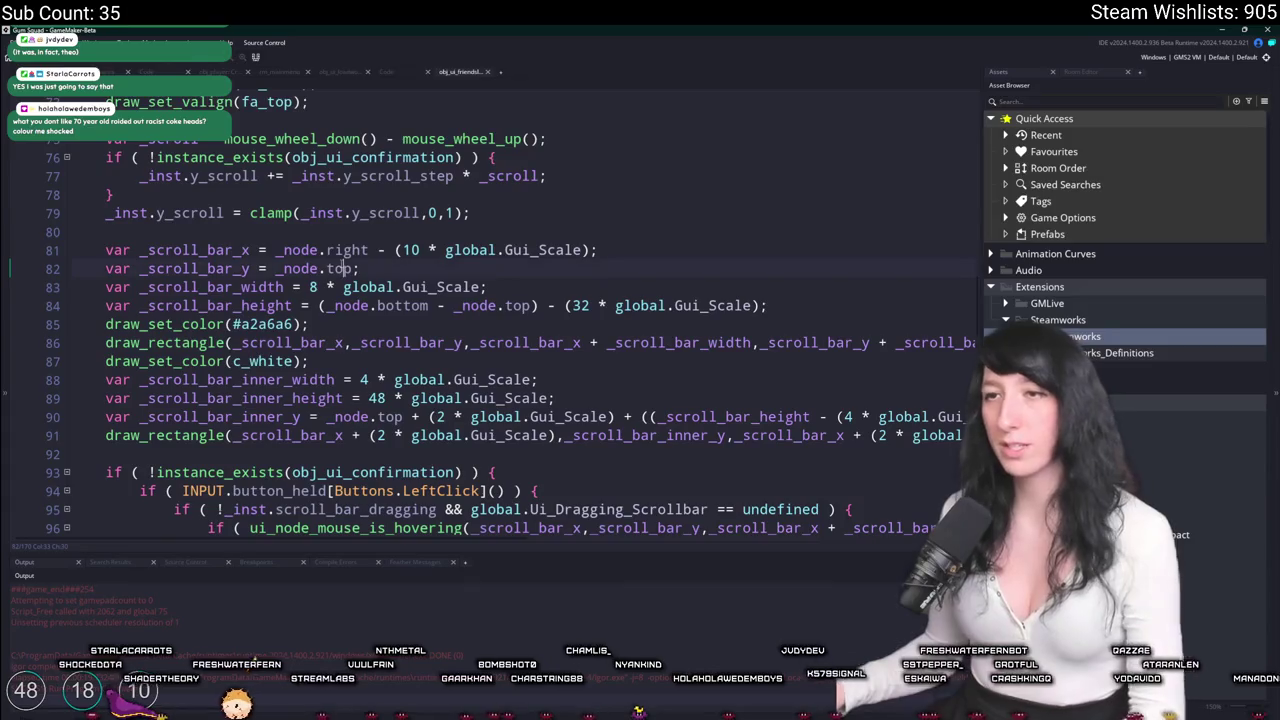
Type 'left +' into line 81 and select the width argument on line 135.
double_click(340, 250)
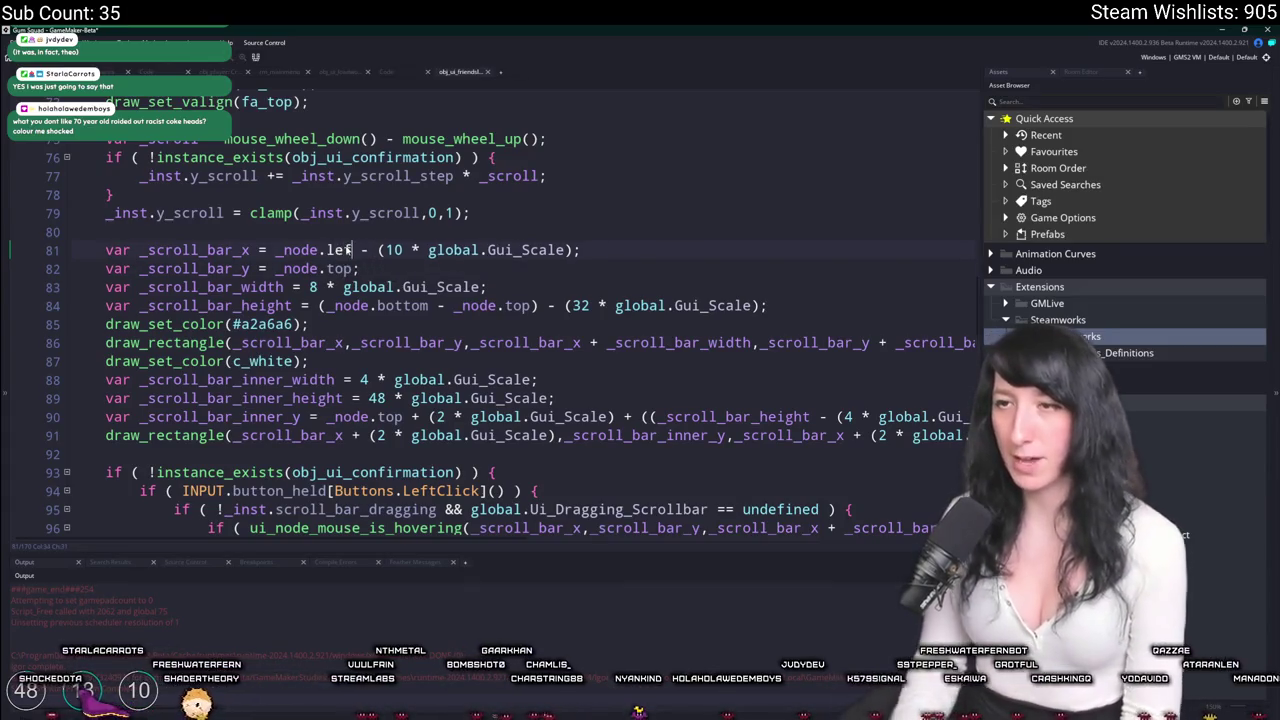
text(left +)
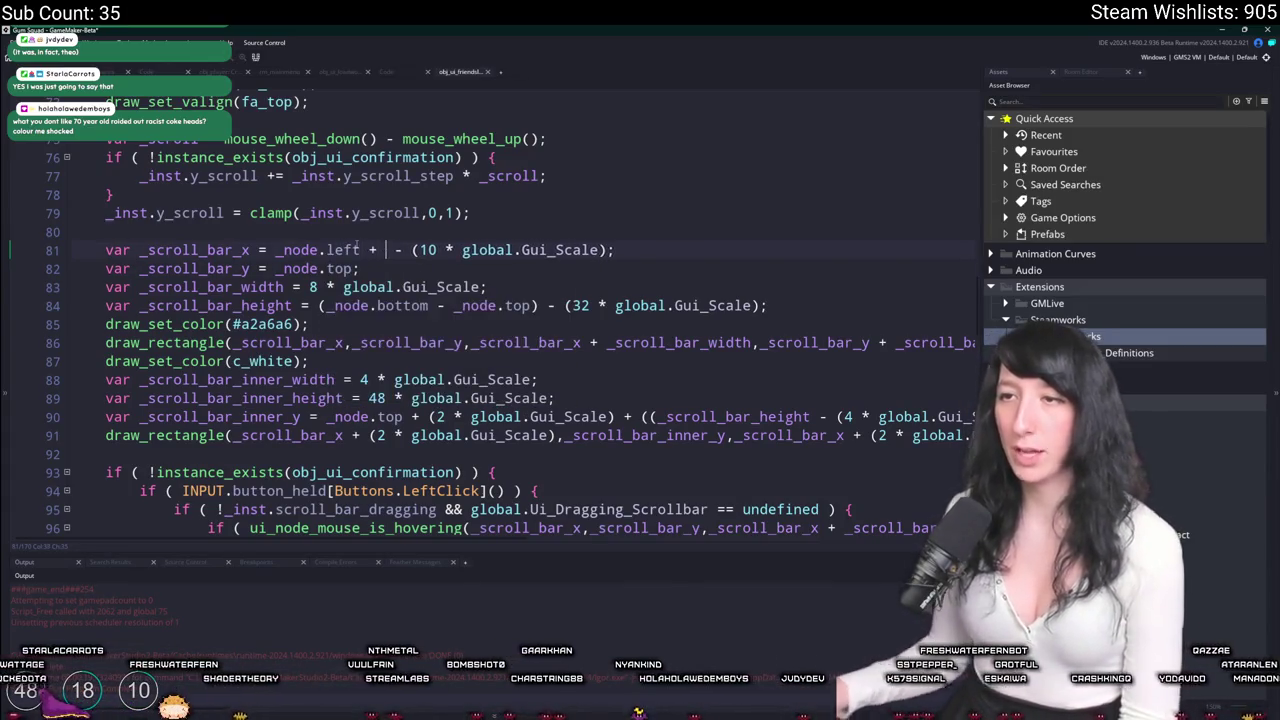
scroll(400, 386, up, 1)
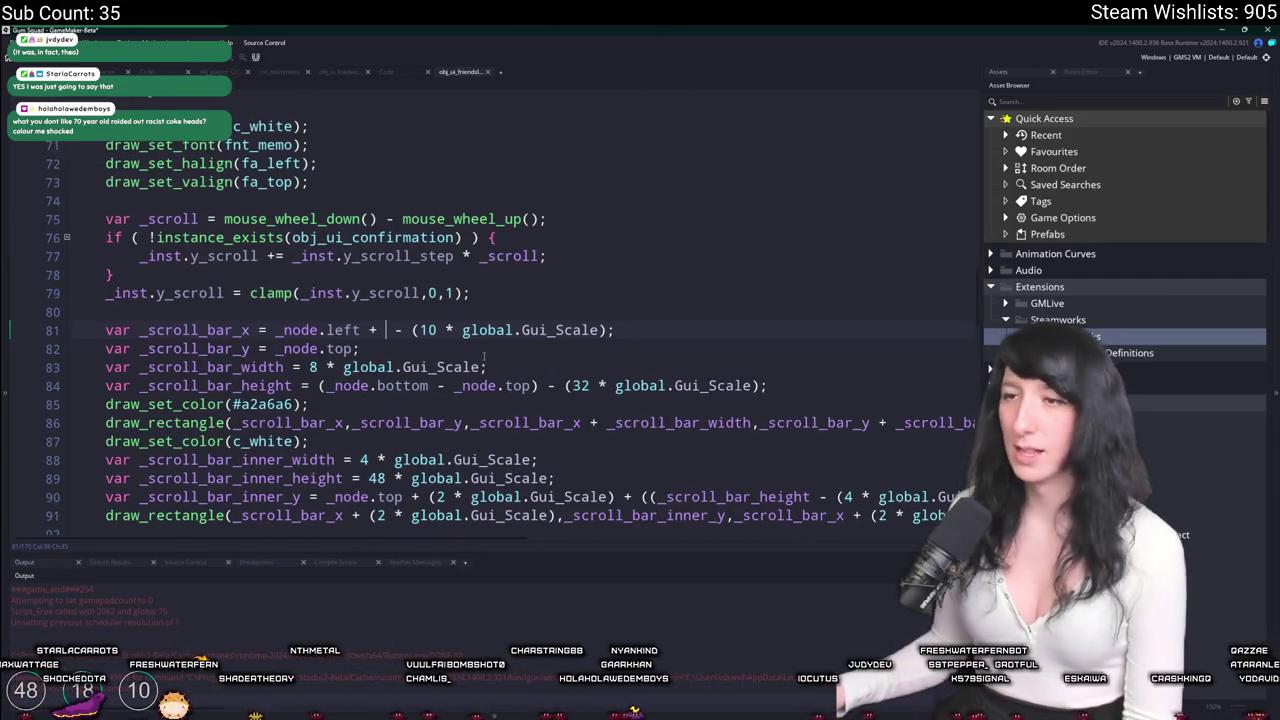
scroll(462, 352, down, 8)
scroll(444, 410, down, 10)
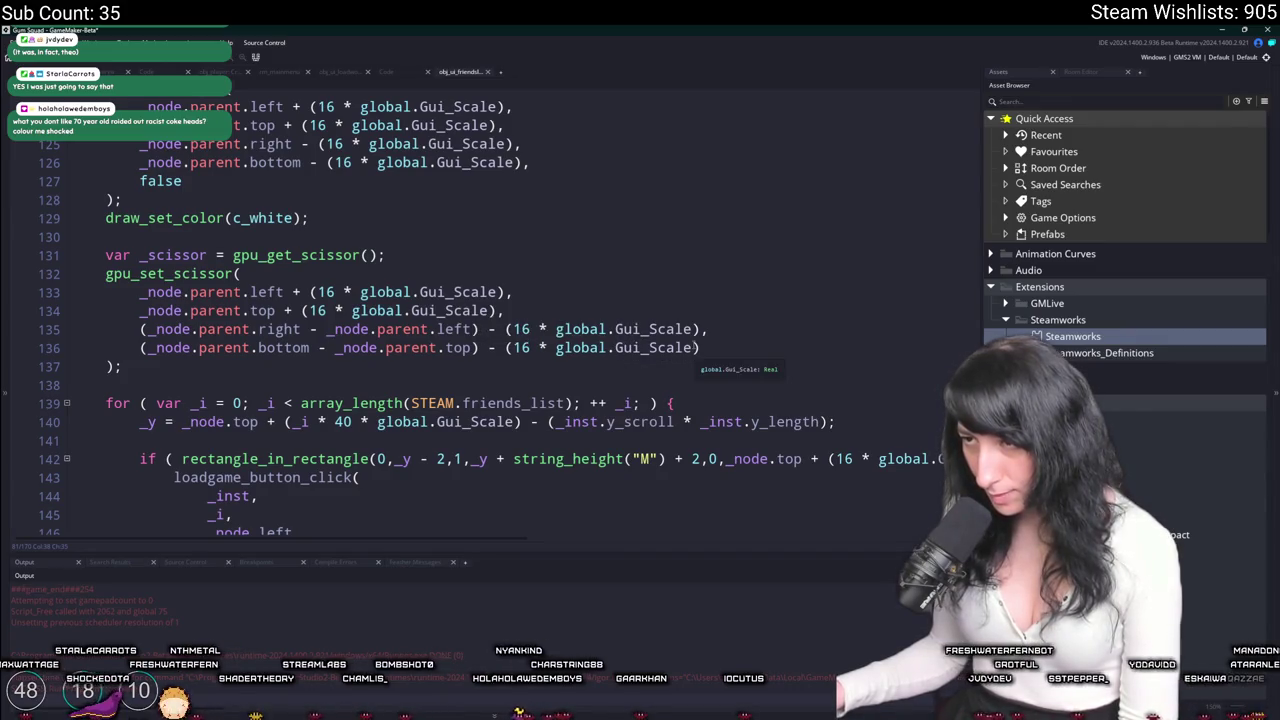
drag(704, 329, 140, 329)
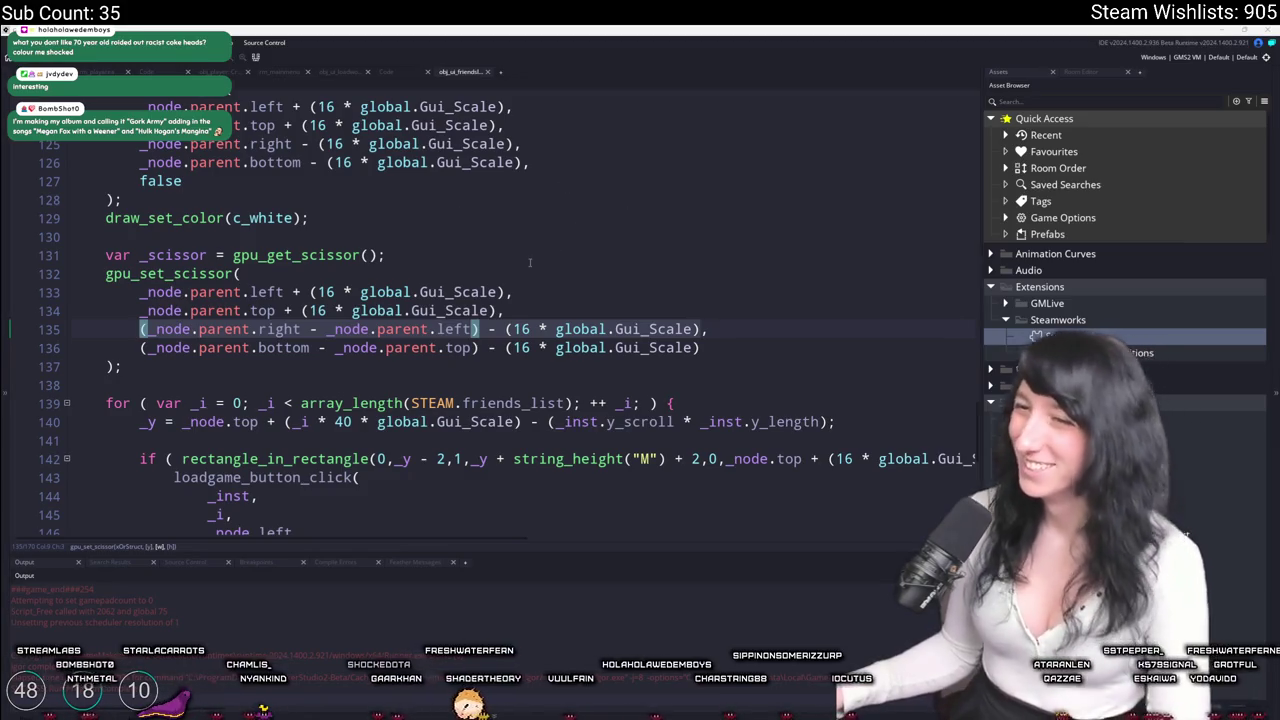
click(510, 291)
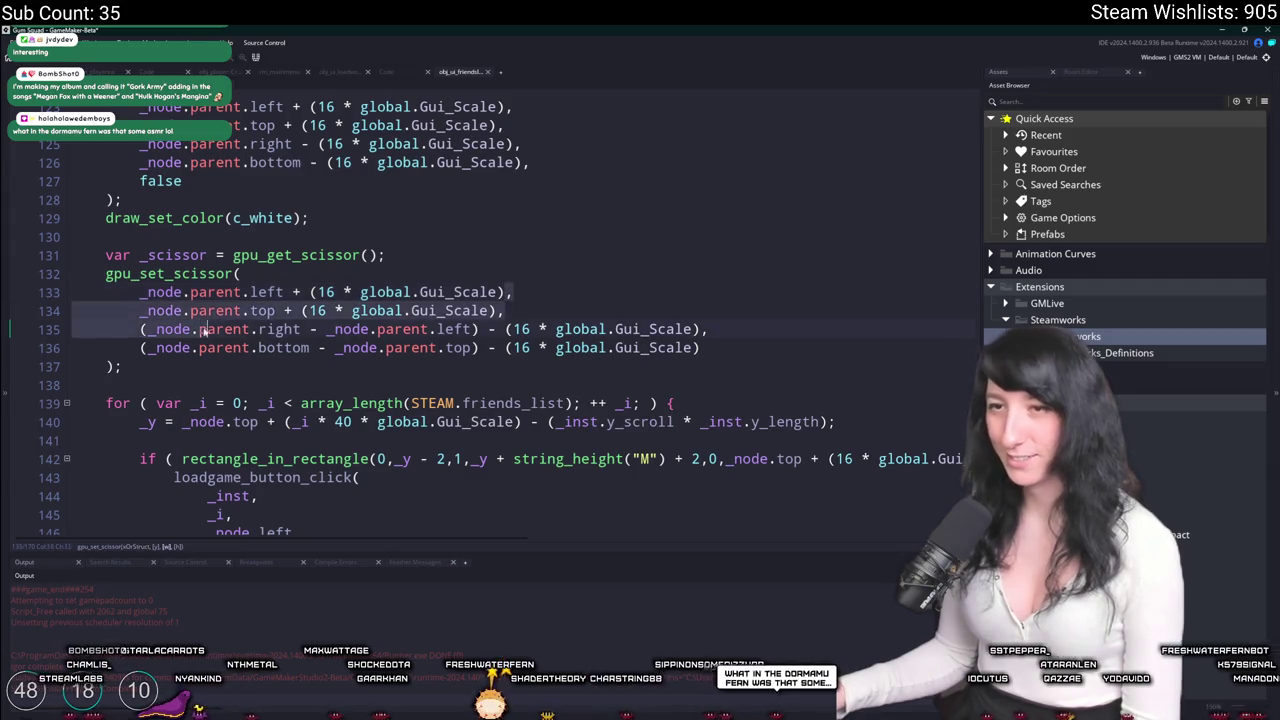
key(Home)
Replace _node.left on line 81 with _node.parent.right - (16 * global.Gui_Scale) and run the game.
scroll(464, 318, up, 1)
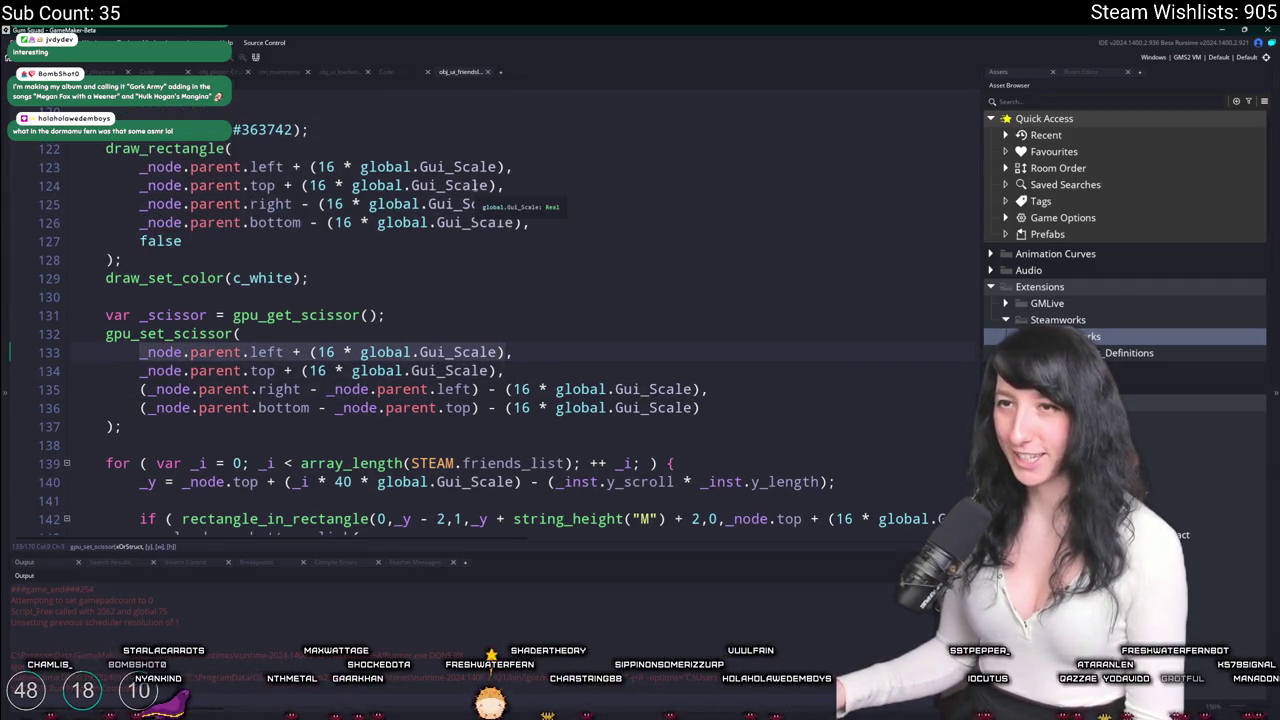
scroll(500, 222, up, 4)
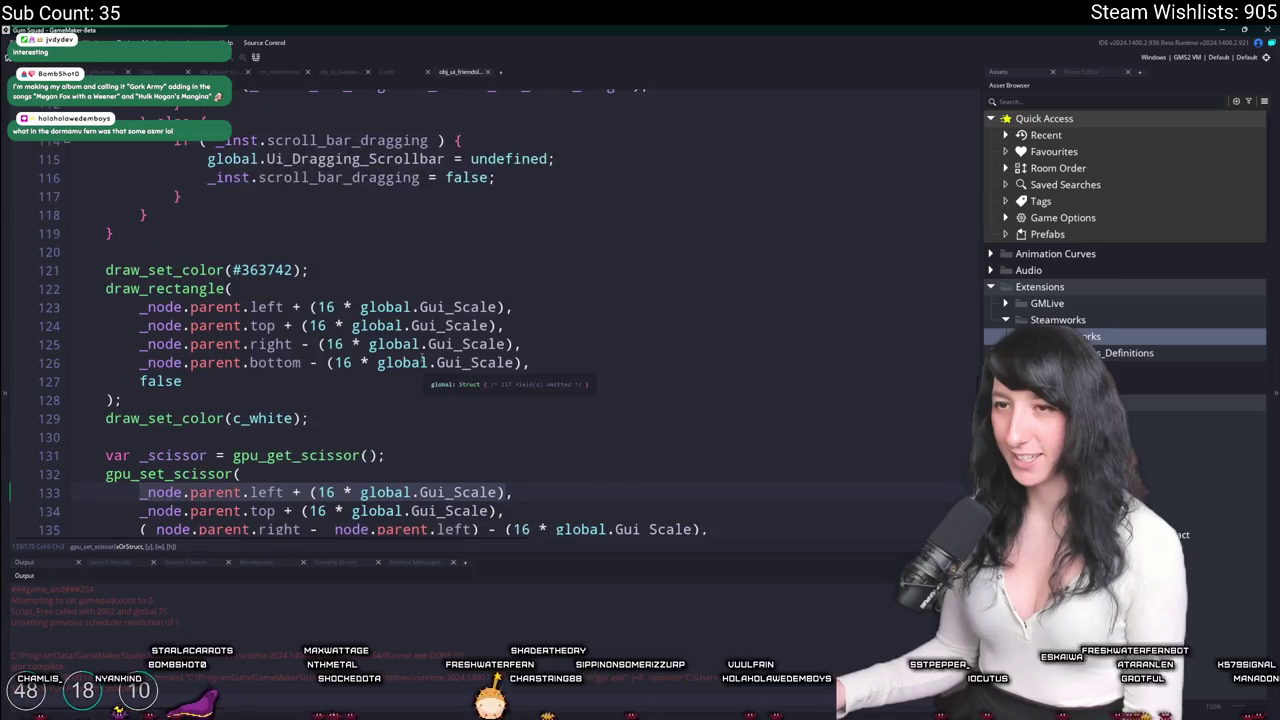
scroll(410, 358, up, 4)
scroll(517, 466, down, 3)
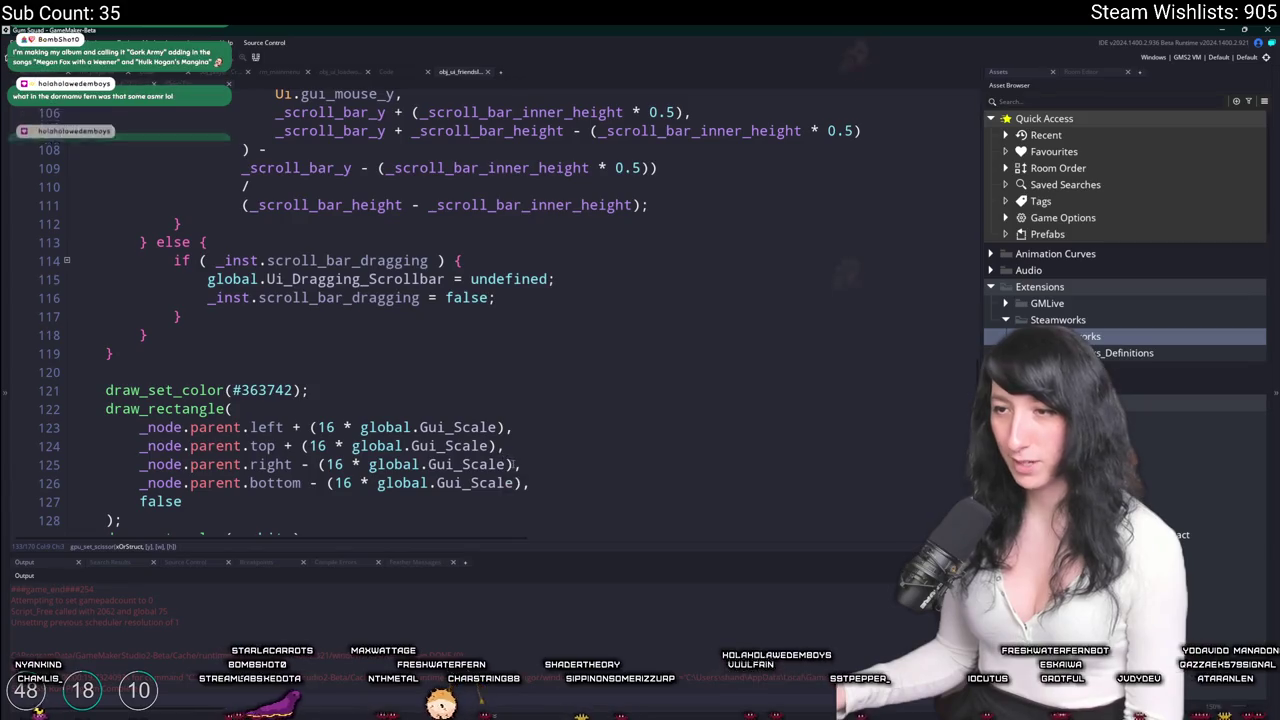
scroll(200, 381, up, 2)
scroll(200, 381, up, 9)
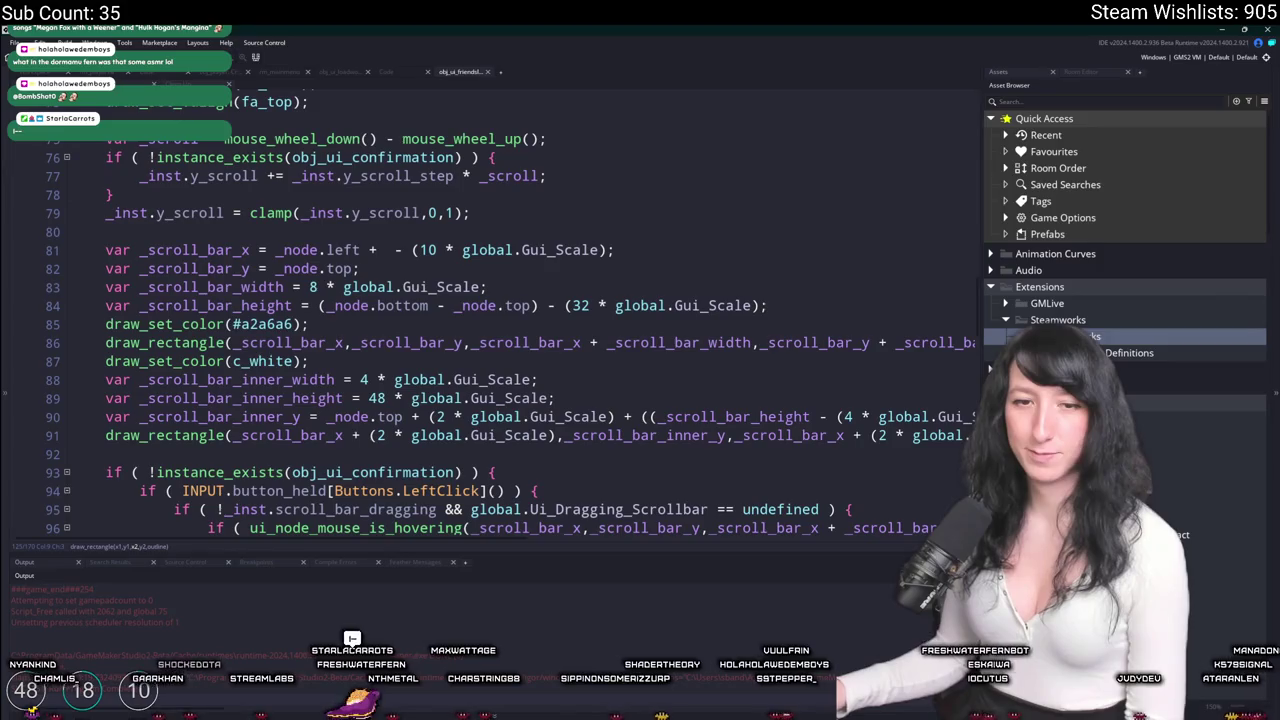
scroll(487, 404, up, 1)
scroll(487, 404, down, 2)
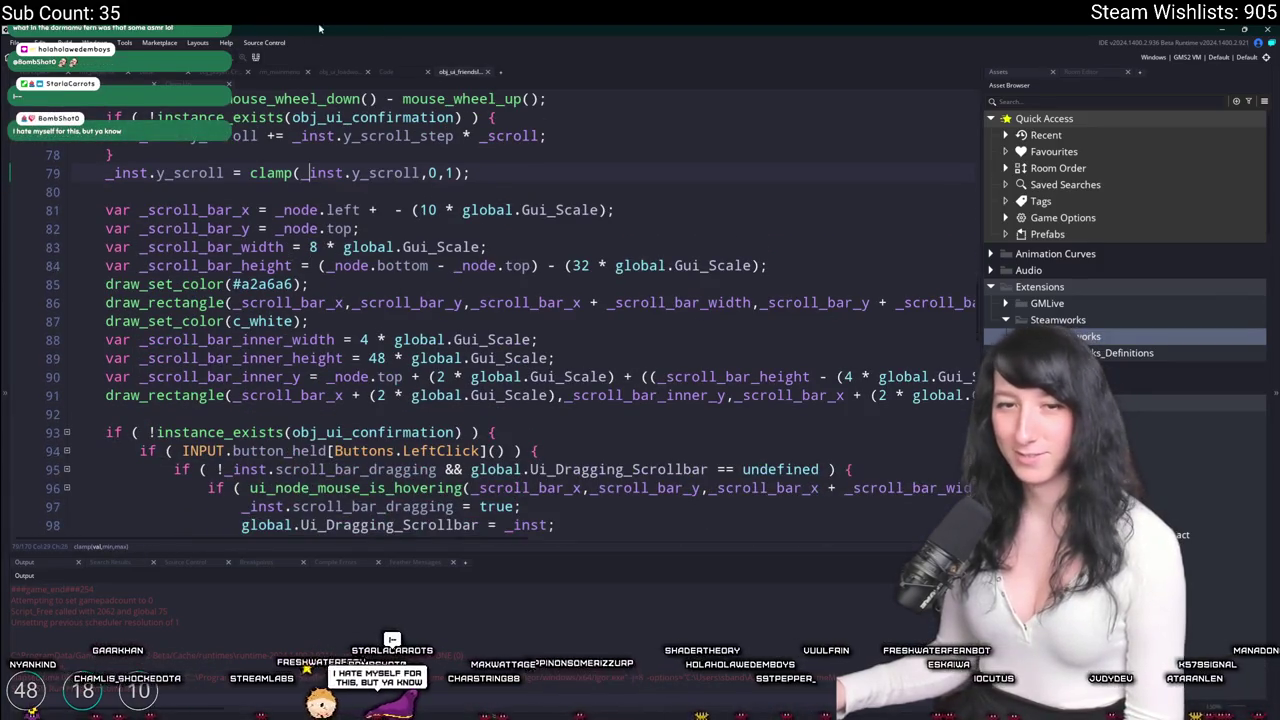
scroll(487, 310, up, 1)
drag(362, 270, 275, 270)
text(_node.parent.right - (16 * global.Gui_Scale))
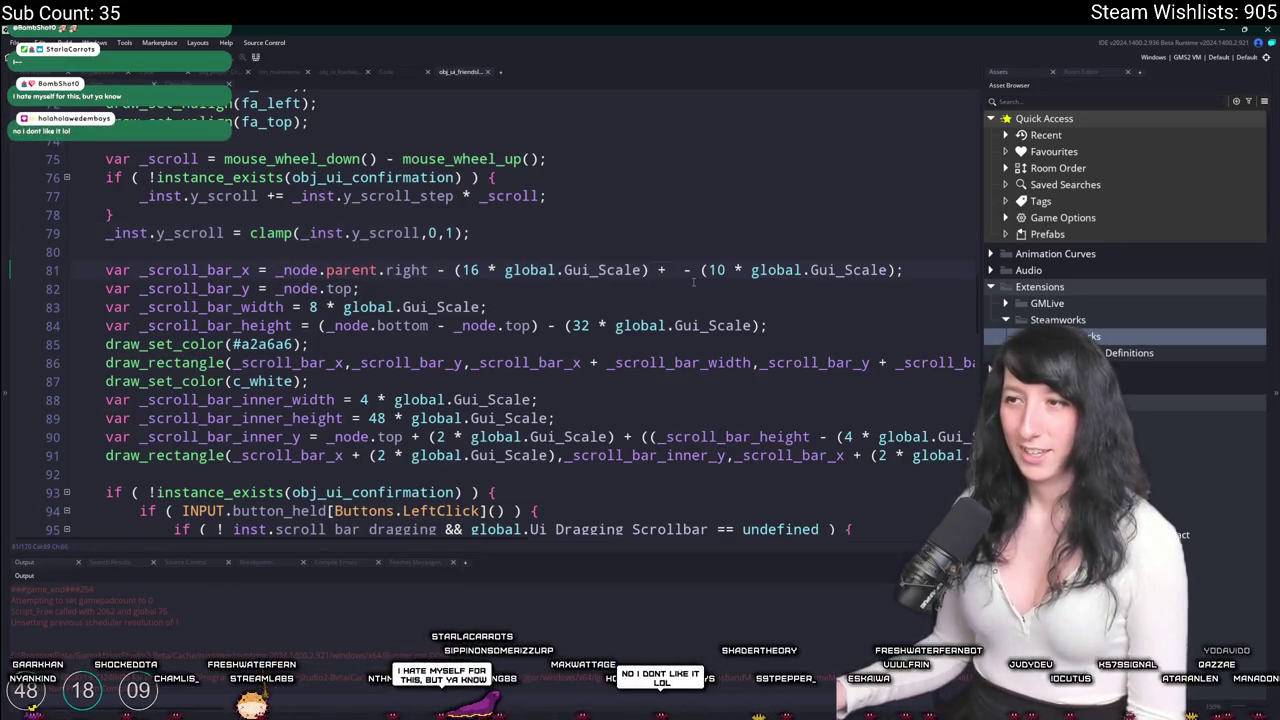
key(Delete)
key(Delete)
key(Delete)
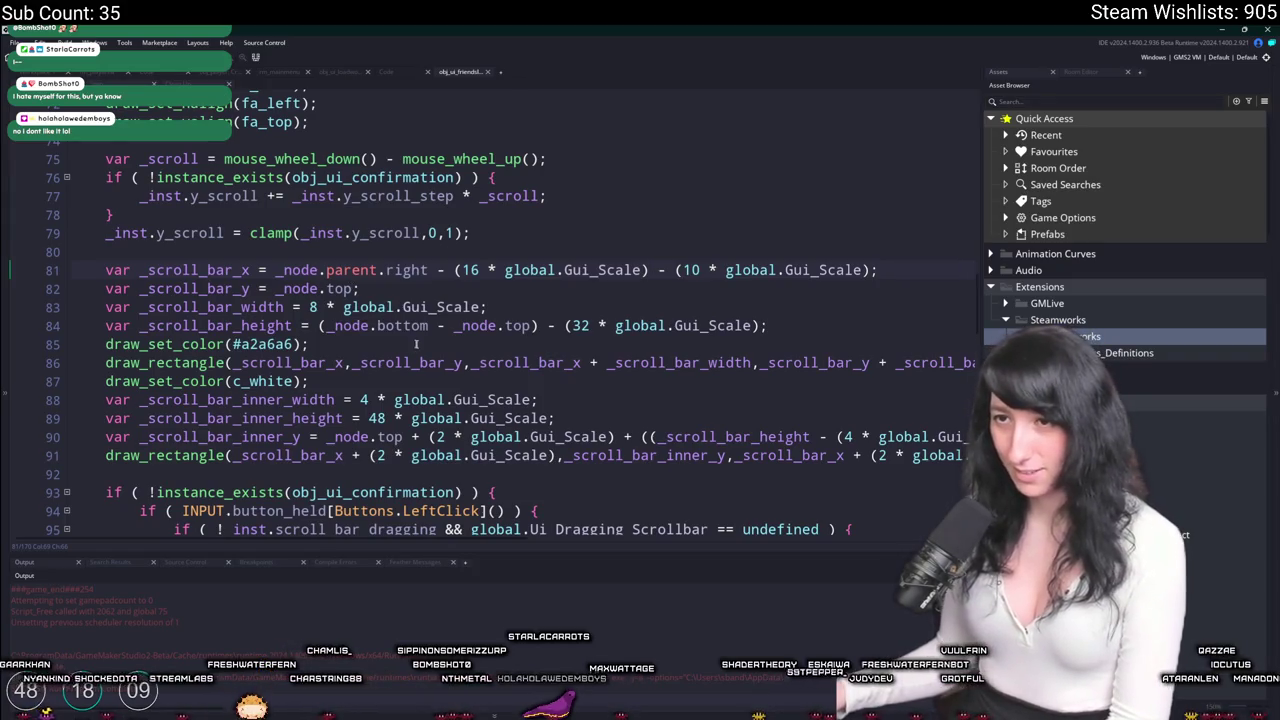
key(F5)
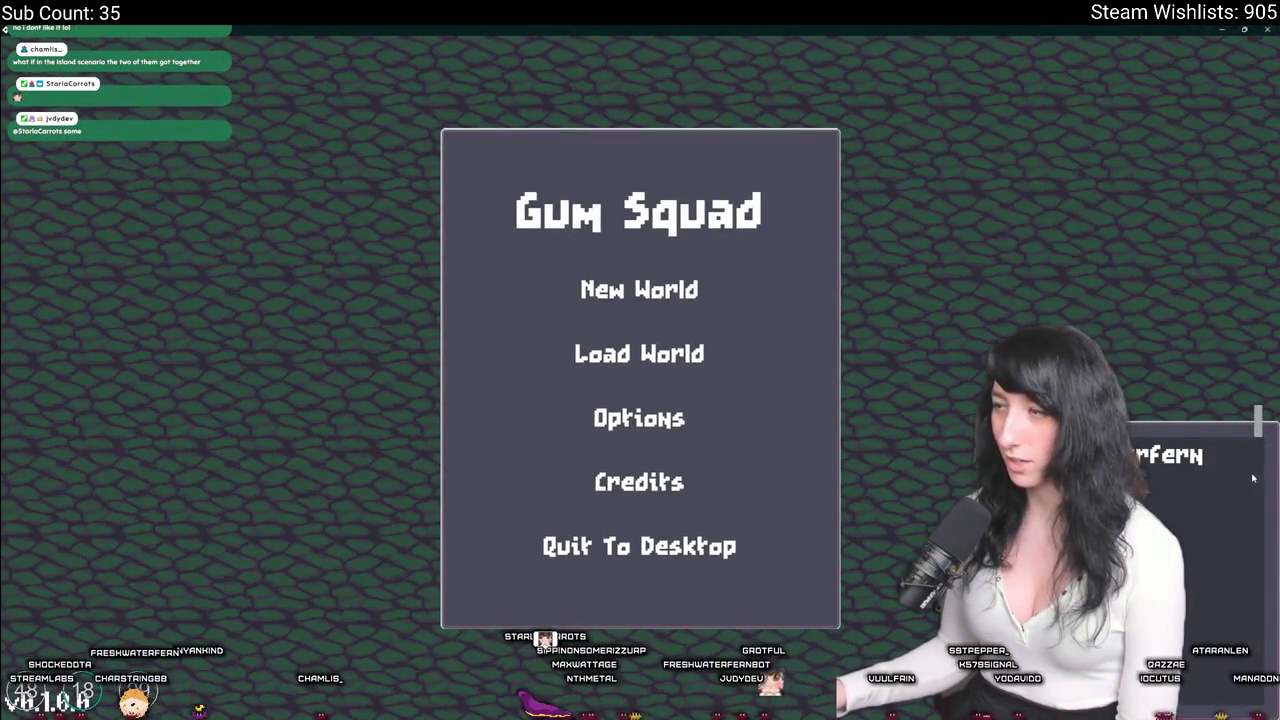
Close the running Gum Squad game window.
click(1266, 28)
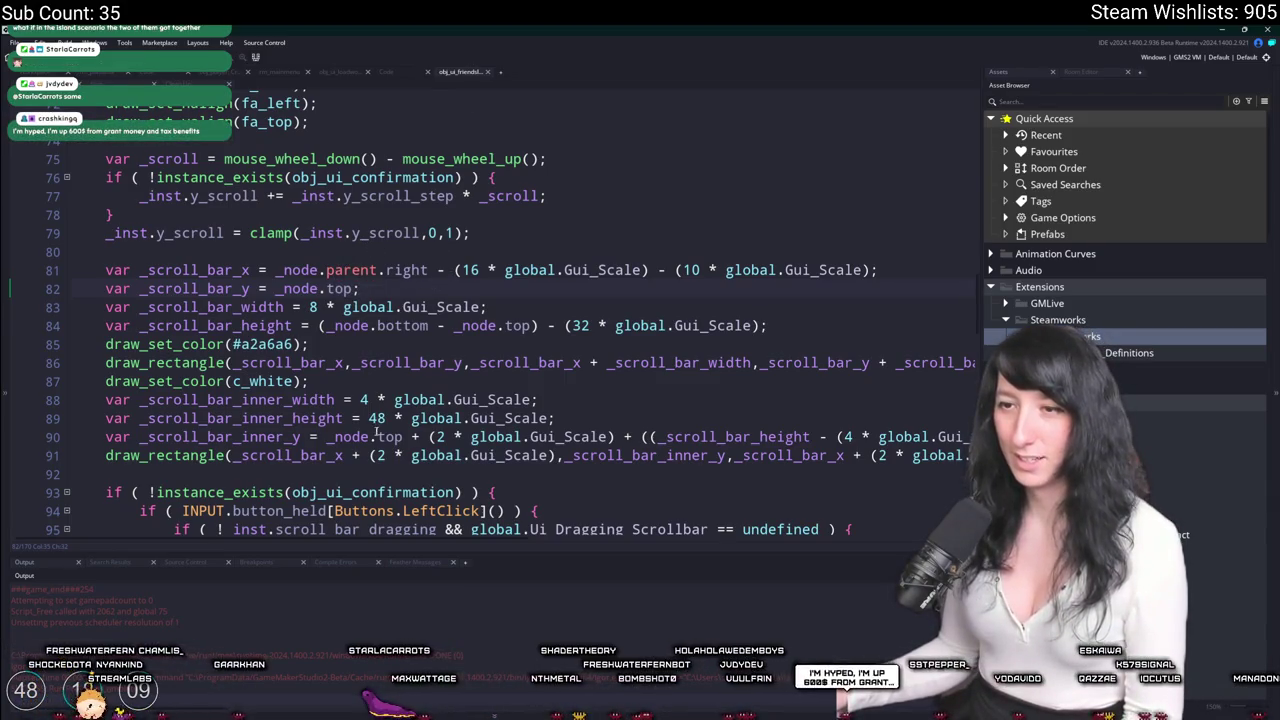
scroll(470, 300, down, 1)
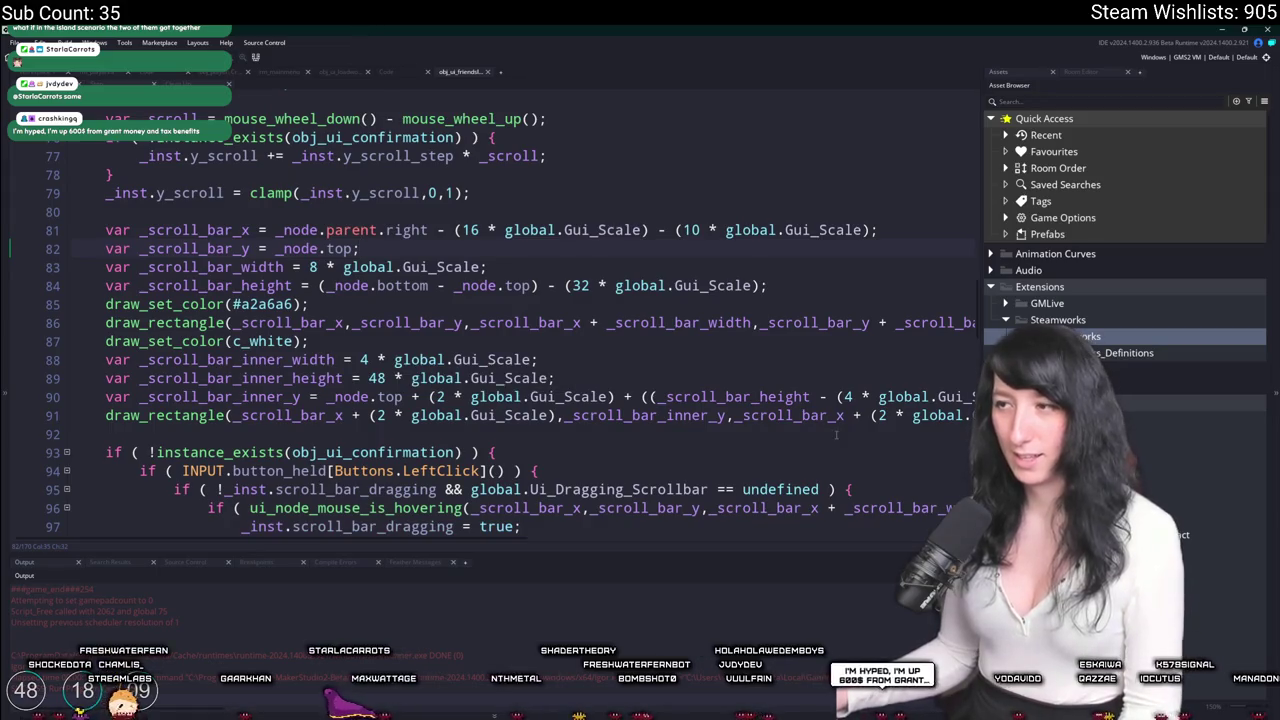
click(912, 397)
key(End)
click(912, 415)
key(End)
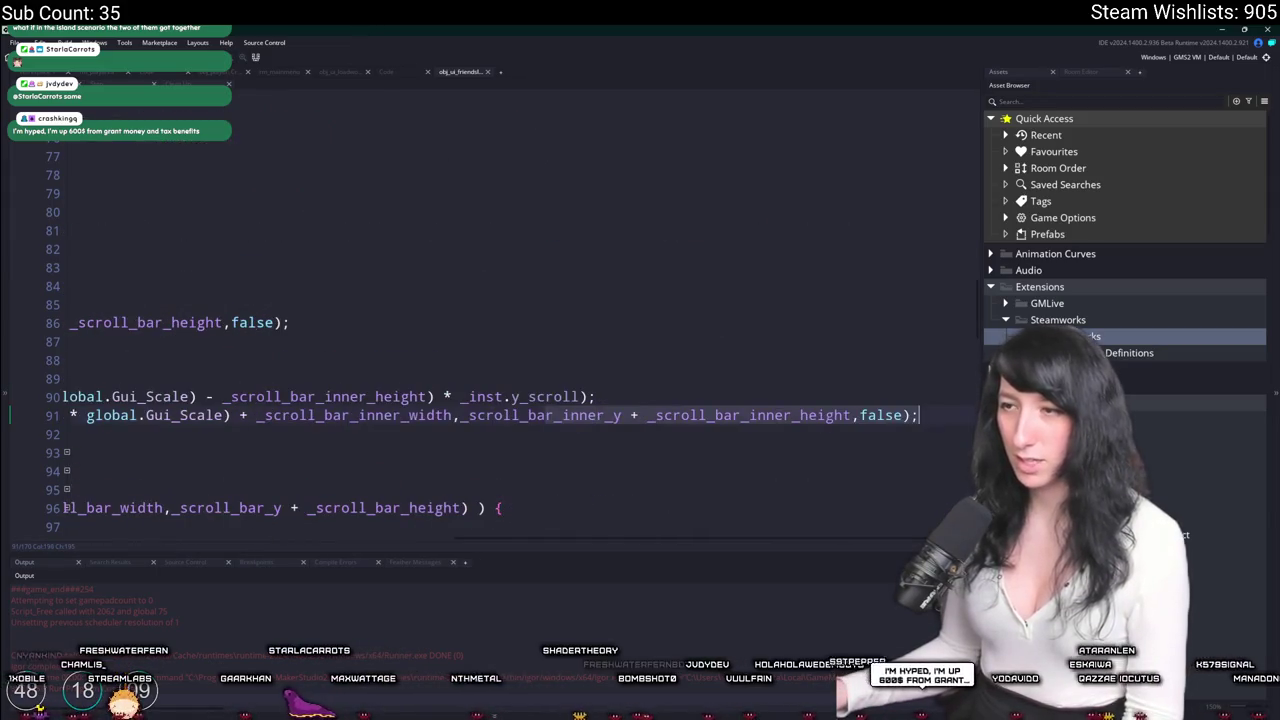
click(47, 415)
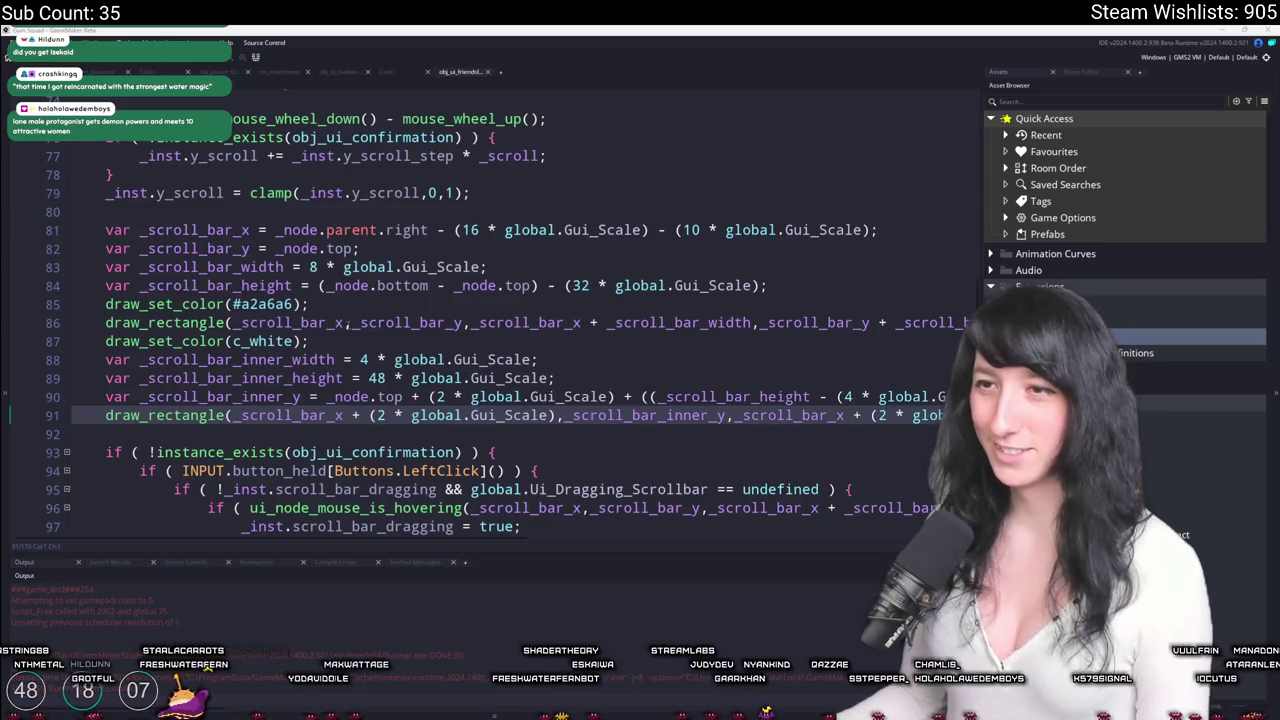
Copy (16 * global.Gui_Scale) from line 81 and paste it after _node.top + in the scrollbar y line.
click(360, 322)
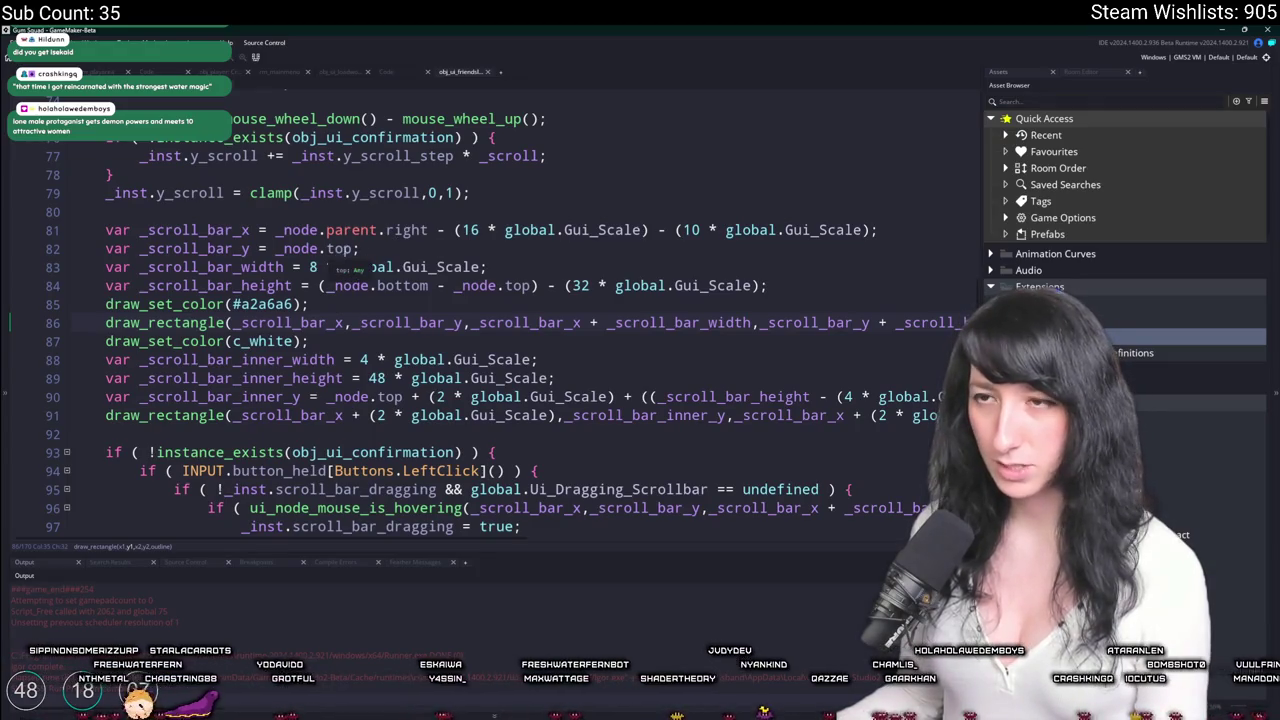
click(356, 248)
drag(650, 230, 453, 230)
key(ctrl+c)
click(358, 248)
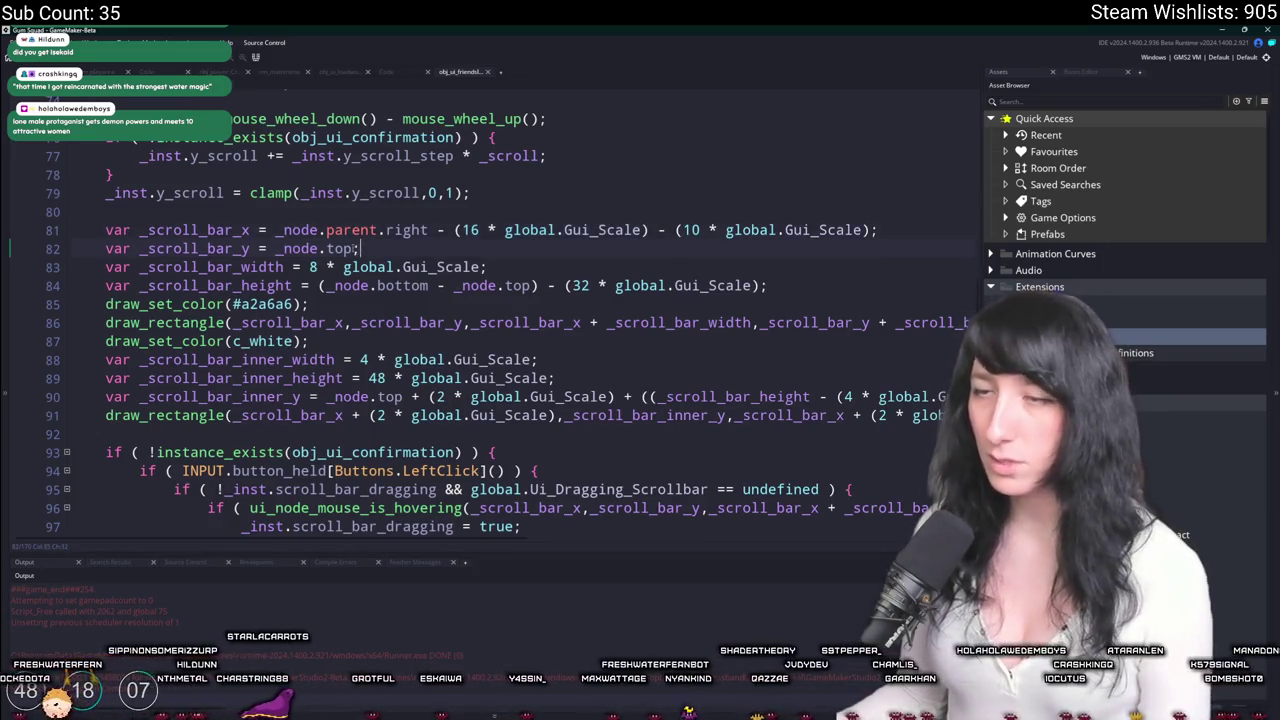
text(+)
key(ctrl+v)
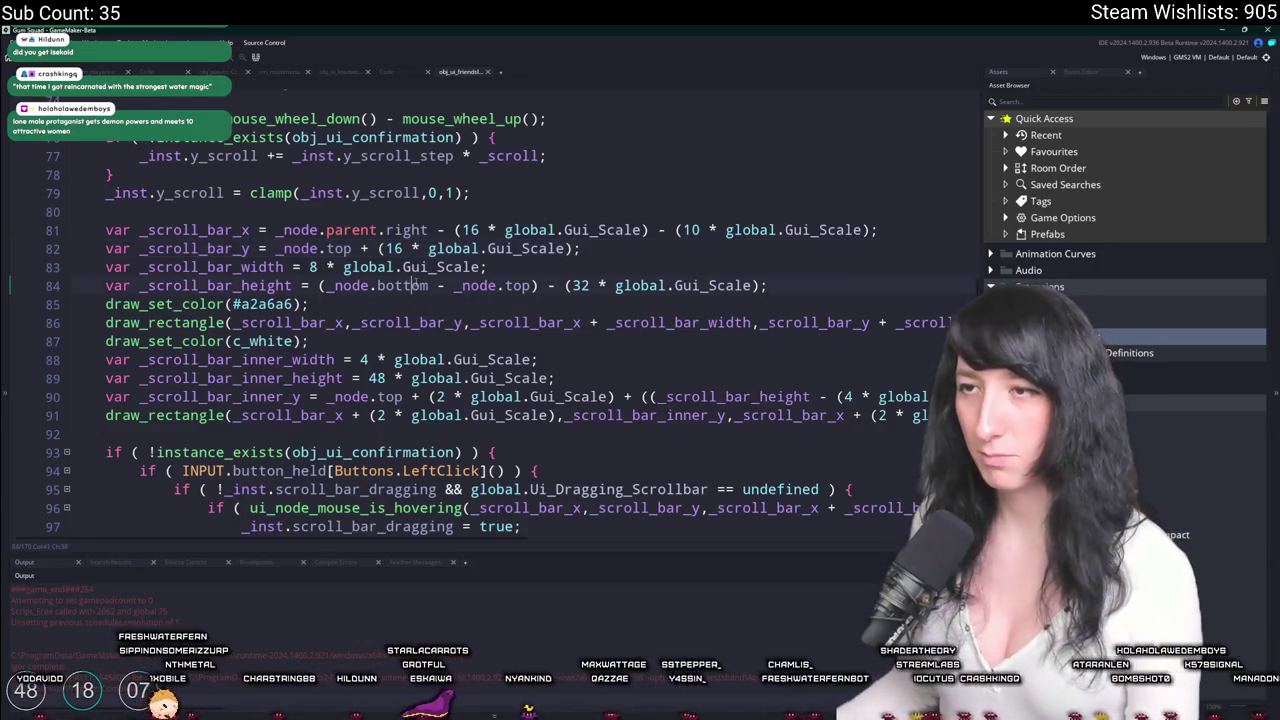
click(537, 285)
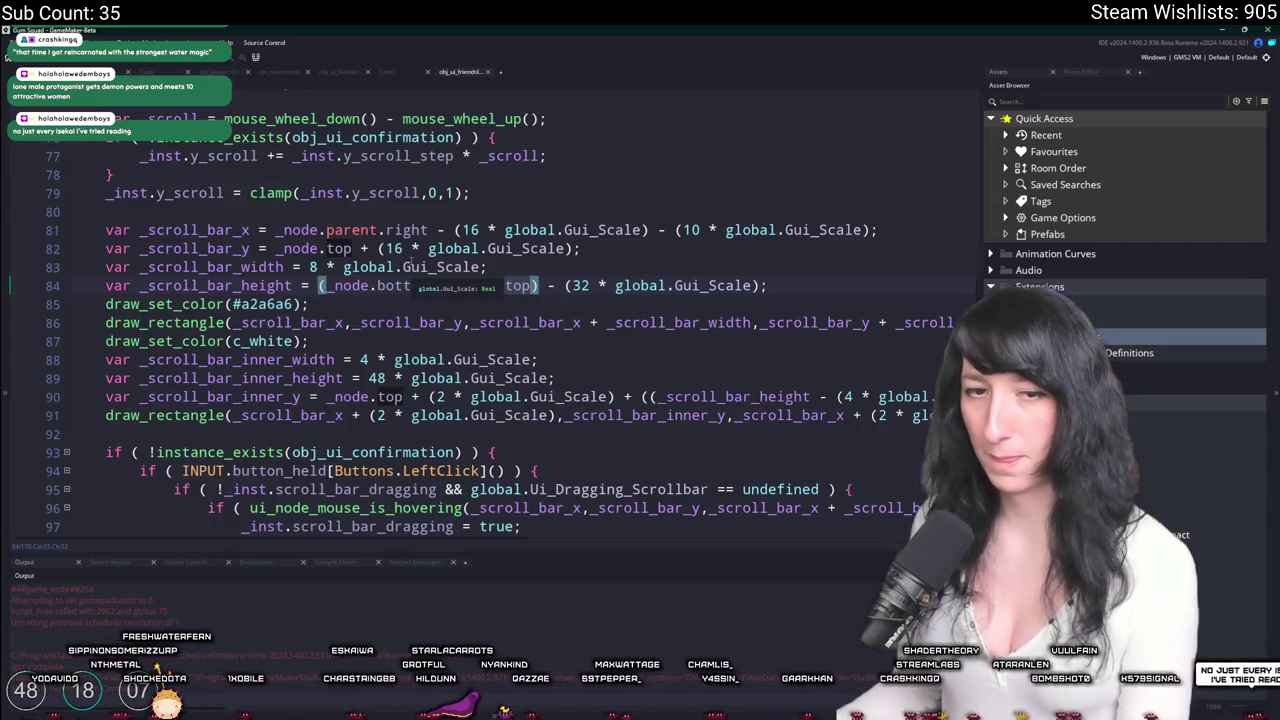
Test-run the game maximized, then close it.
key(F5)
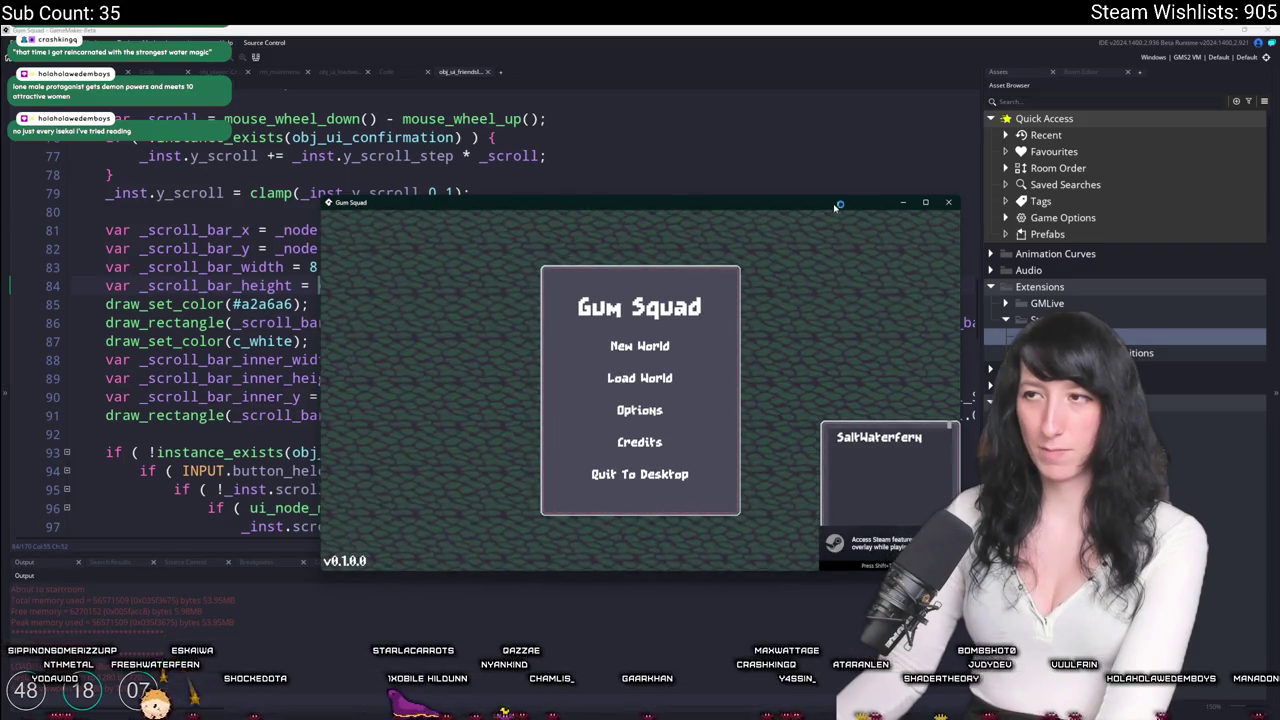
double_click(839, 204)
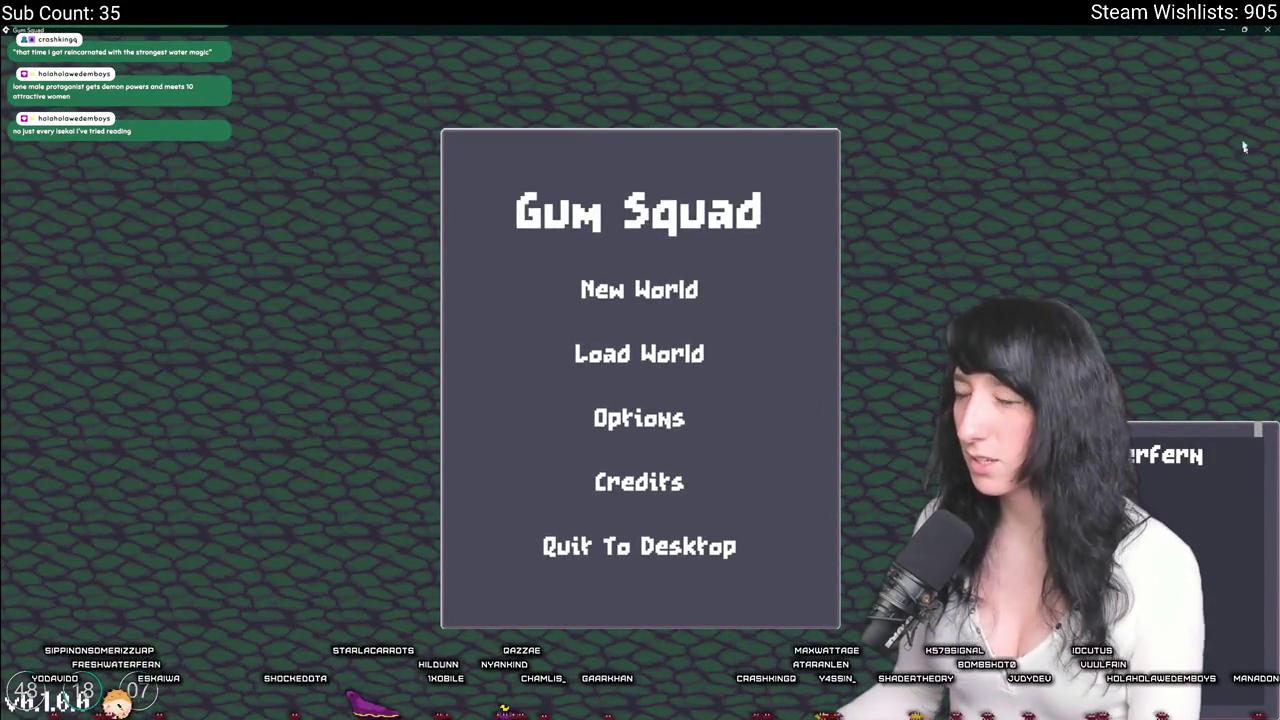
click(1268, 29)
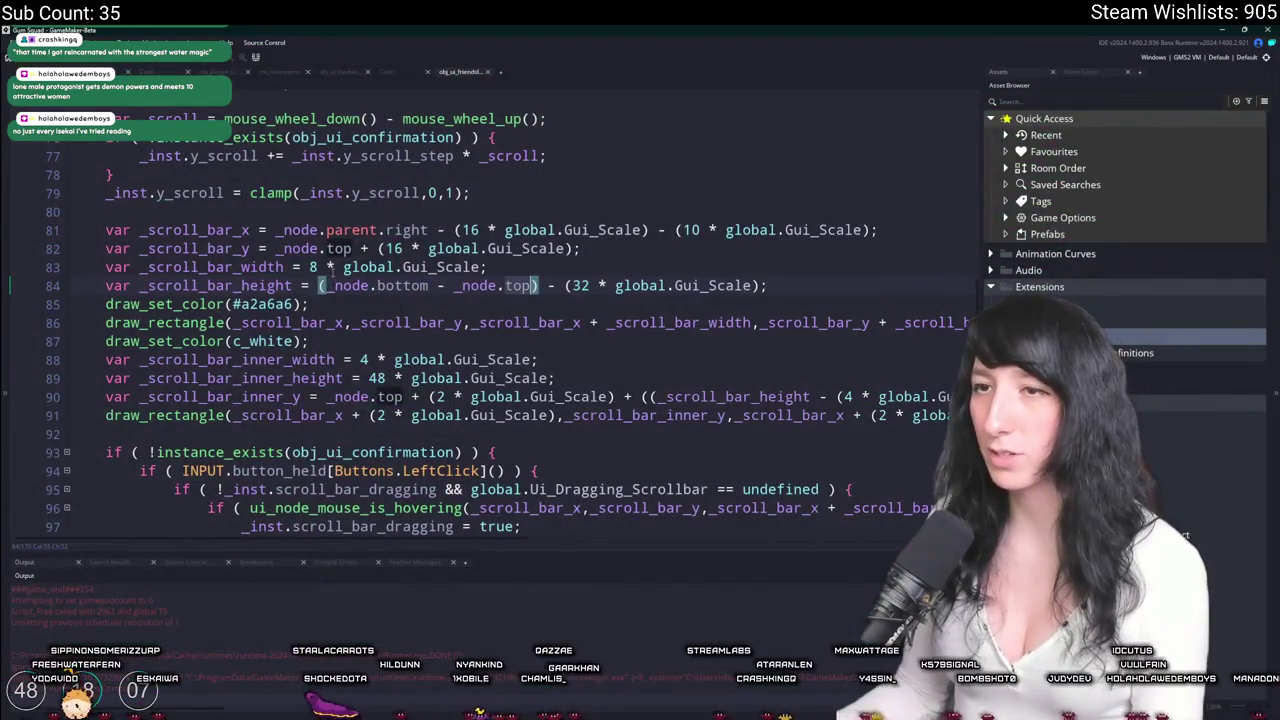
scroll(330, 270, up, 1)
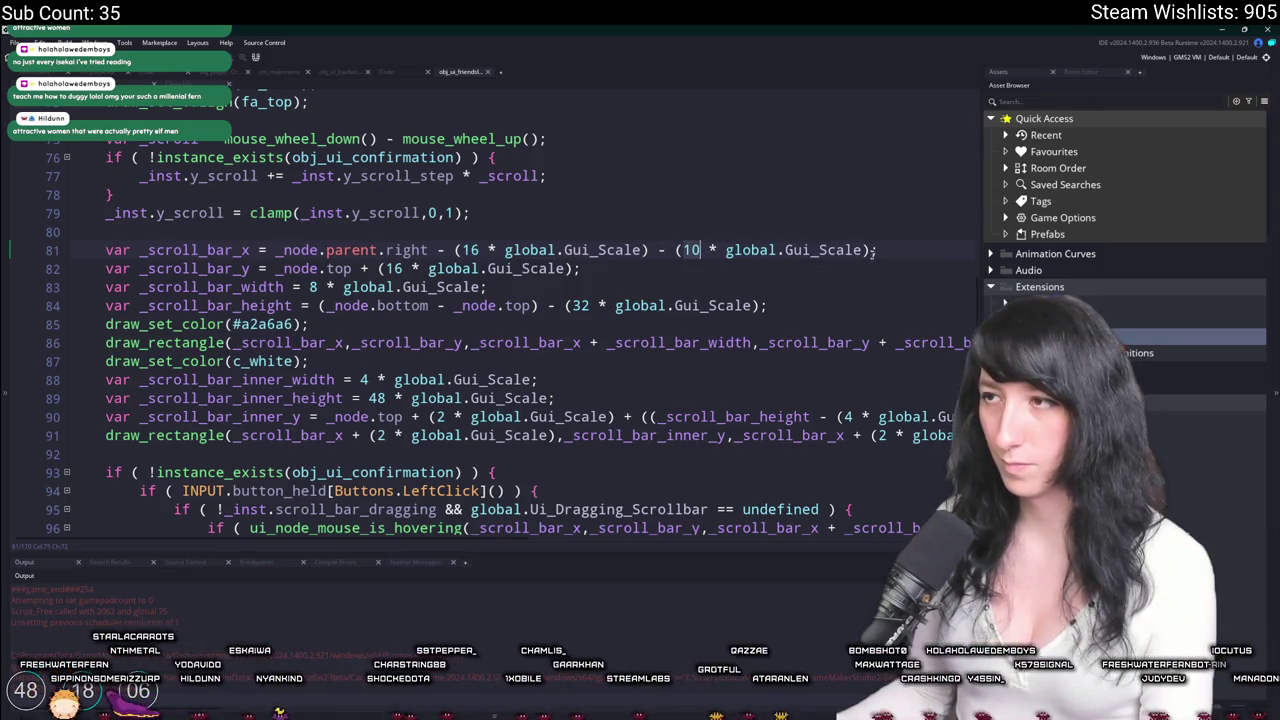
click(663, 250)
Change the scrollbar x offset on line 81 from '- (10' to '+ (2'.
key(BackSpace)
text(+)
double_click(690, 250)
text(2)
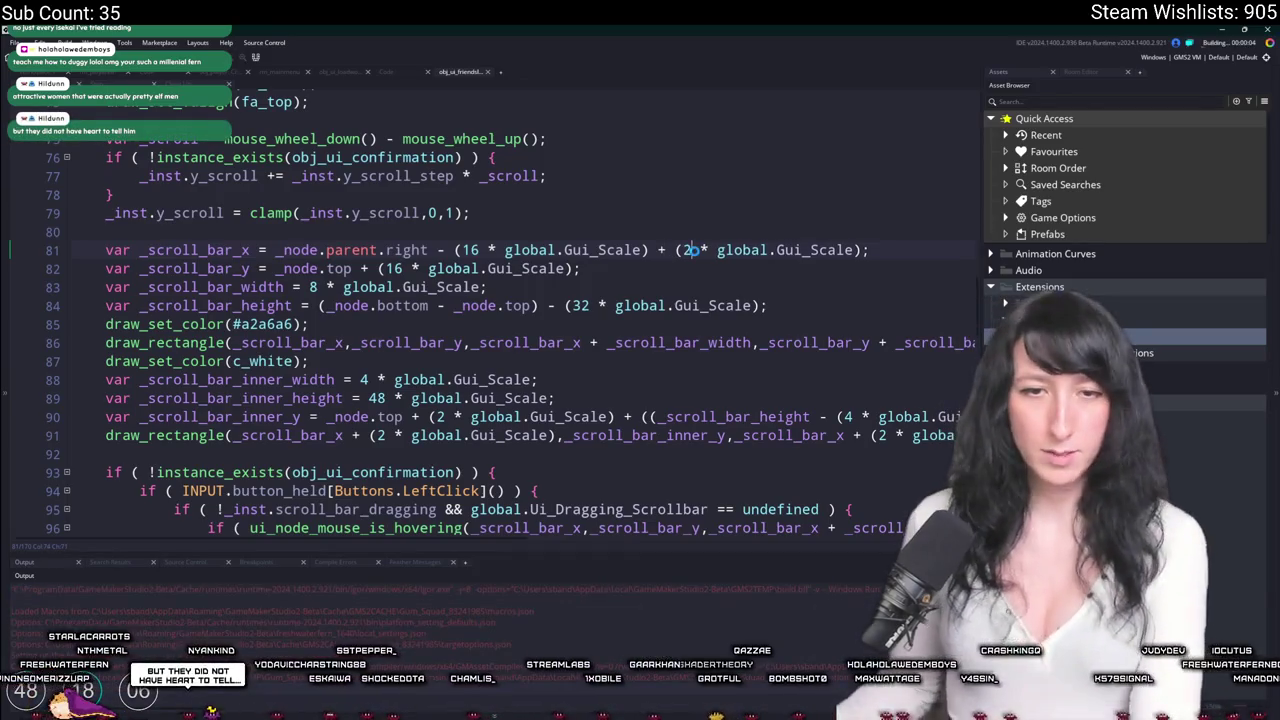
Relaunch the game maximized to check the new offset, then close it.
key(F5)
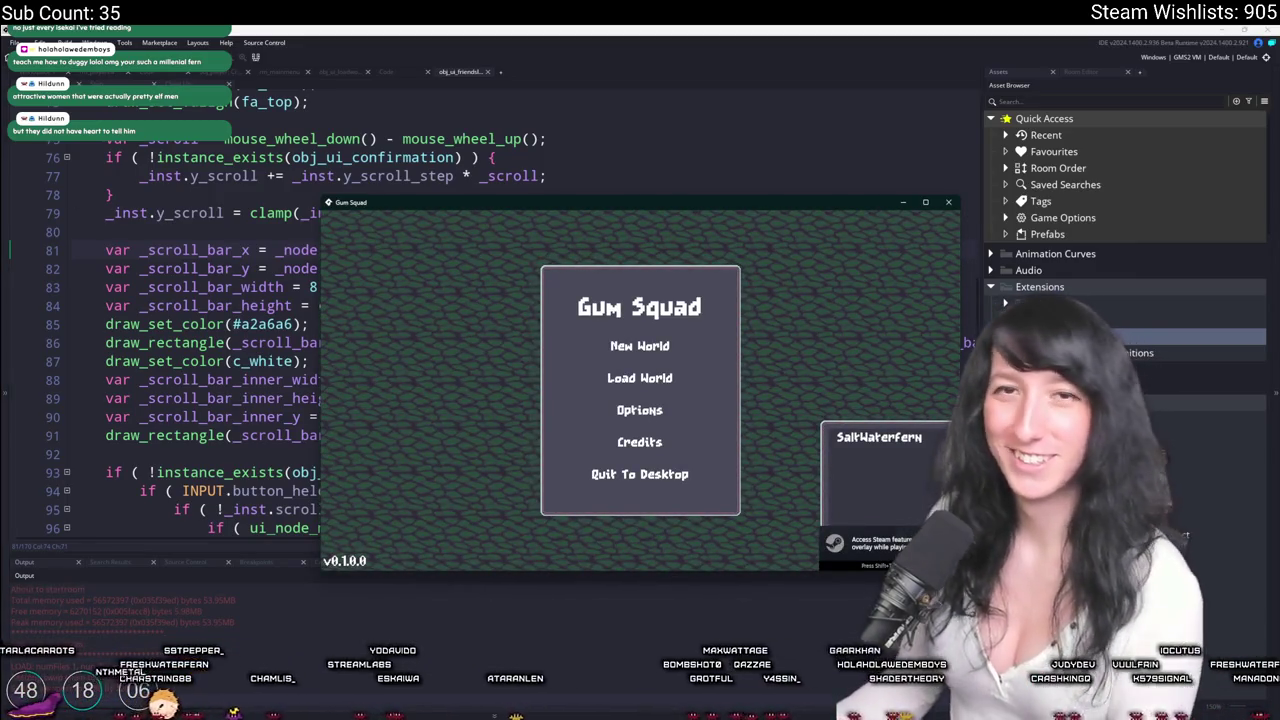
drag(783, 202, 644, 28)
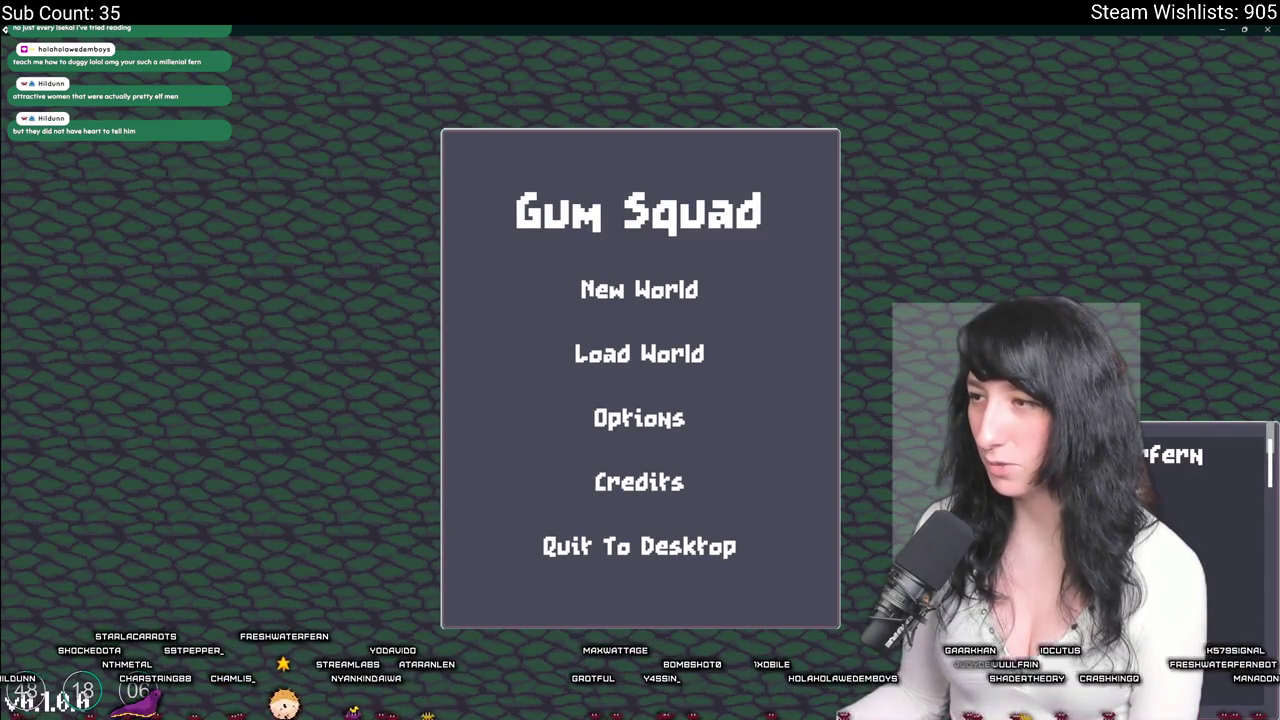
click(1267, 29)
scroll(375, 366, up, 8)
scroll(375, 366, up, 9)
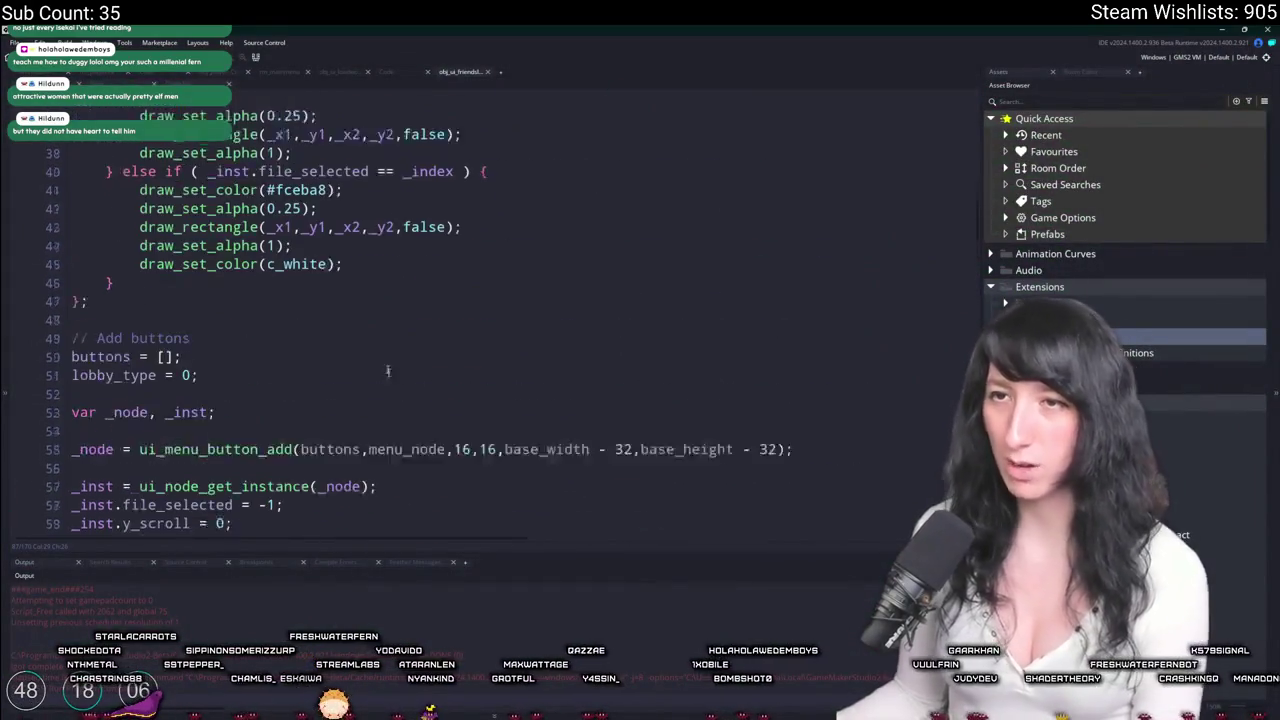
Look over the code, checking the panel's base height and the draw reference on line 24.
scroll(375, 366, down, 1)
scroll(225, 330, down, 9)
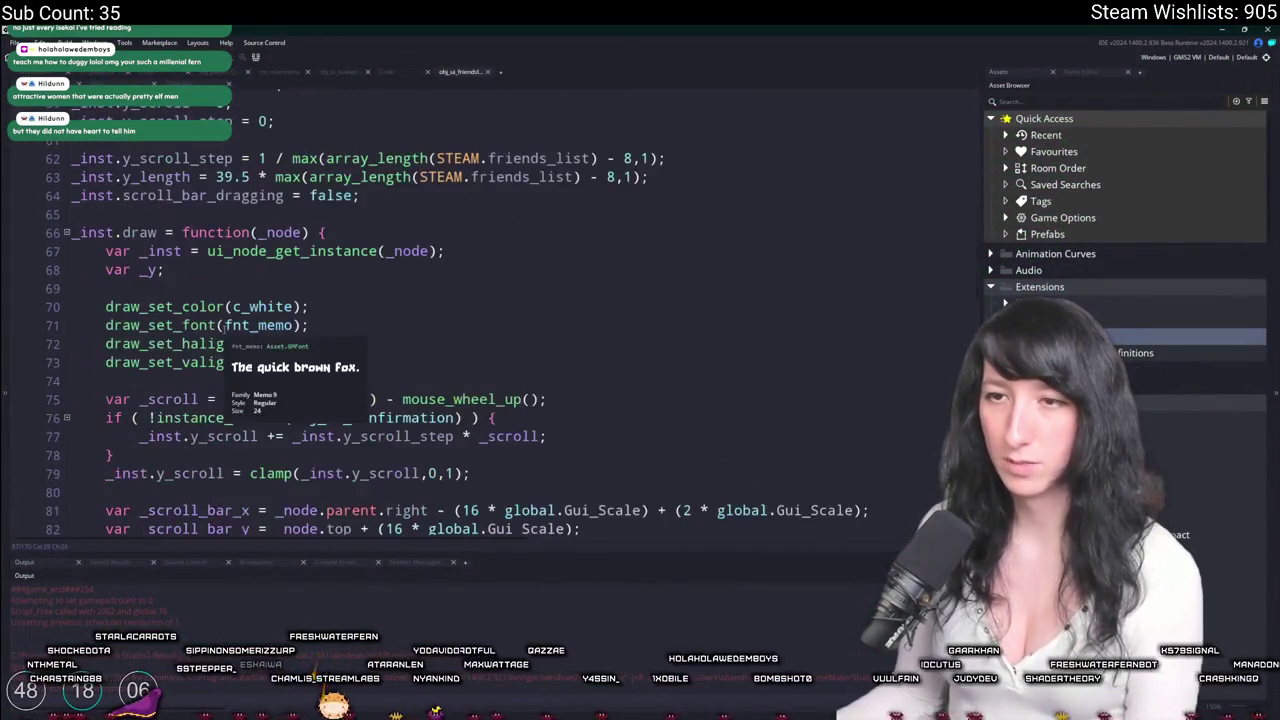
scroll(225, 330, up, 2)
scroll(240, 328, down, 20)
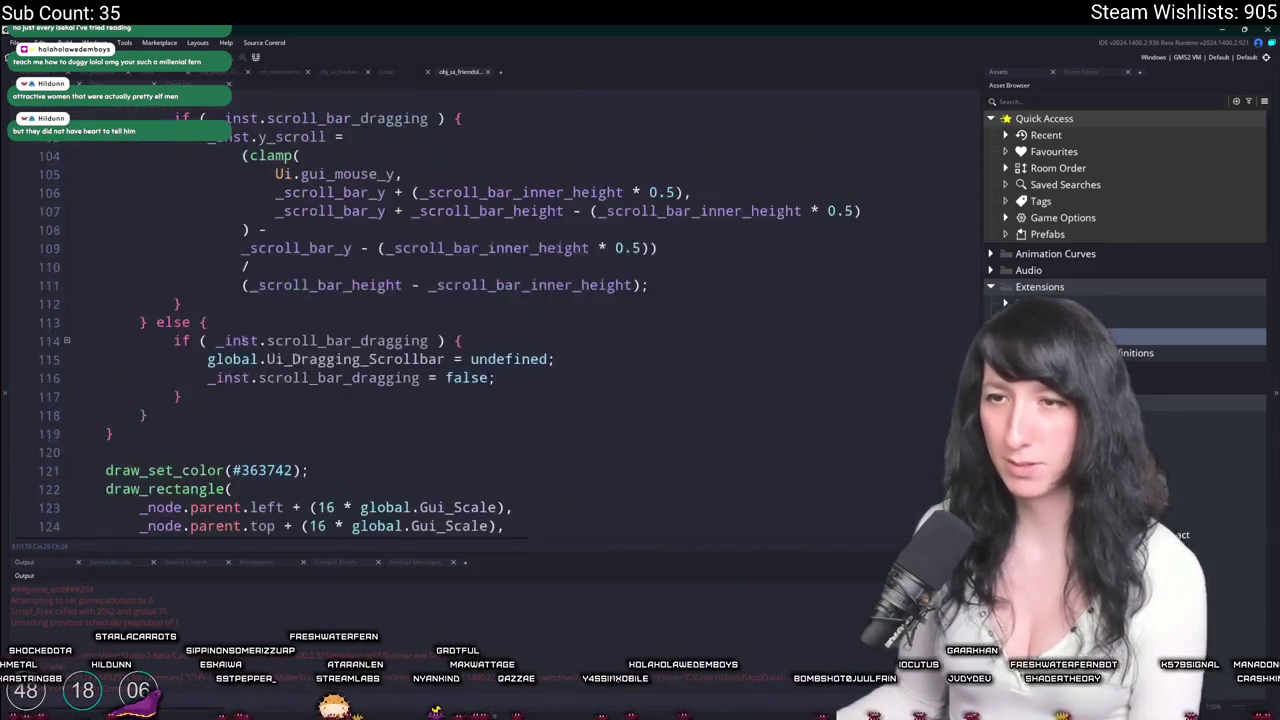
scroll(244, 328, down, 15)
scroll(244, 328, up, 20)
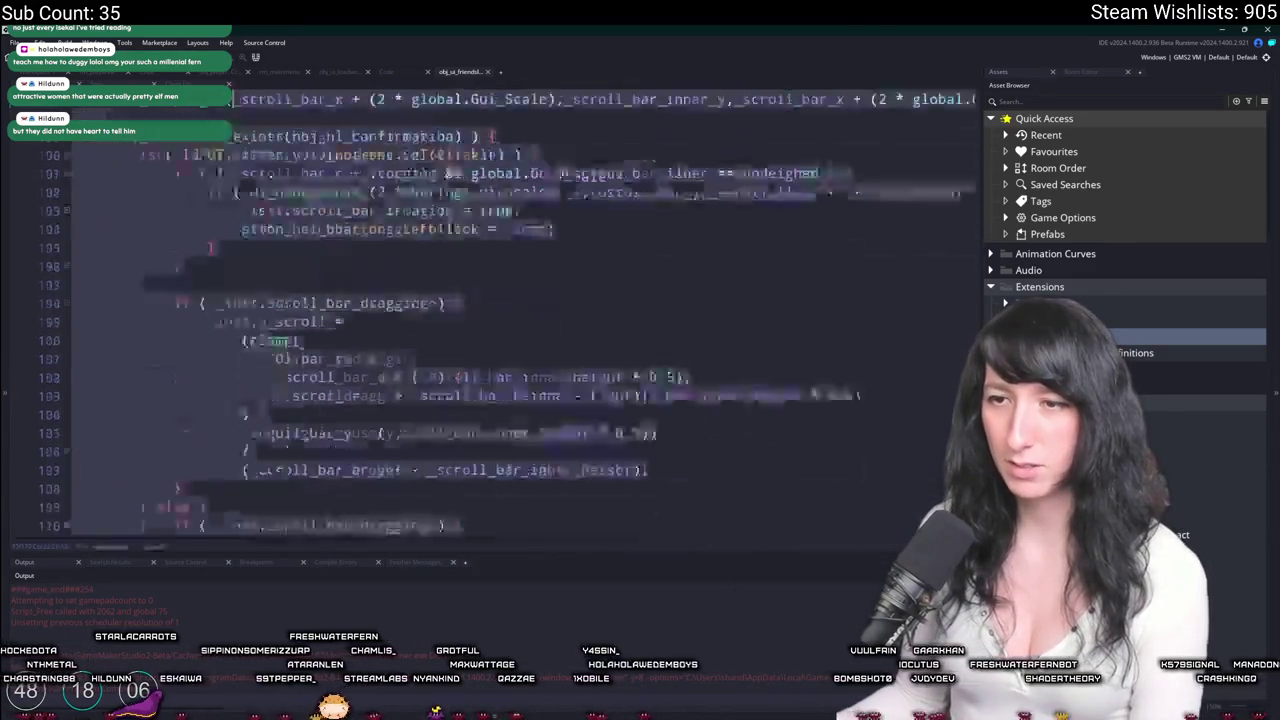
click(285, 262)
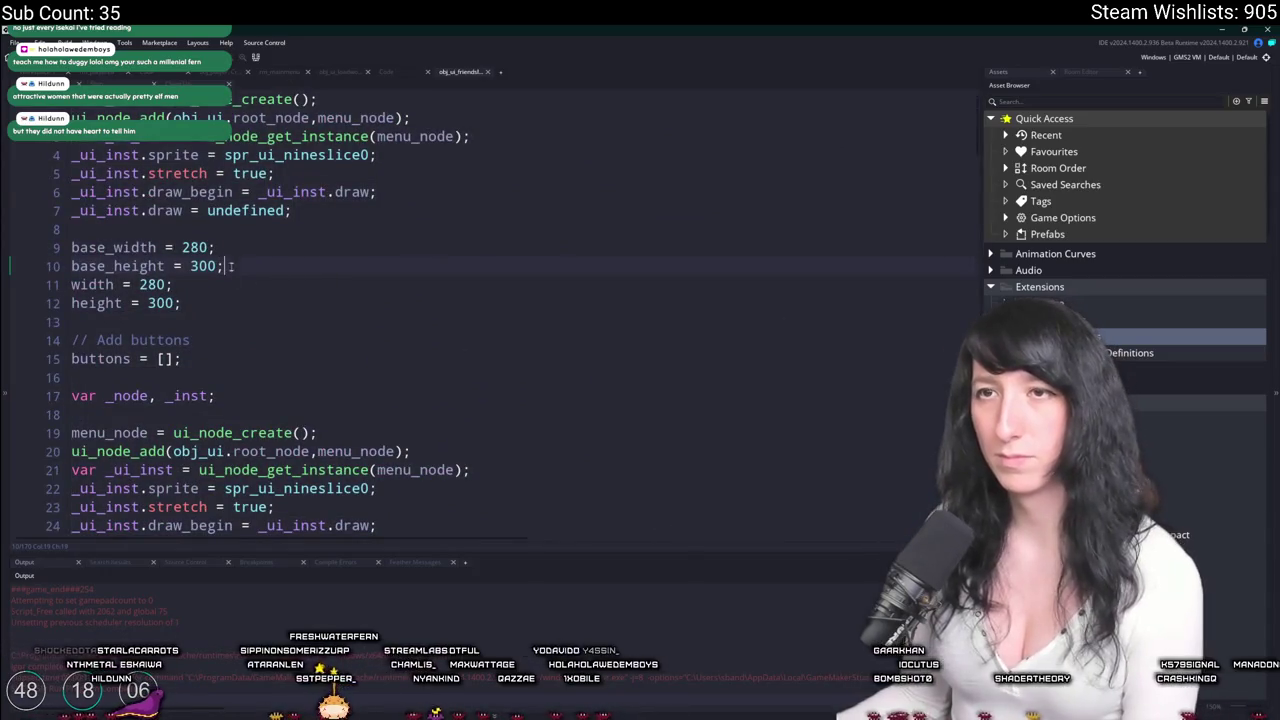
scroll(244, 370, down, 4)
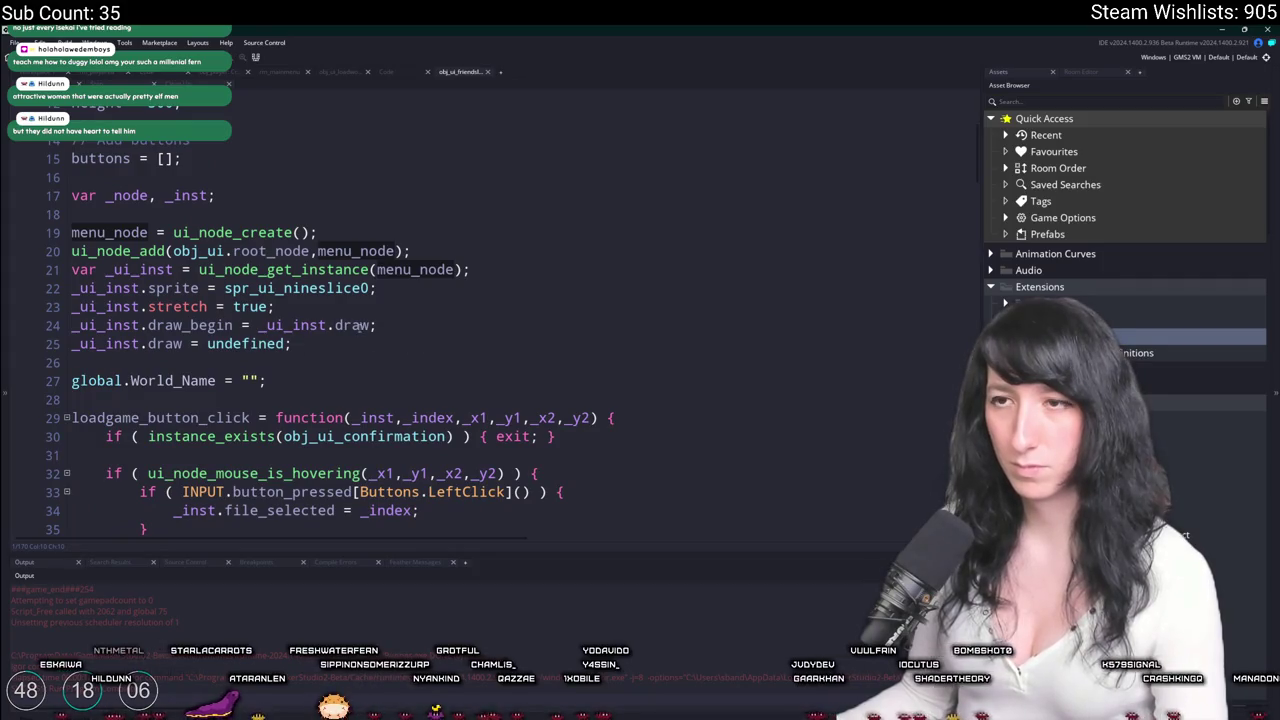
drag(369, 326, 253, 330)
Comment out the selected-row highlight lines 41-45 and the hover highlight lines 37-39.
scroll(258, 325, down, 4)
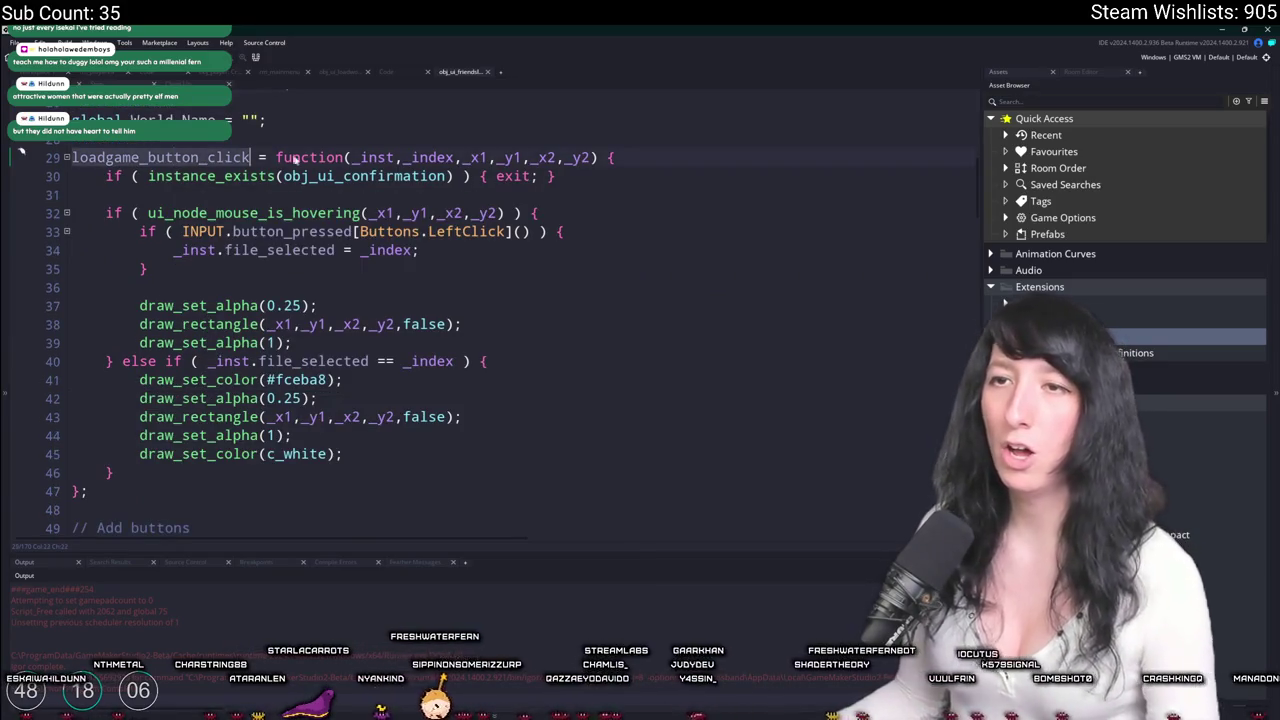
scroll(256, 200, down, 1)
click(139, 393)
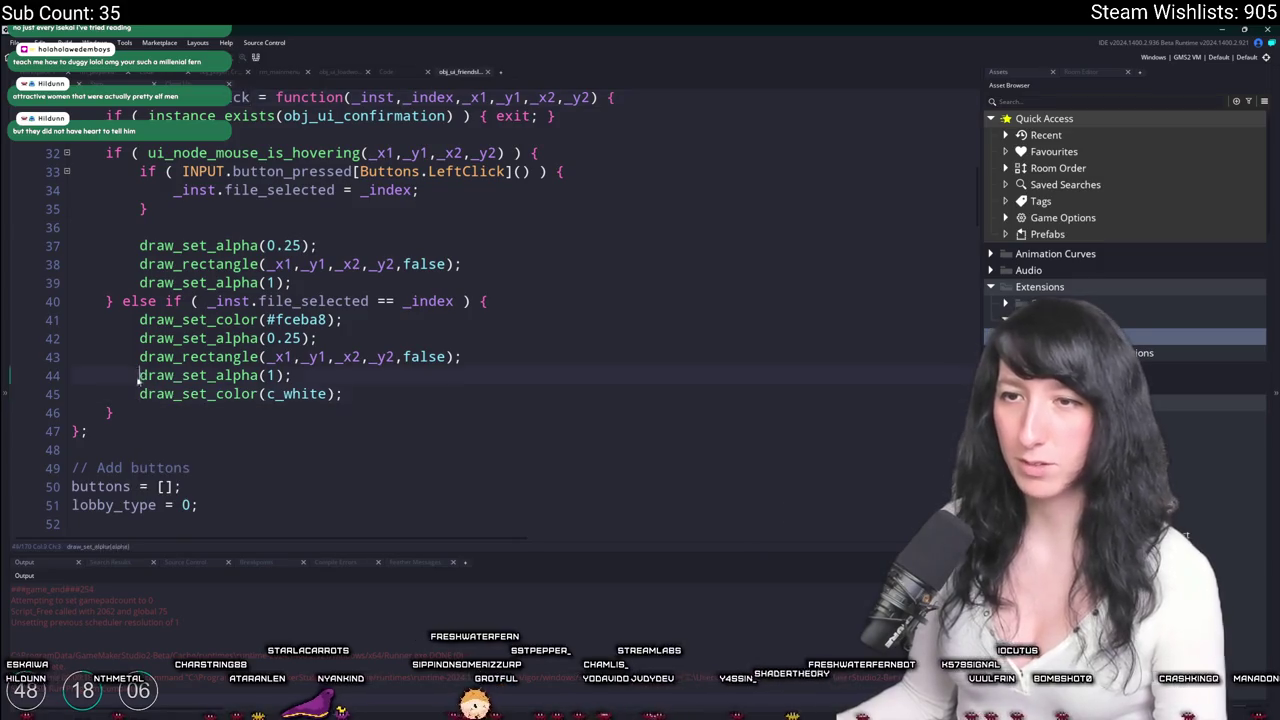
key(ctrl+k)
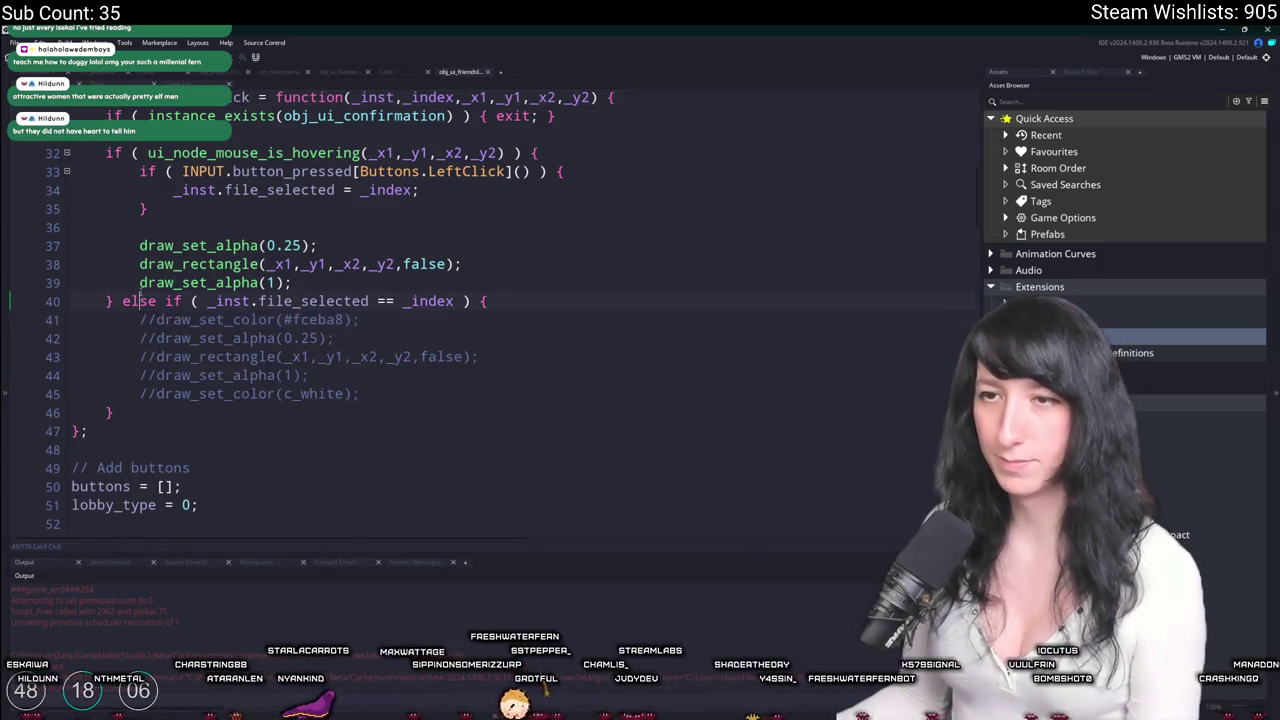
drag(310, 283, 140, 245)
key(ctrl+k)
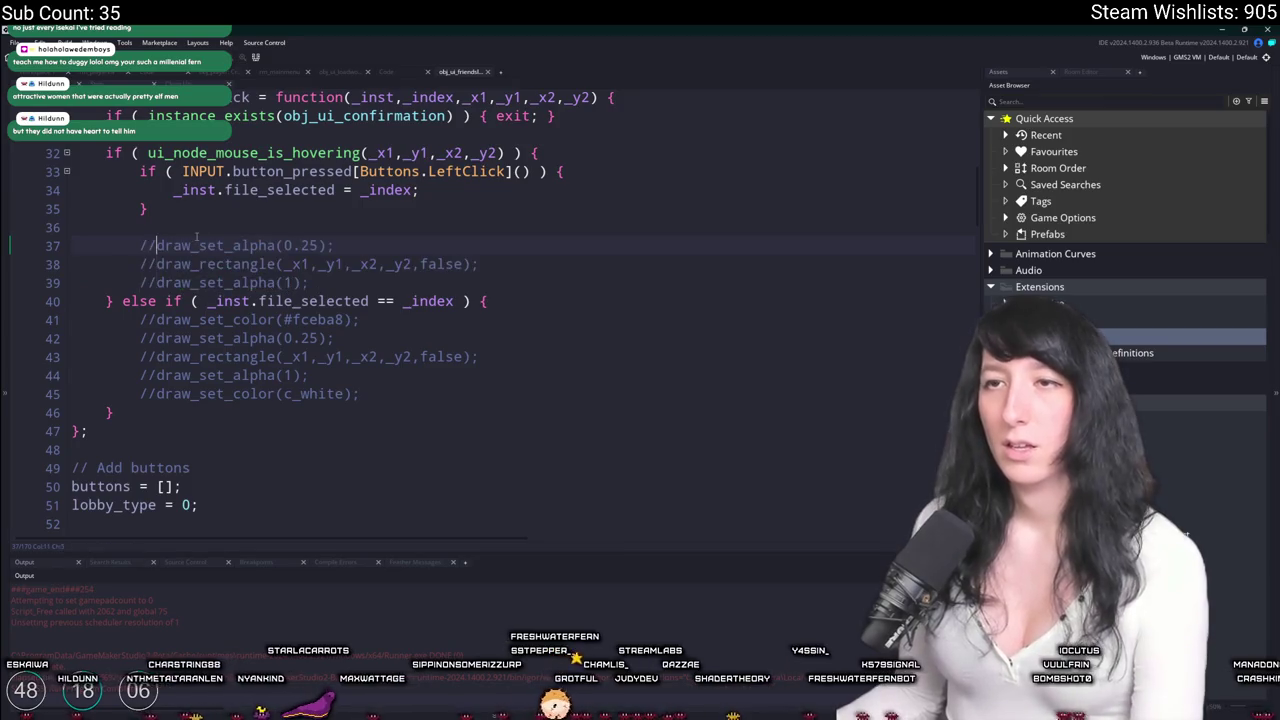
Test-run Gum Squad with the highlights disabled, then close it.
key(F5)
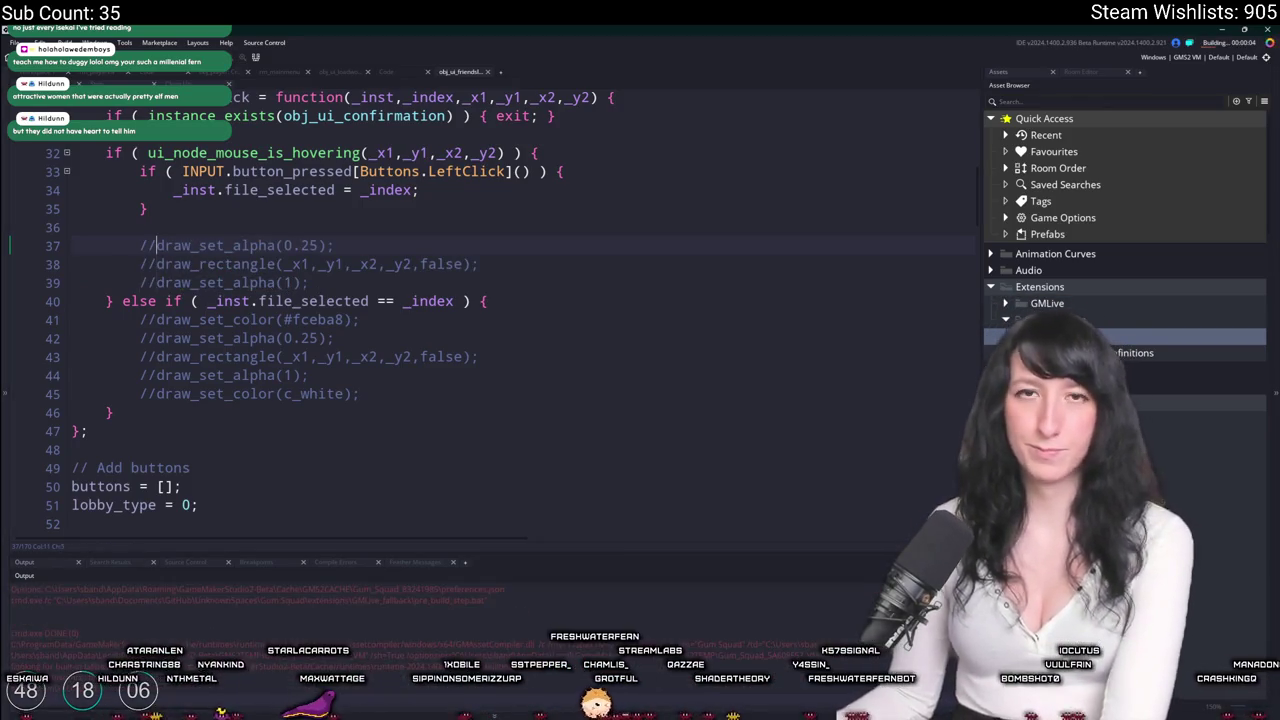
scroll(328, 297, down, 6)
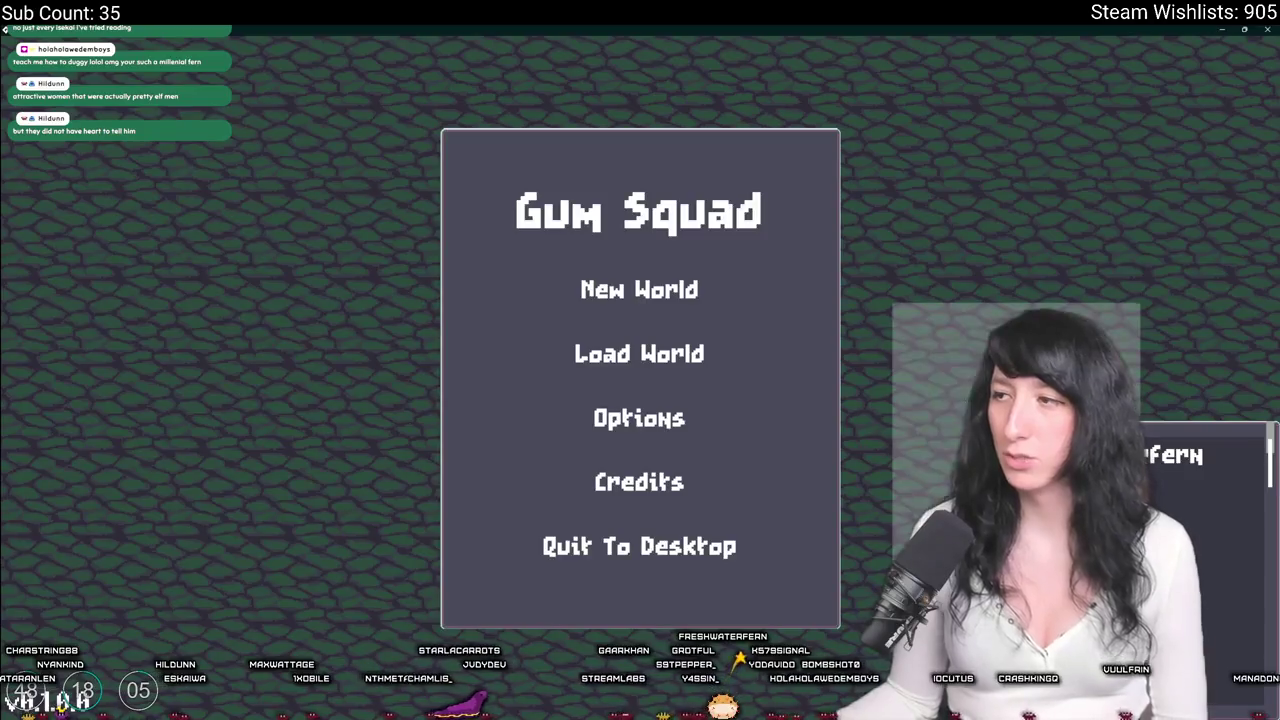
click(1266, 29)
scroll(607, 295, down, 10)
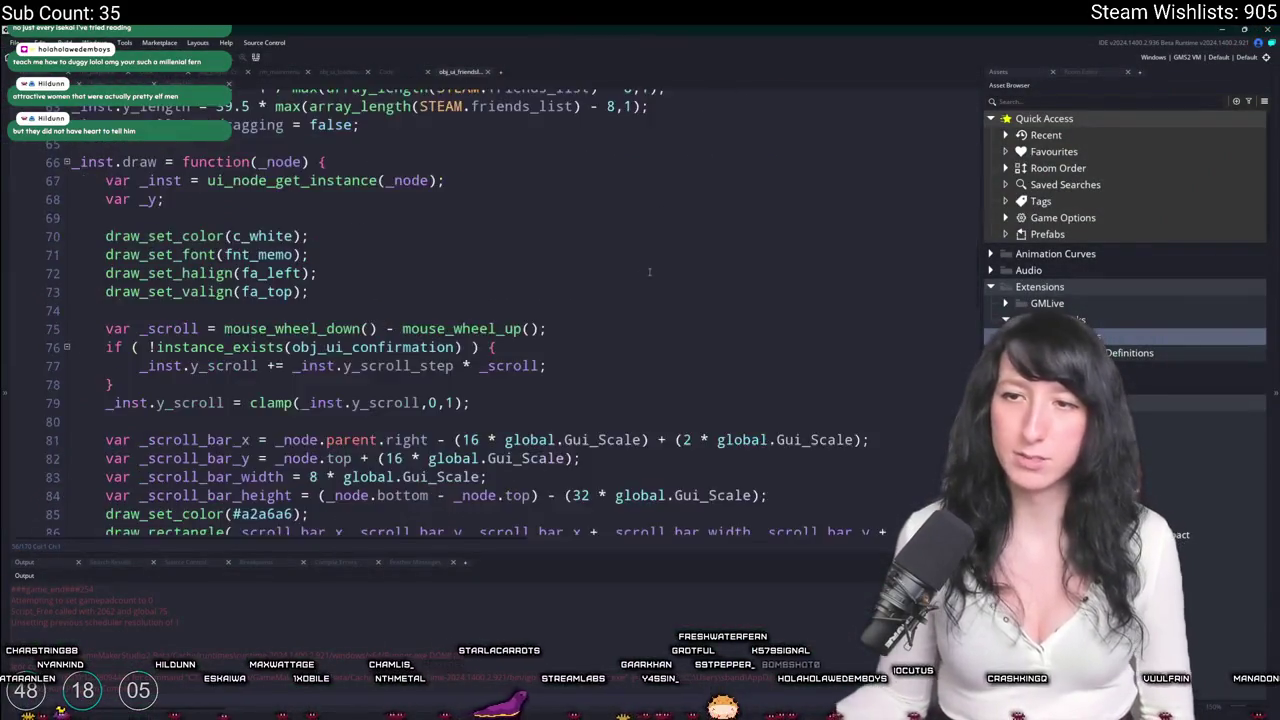
Scroll through the obj_ui_friendslist draw code, then open the Ctrl+T search and select the old query.
scroll(607, 295, up, 5)
scroll(607, 295, up, 2)
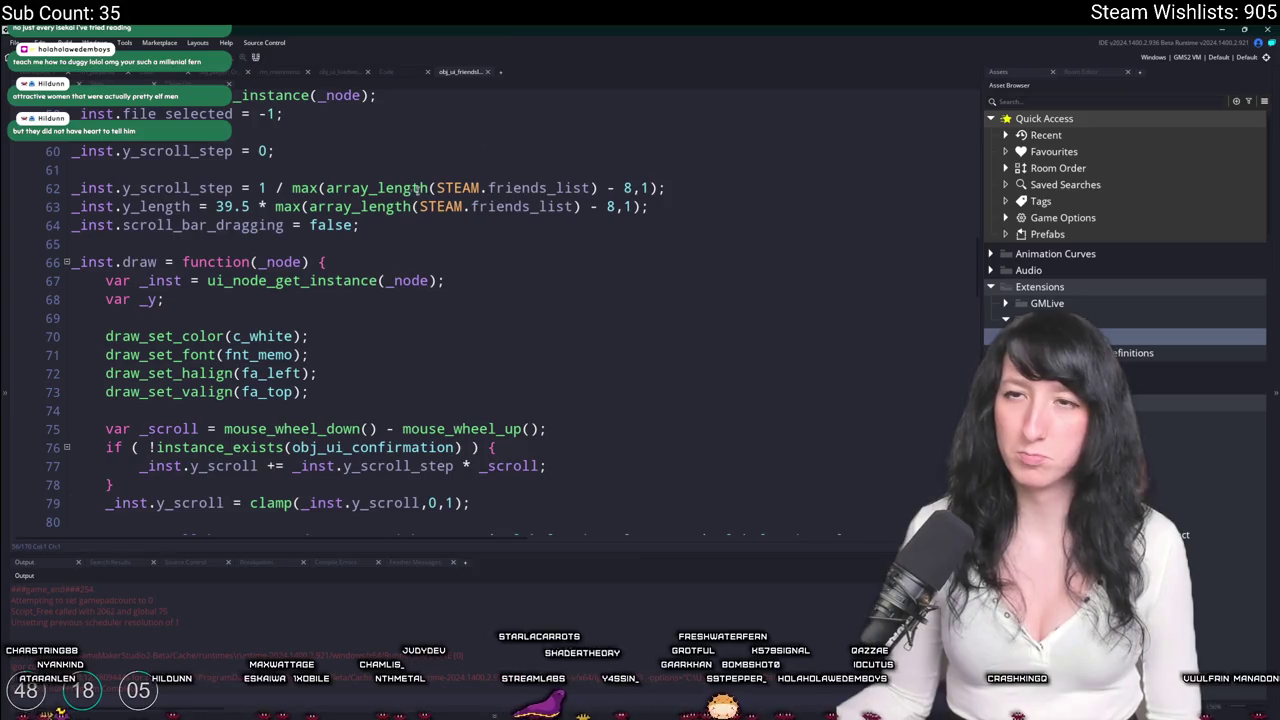
scroll(440, 220, down, 18)
scroll(448, 255, down, 12)
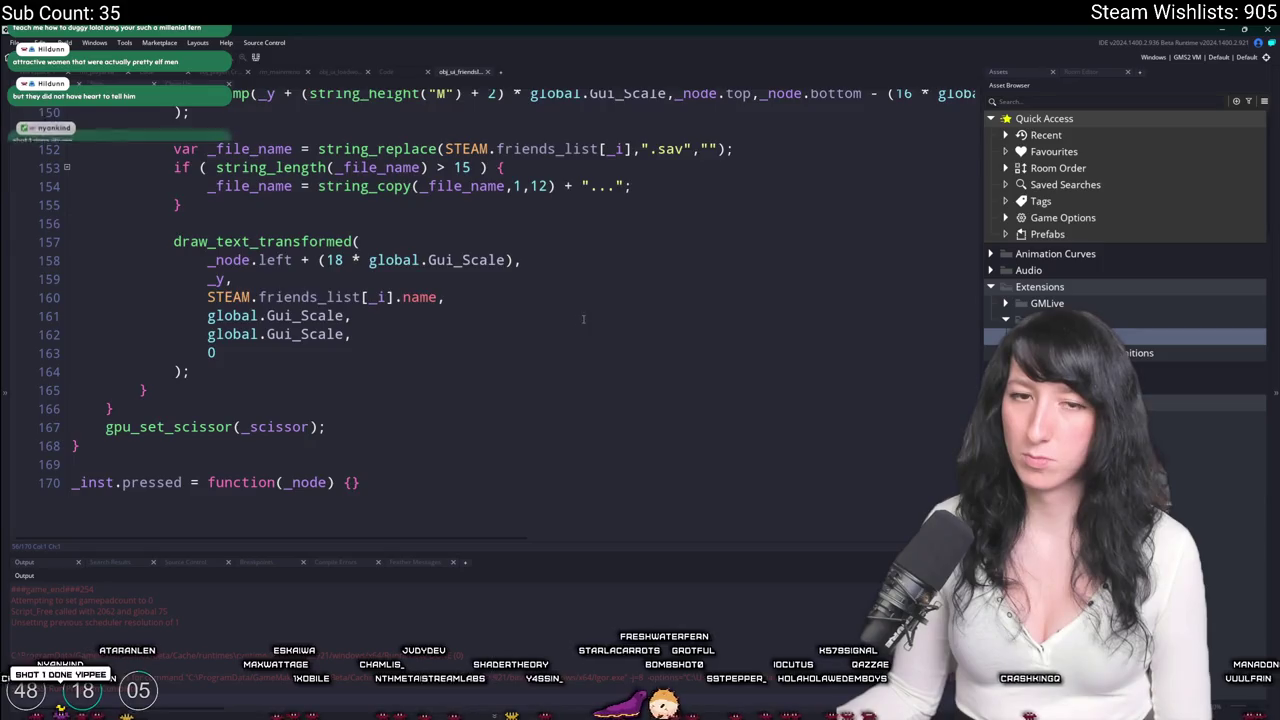
scroll(600, 312, up, 11)
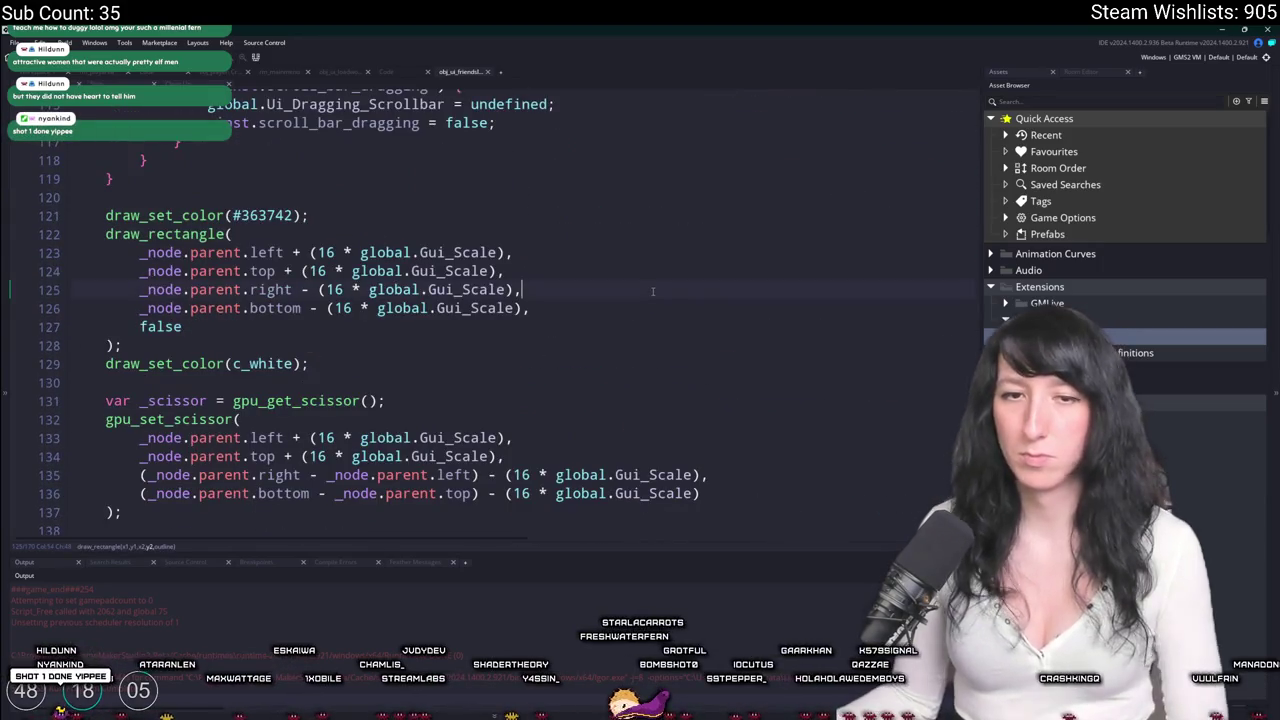
key(ctrl+t)
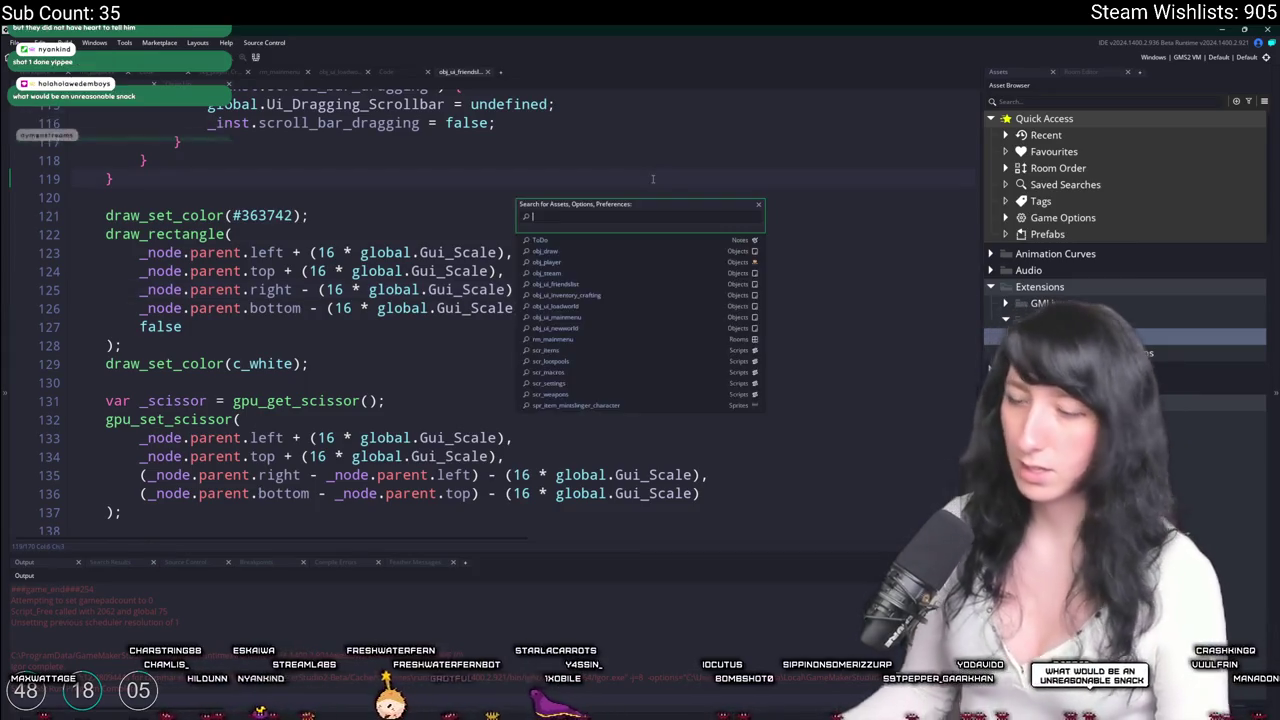
key(ctrl+a)
Search ui_ver, inspect obj_ui_version's Draw GUI code, then return to the friends-list tab.
text(ui_ver)
key(Return)
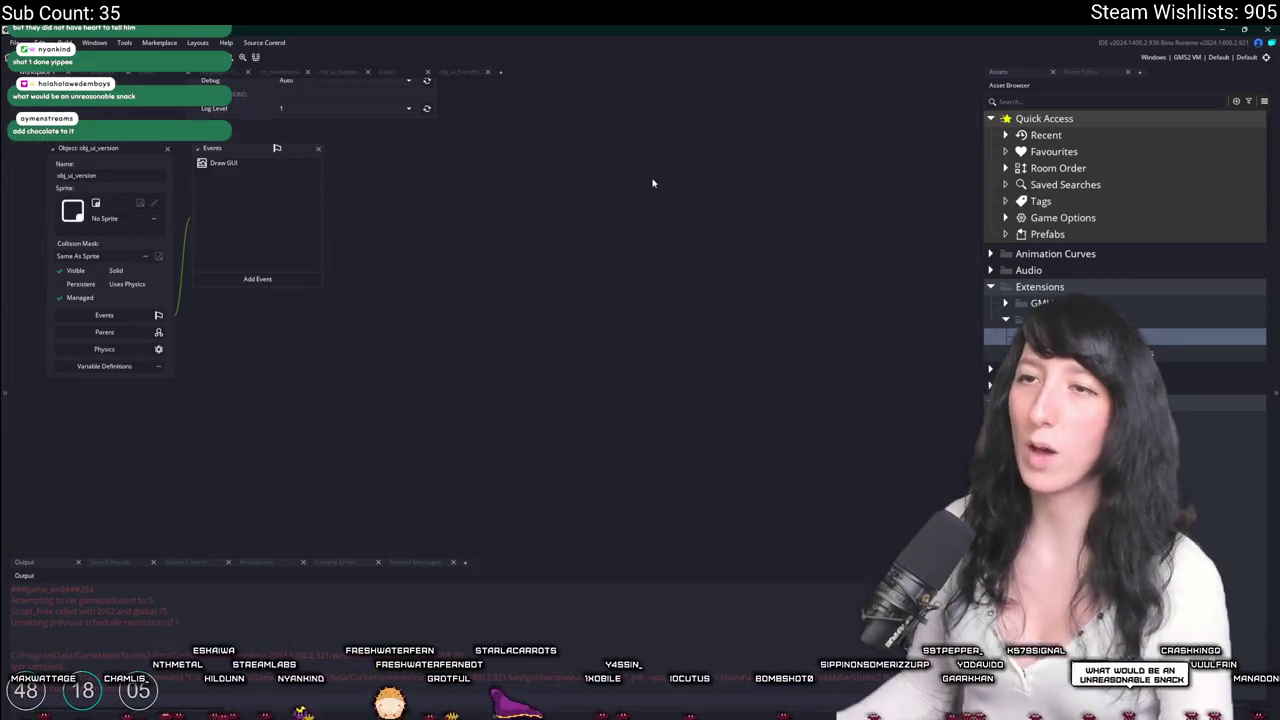
click(263, 166)
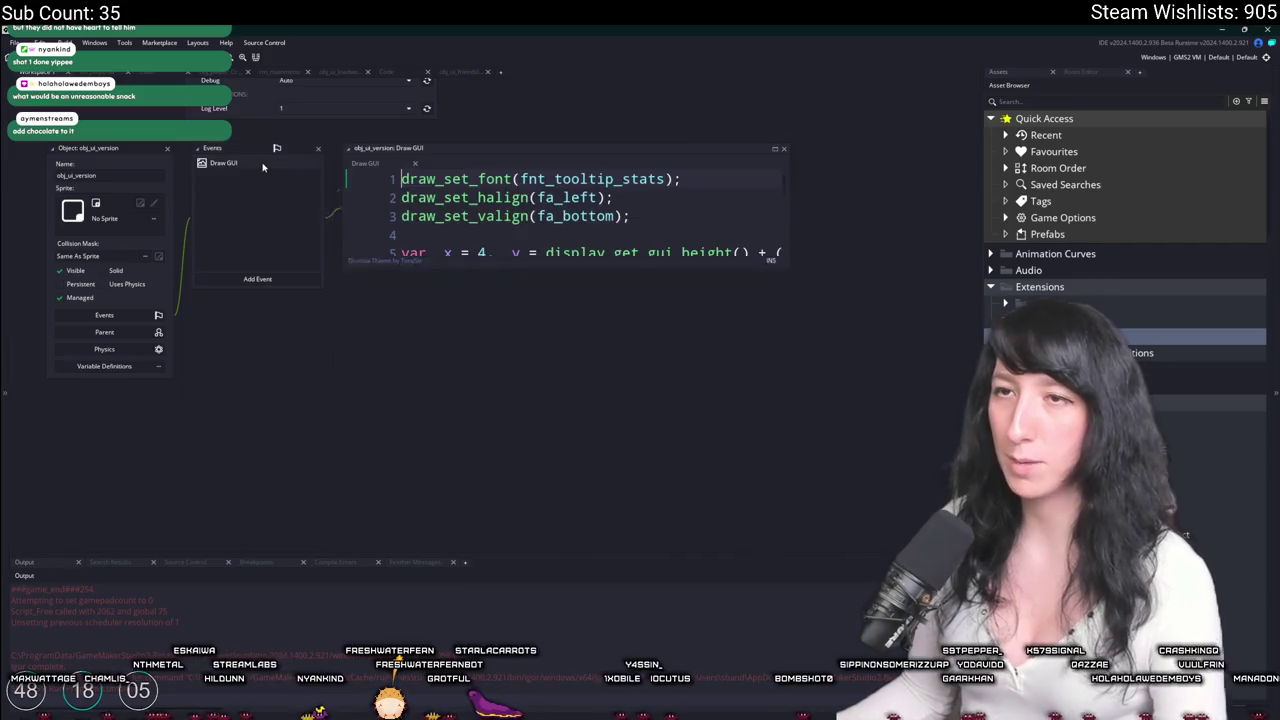
click(166, 148)
click(460, 72)
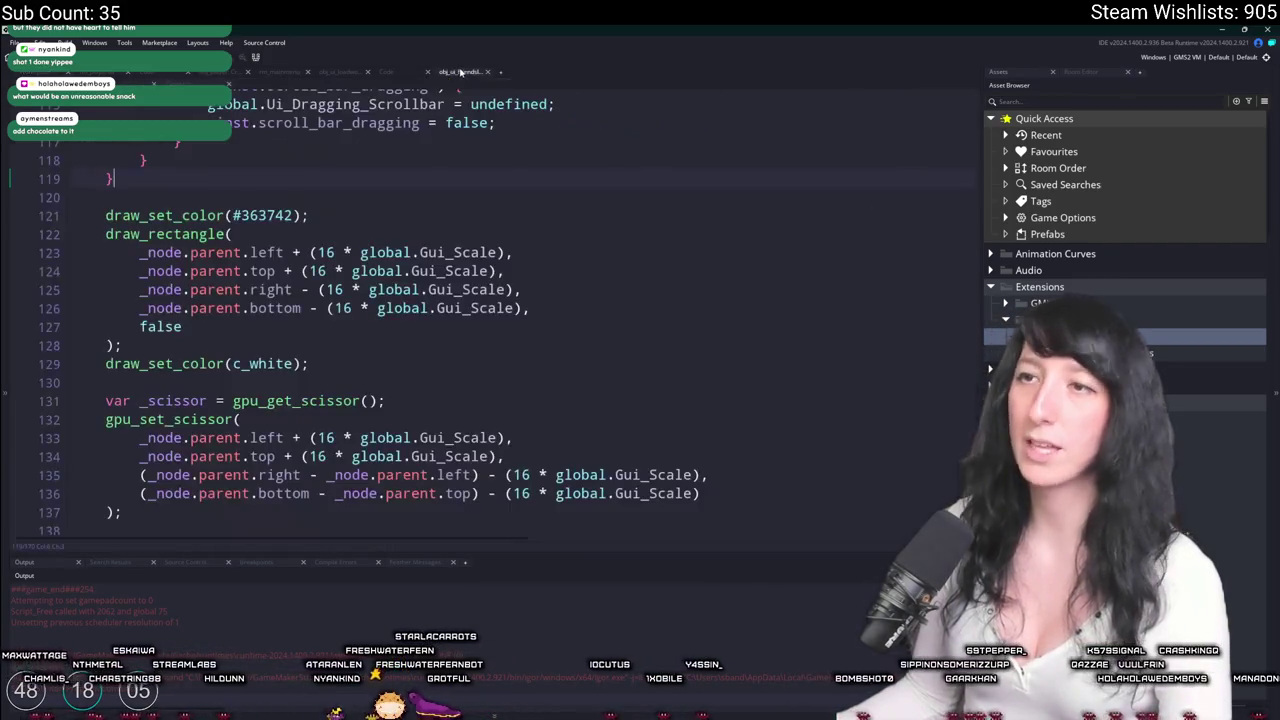
Add and then remove a blank line after line 23 in the menu node setup.
scroll(389, 277, up, 20)
click(389, 270)
scroll(389, 277, up, 1)
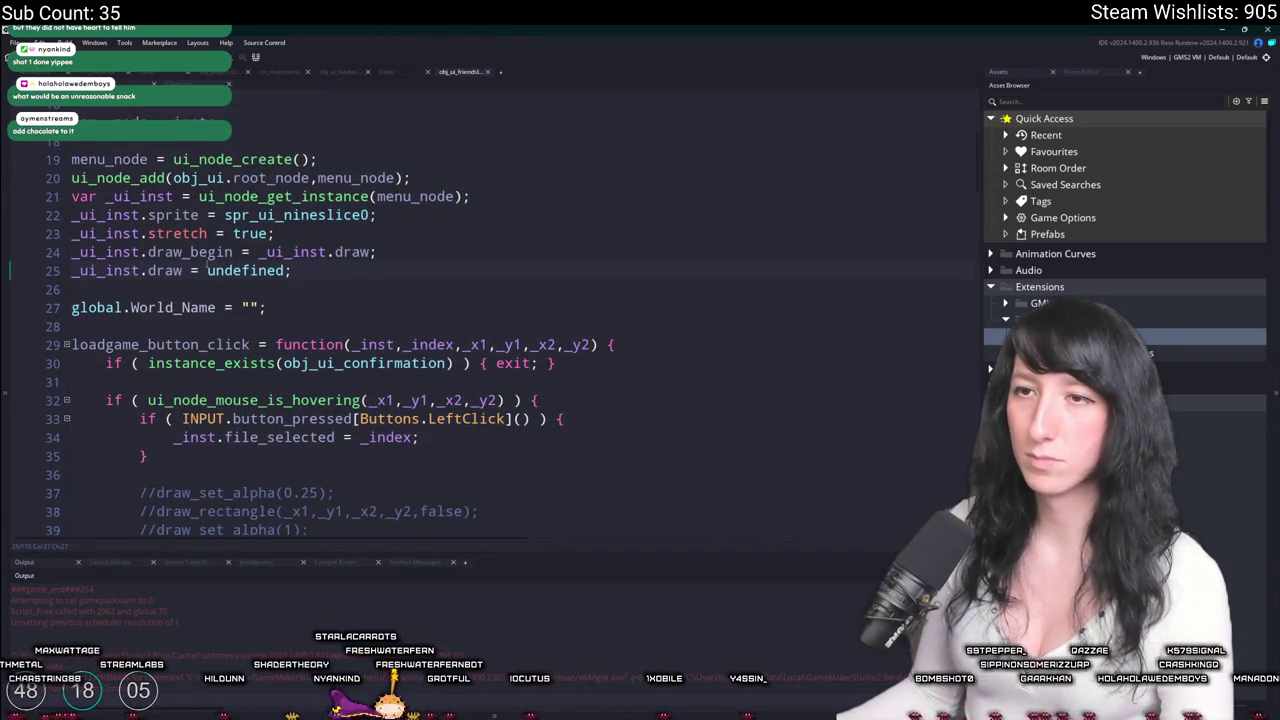
key(Return)
key(BackSpace)
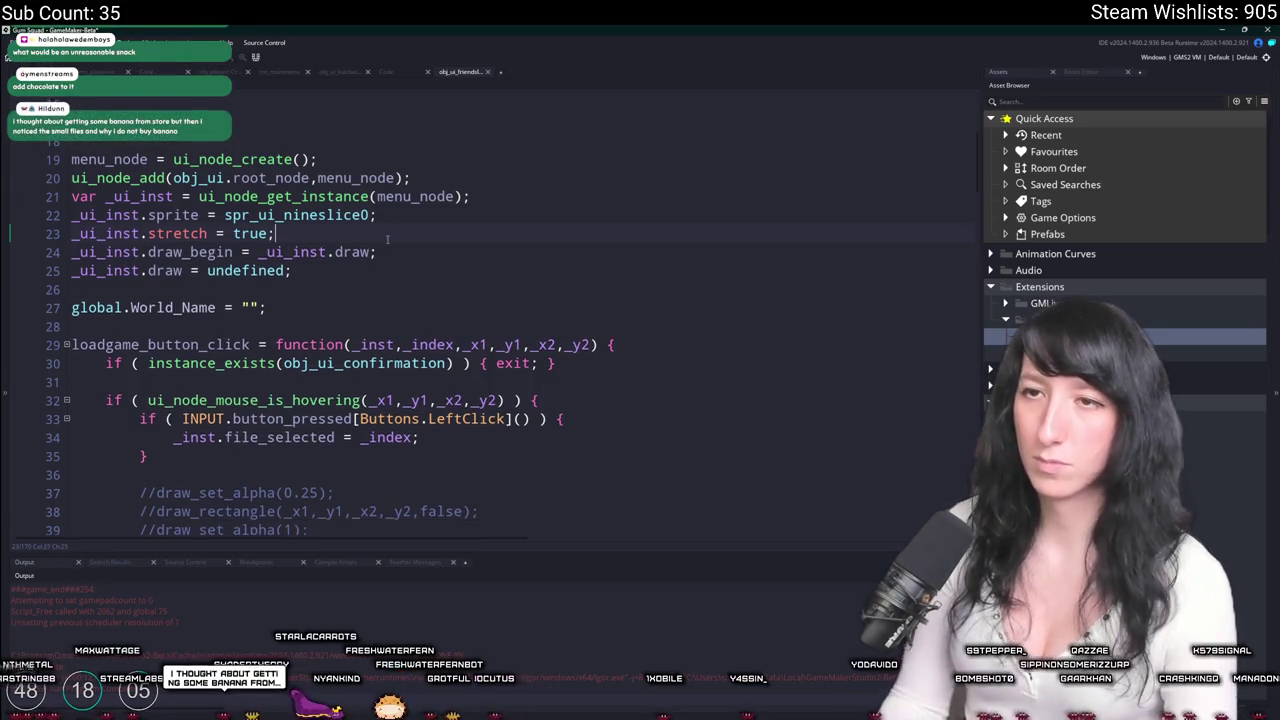
Open a new line after line 64 and type _inst.draw_begin = function() {};.
scroll(387, 238, down, 10)
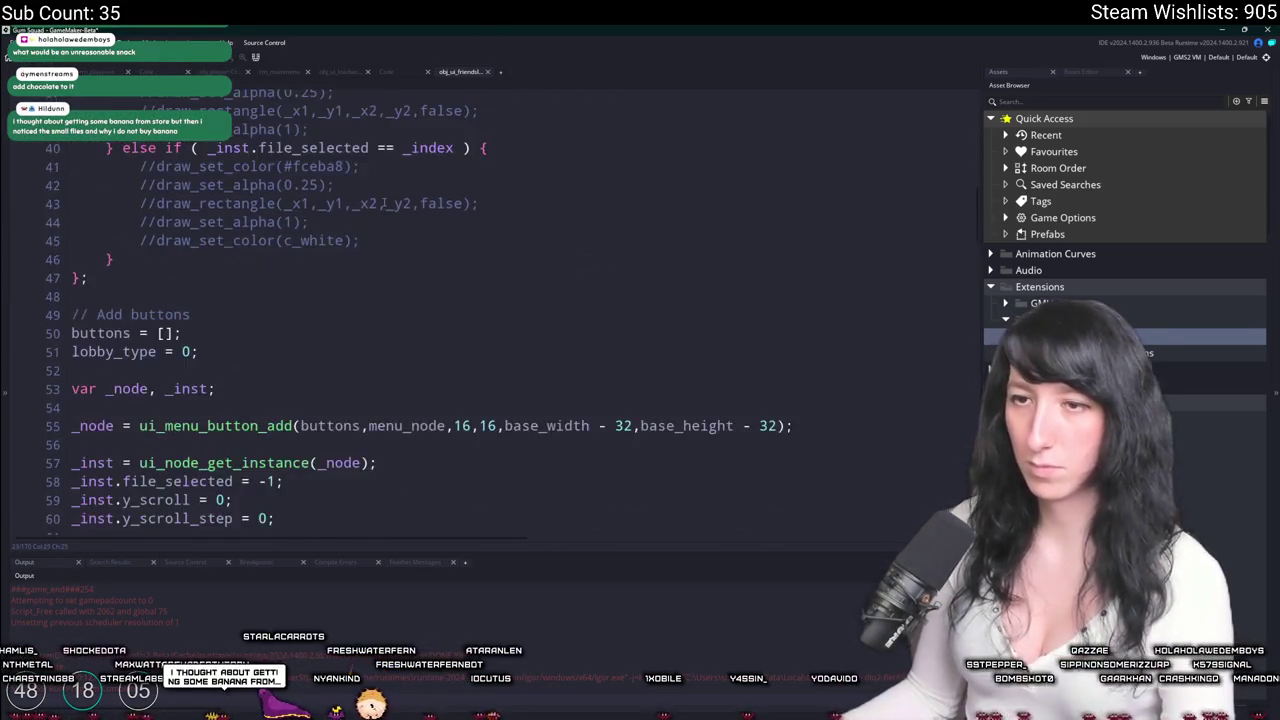
scroll(383, 202, down, 2)
scroll(383, 202, up, 1)
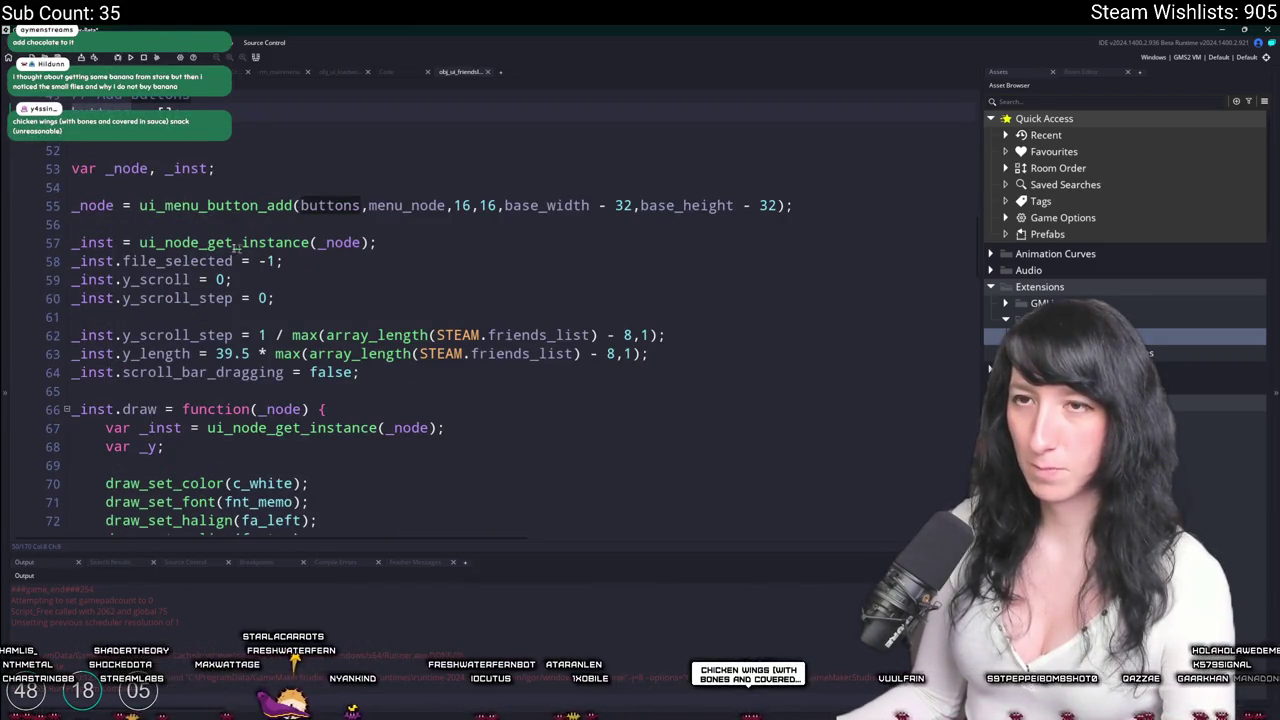
scroll(350, 210, down, 1)
scroll(390, 310, down, 3)
scroll(390, 310, down, 6)
scroll(207, 315, down, 4)
scroll(427, 246, up, 11)
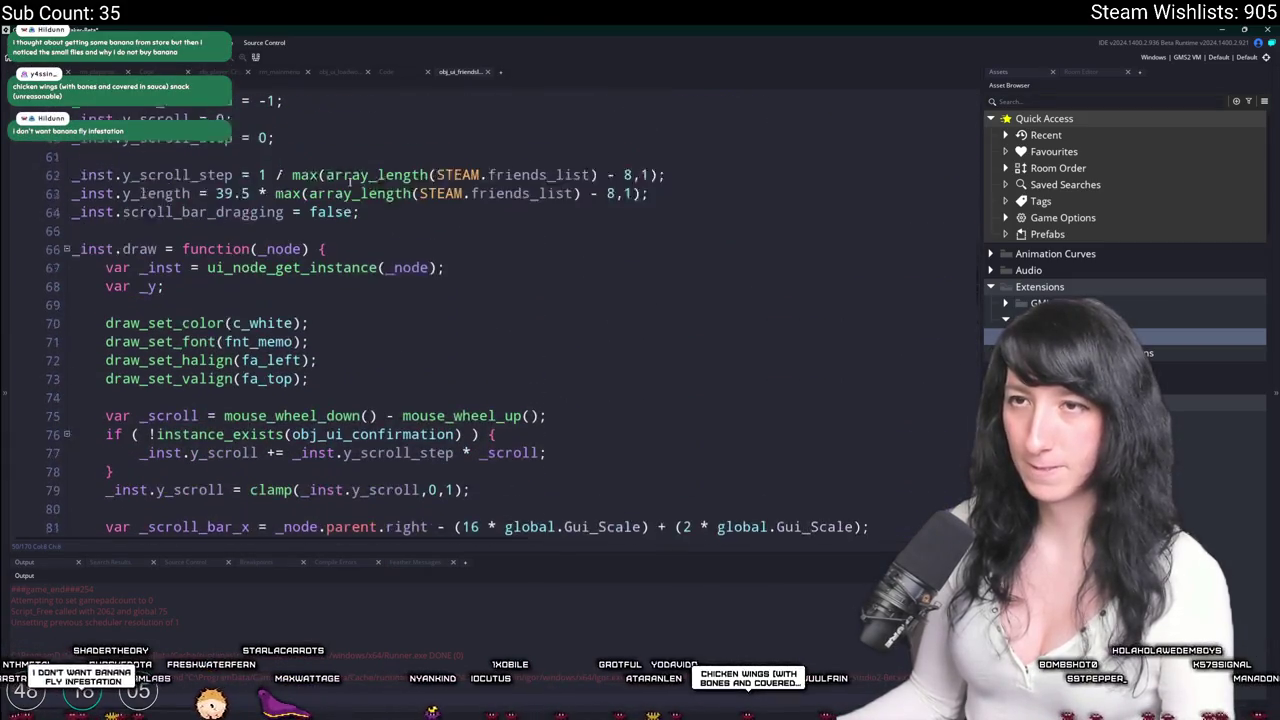
key(Return)
key(Return)
key(Up)
text(_inst.)
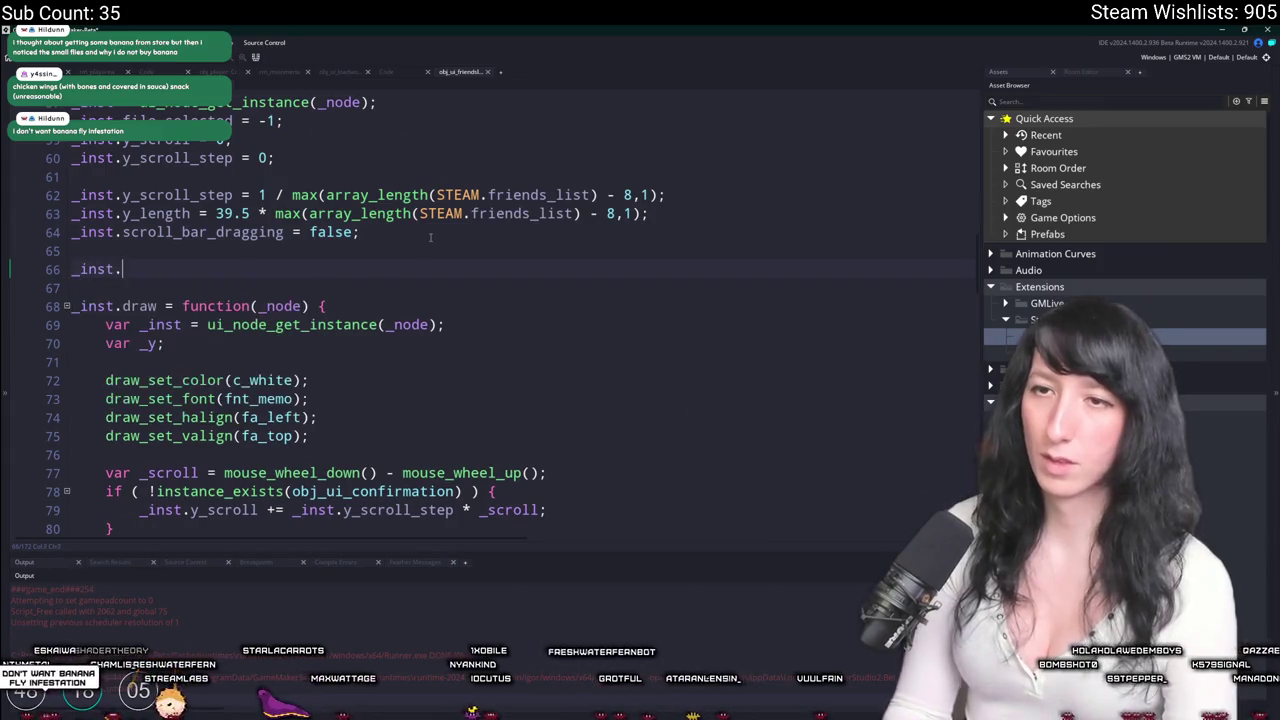
text(draw_begin = function)
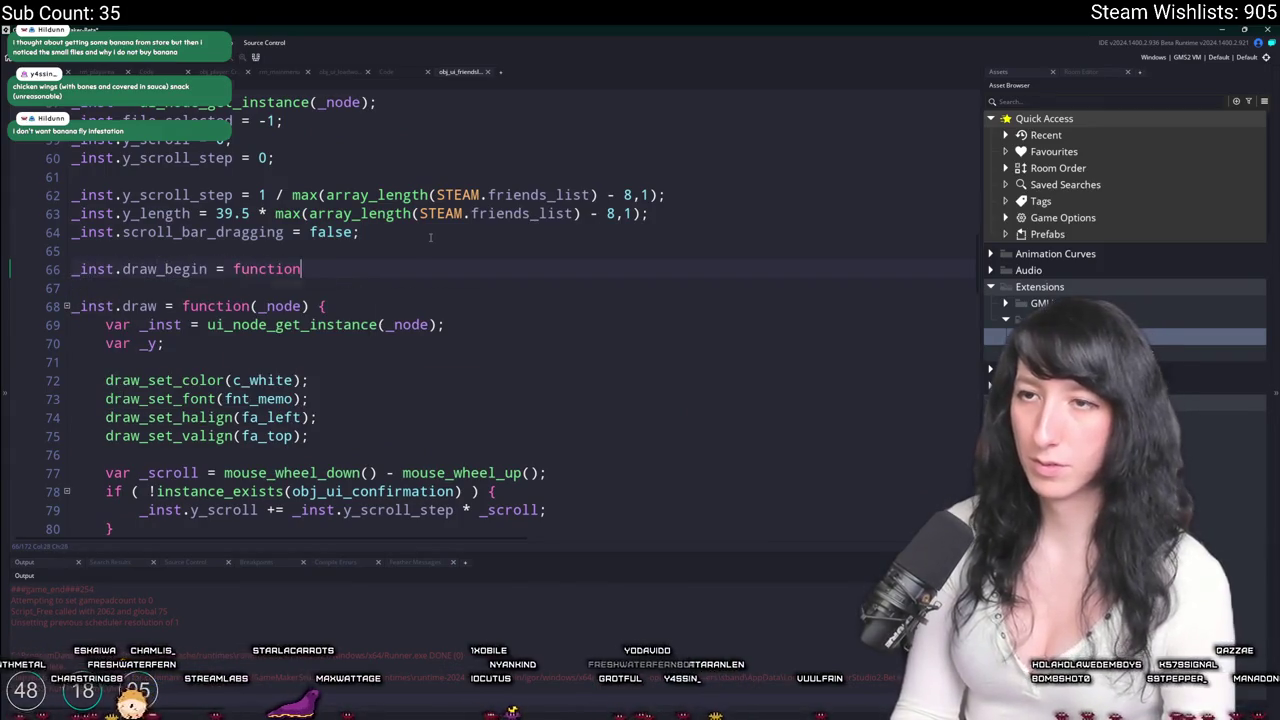
text(() {};)
Run Gum Squad with the empty draw_begin function, then close the game window.
key(F5)
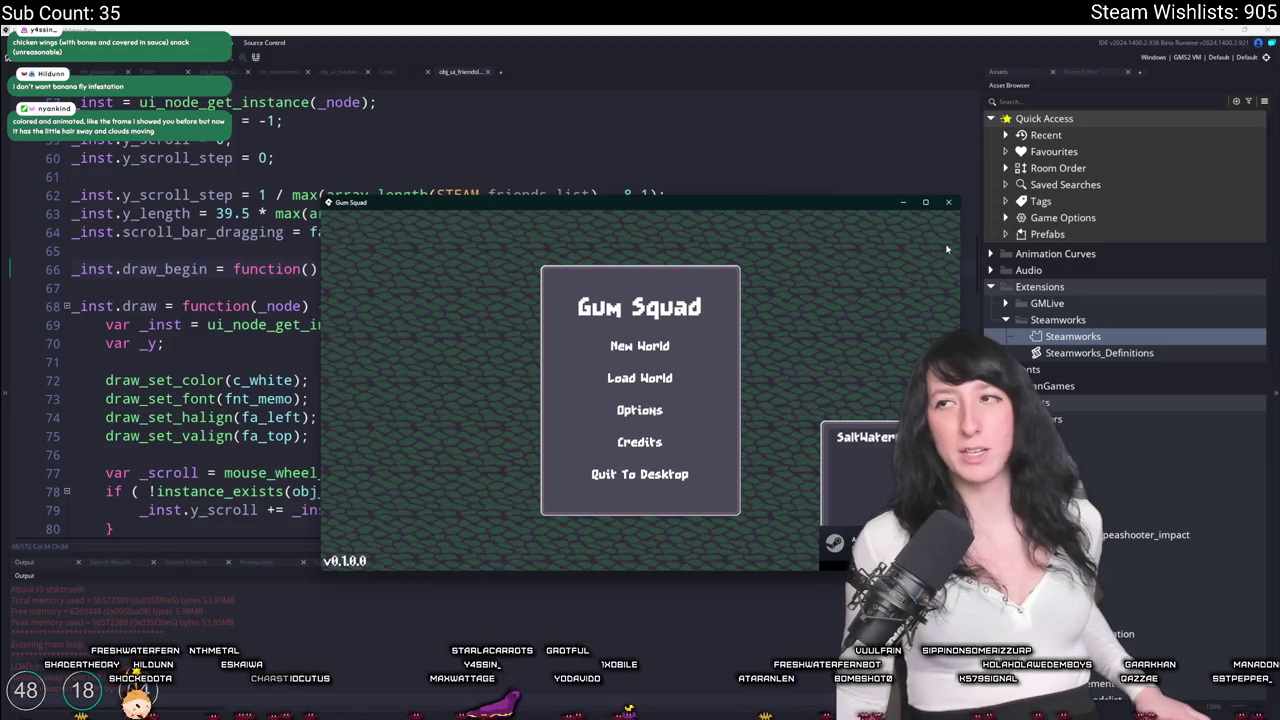
click(950, 202)
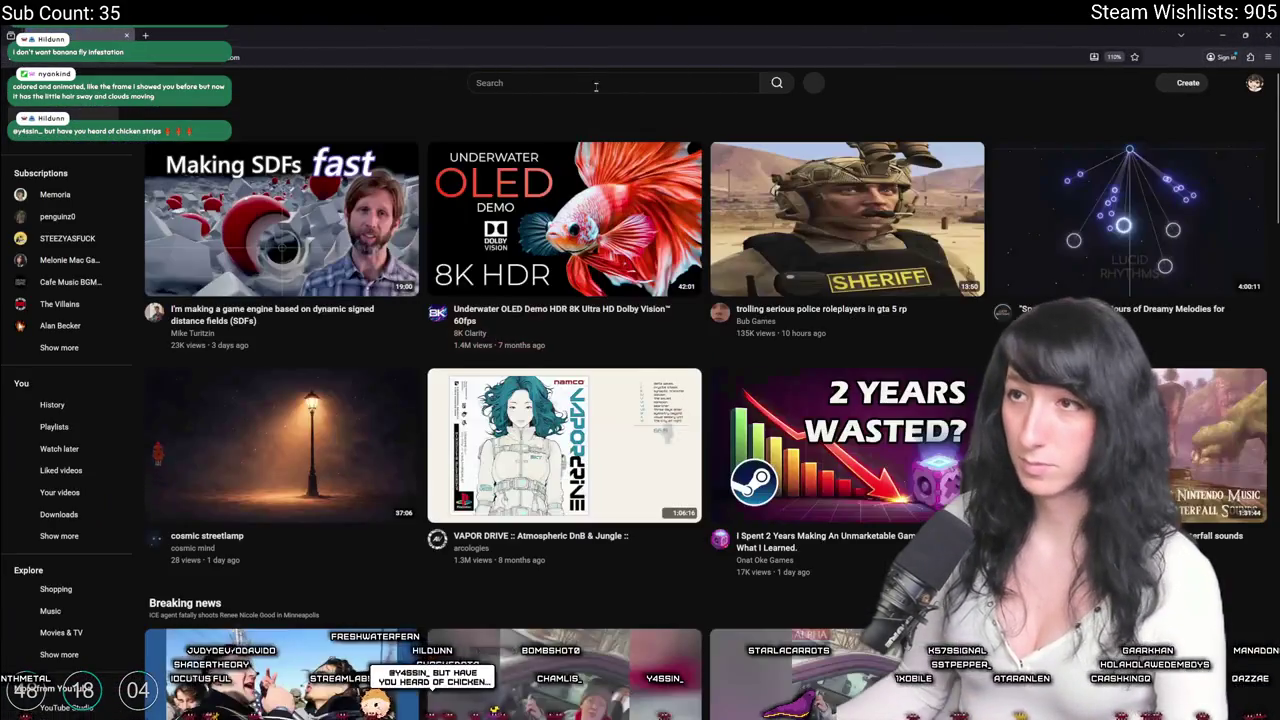
Open the Underwater OLED Demo HDR 8K video on YouTube and play it fullscreen.
click(600, 82)
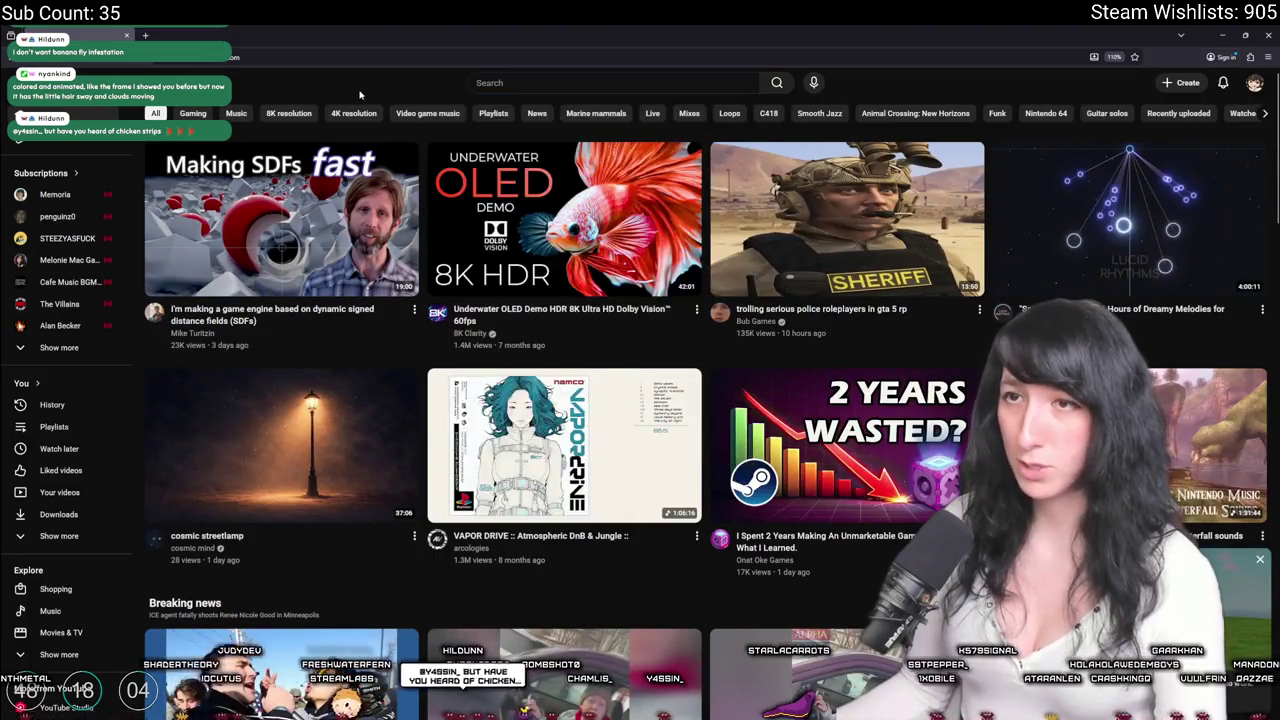
click(565, 220)
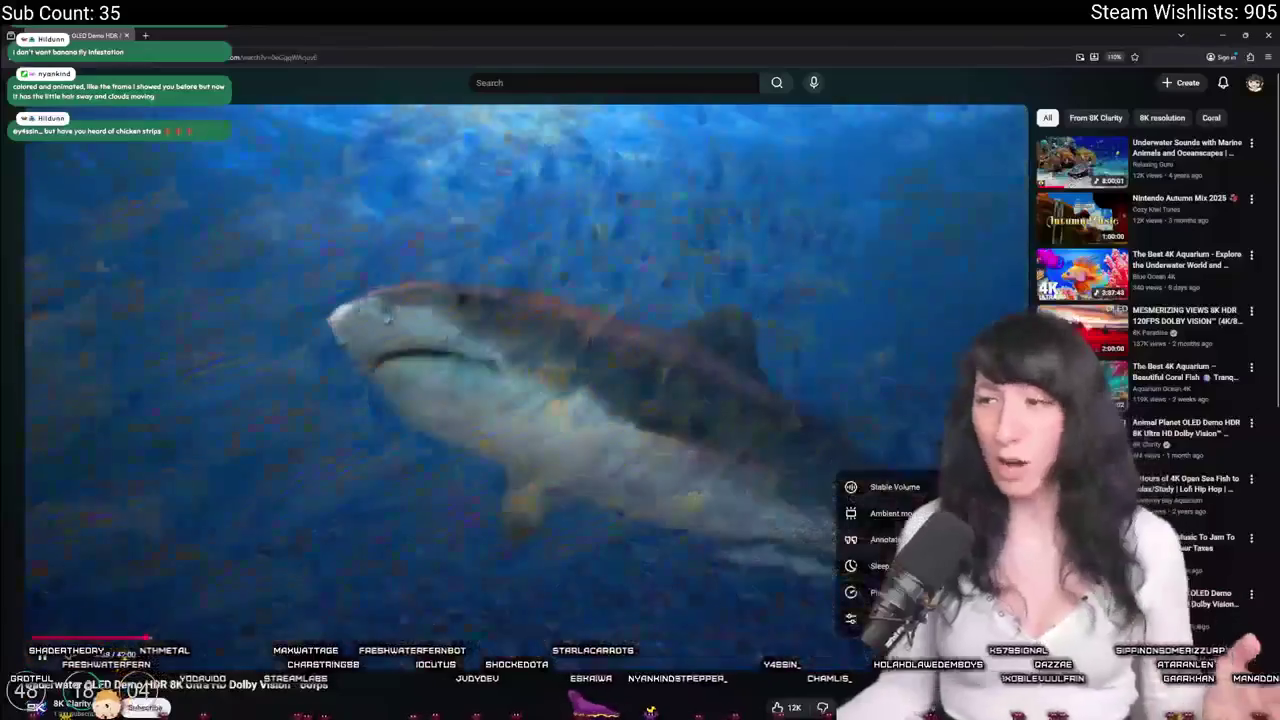
key(Escape)
key(f)
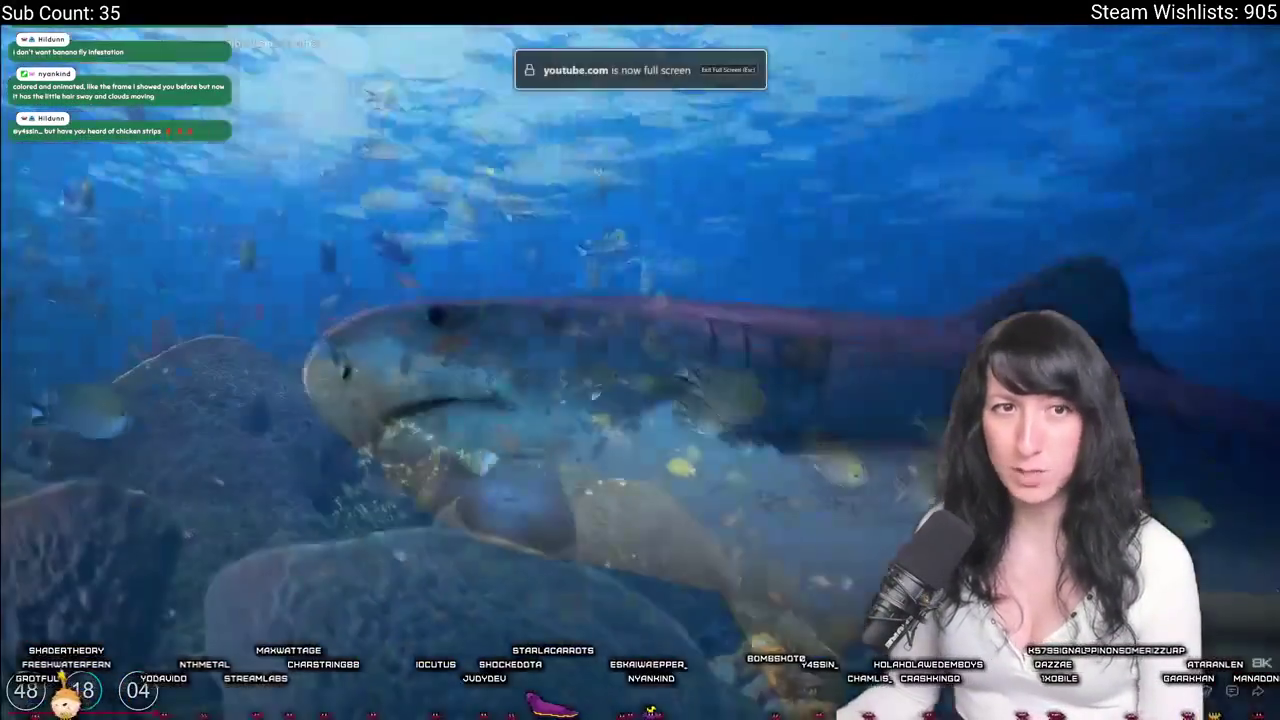
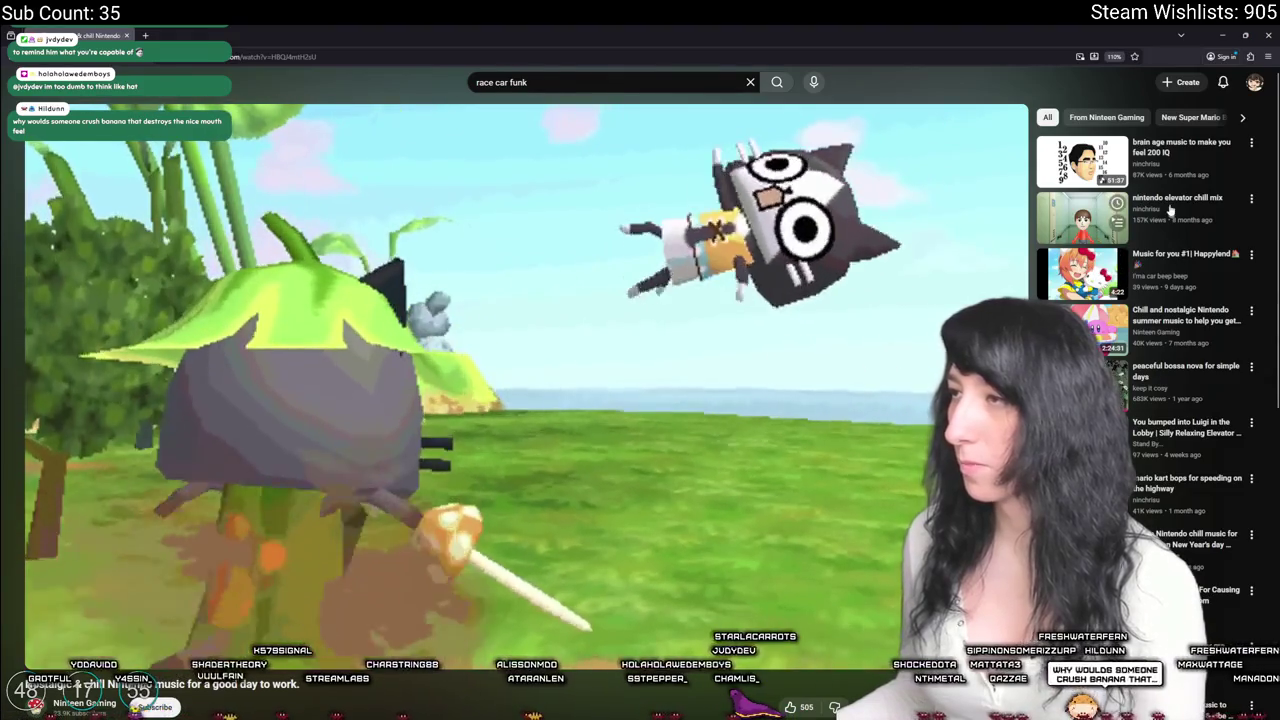
Play the Nintendo elevator chill mix video and pause it.
click(1168, 200)
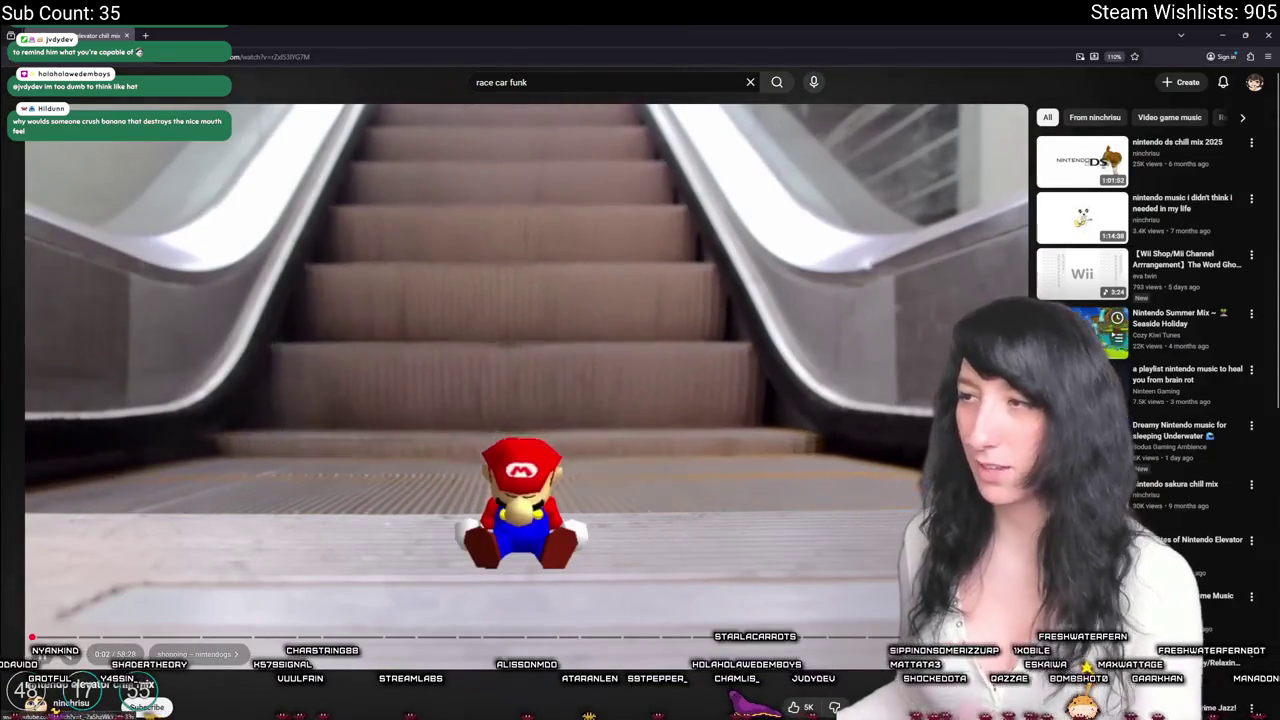
click(794, 506)
scroll(794, 506, down, 6)
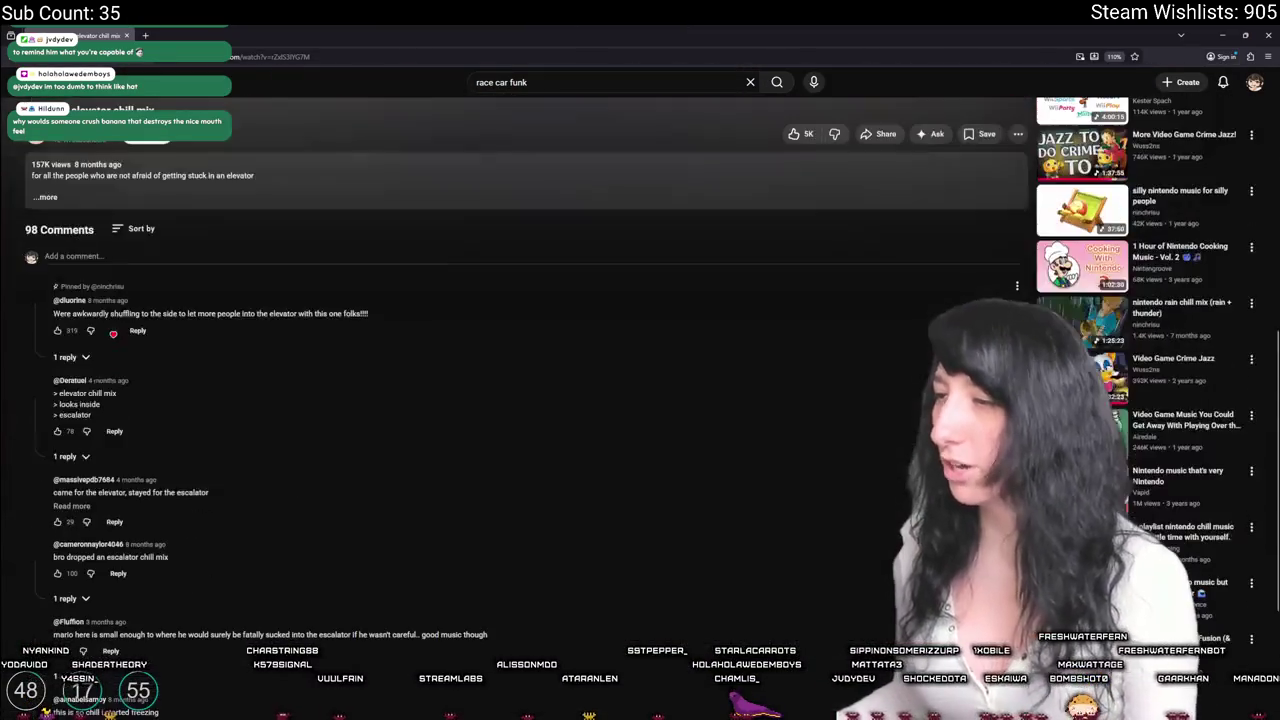
scroll(866, 592, down, 3)
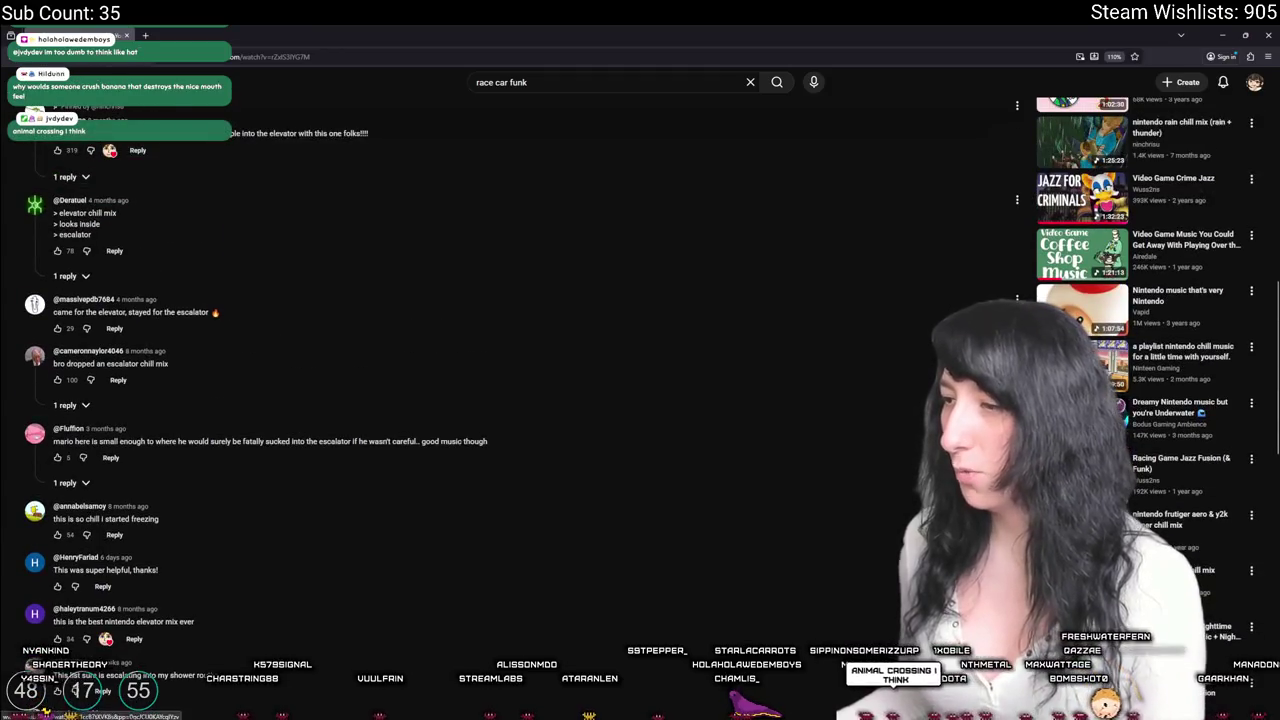
scroll(866, 592, up, 10)
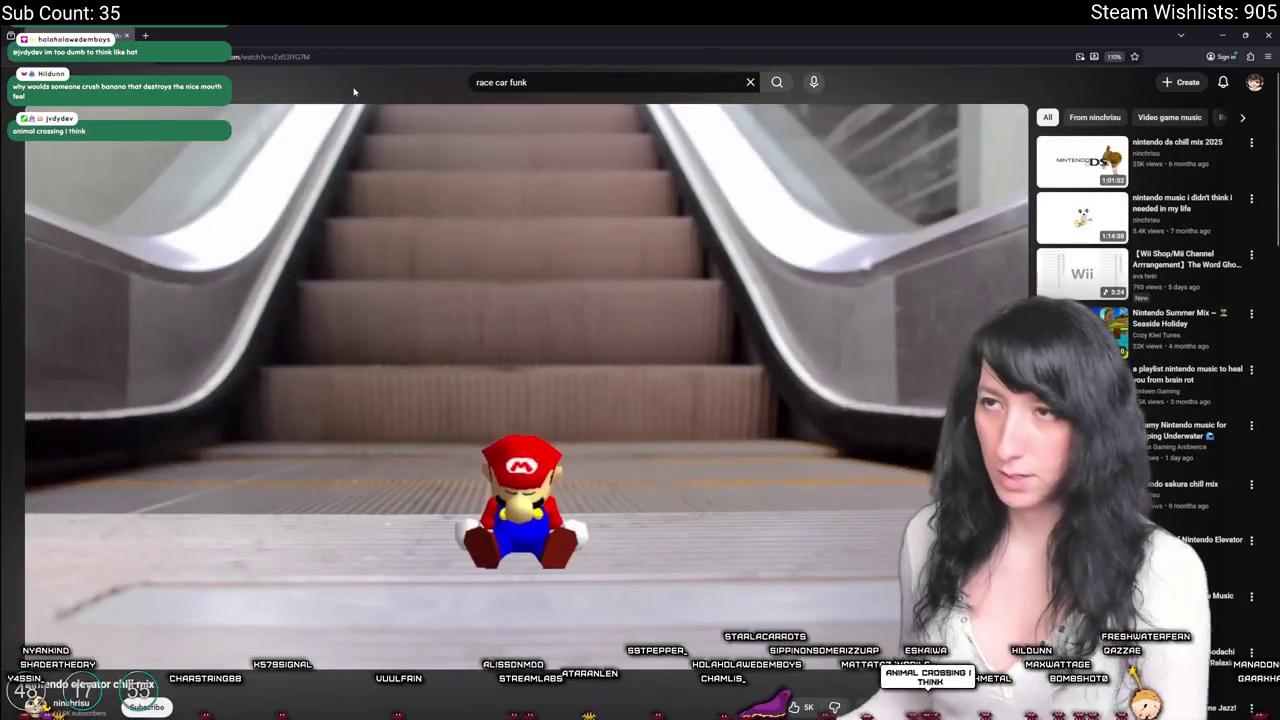
Search YouTube for 'bossa nova' and open the Bossa Nova Classics video.
triple_click(459, 79)
text(bossa nofva)
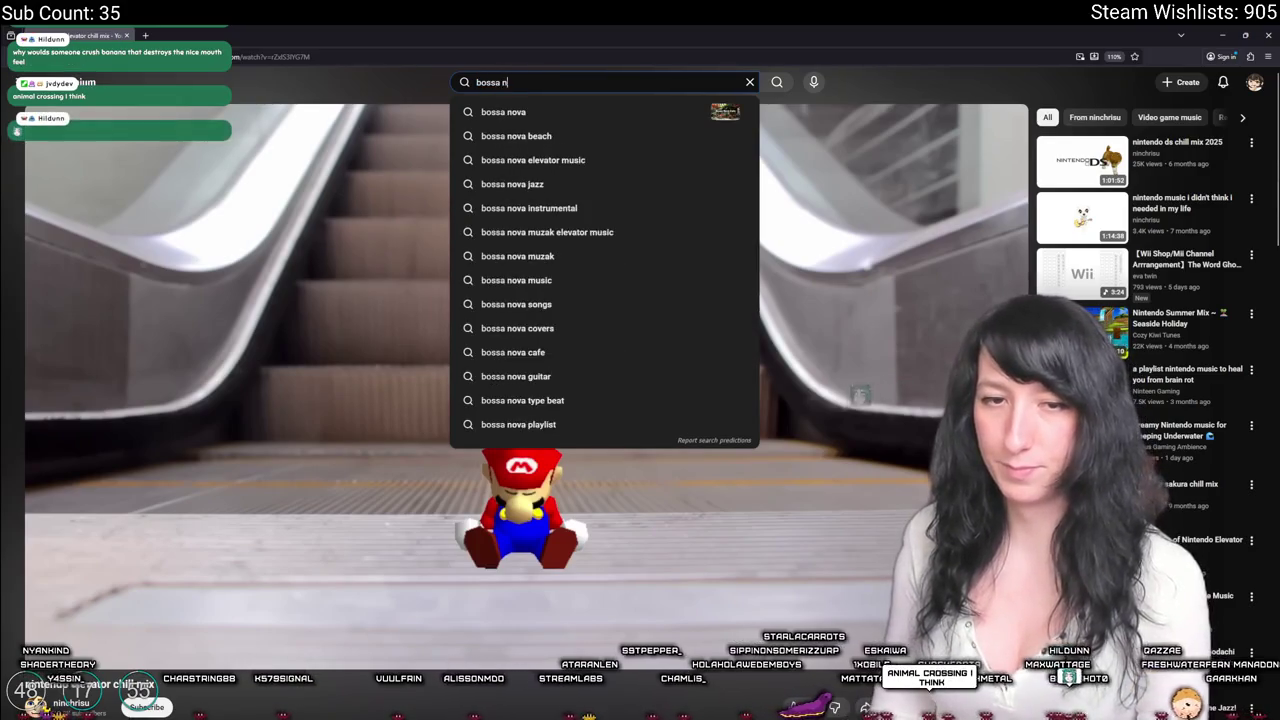
key(BackSpace)
key(BackSpace)
key(BackSpace)
text(va)
key(Return)
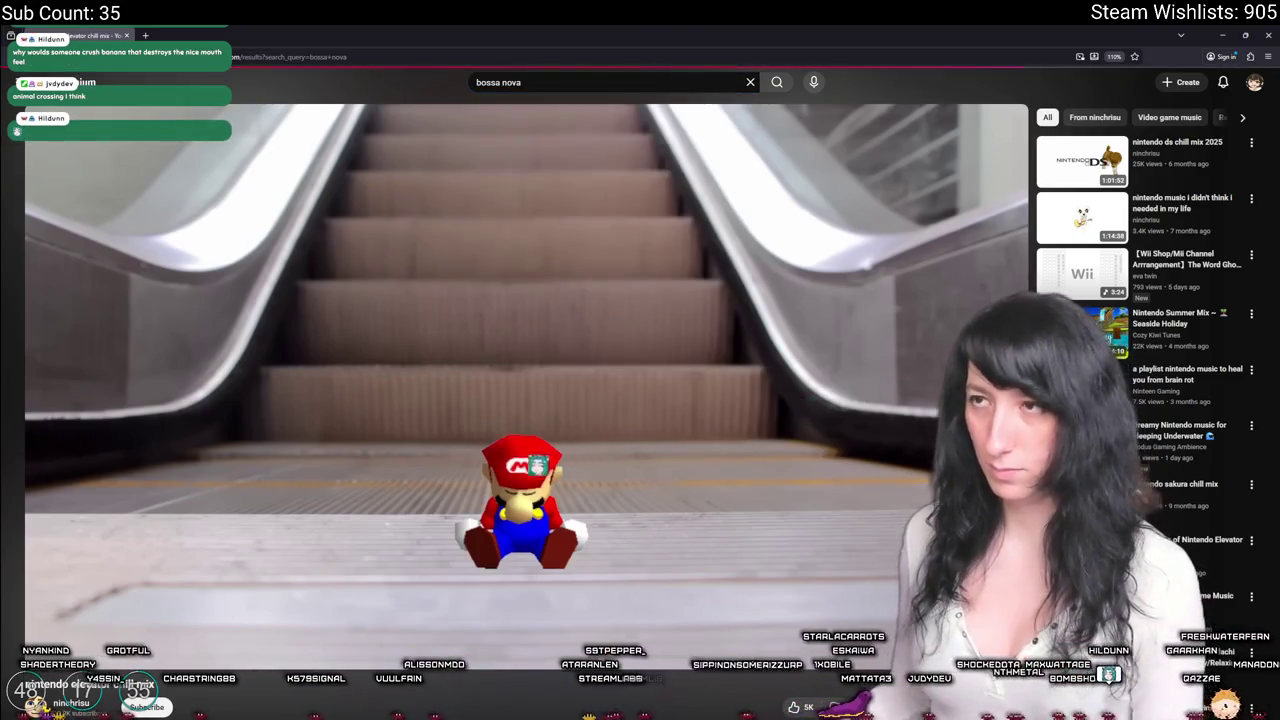
scroll(410, 377, down, 3)
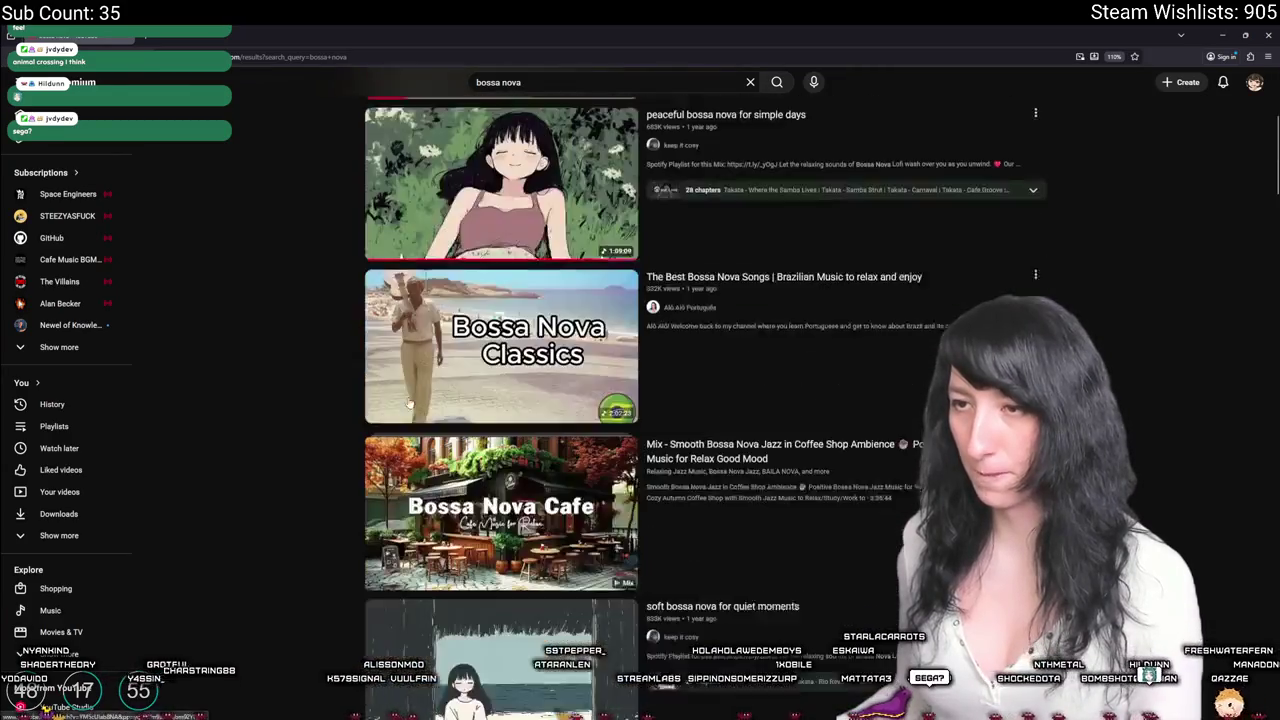
click(409, 357)
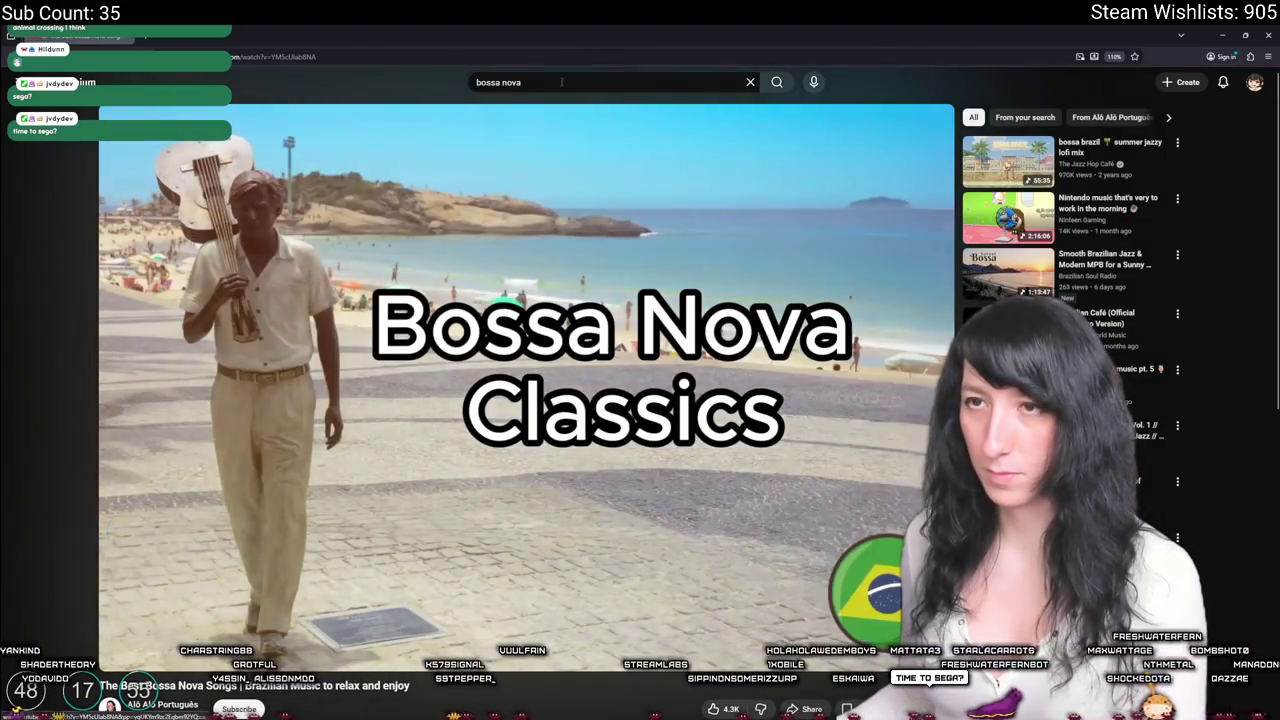
Extend the search to 'bossa nova instrumental' and view the results.
click(562, 82)
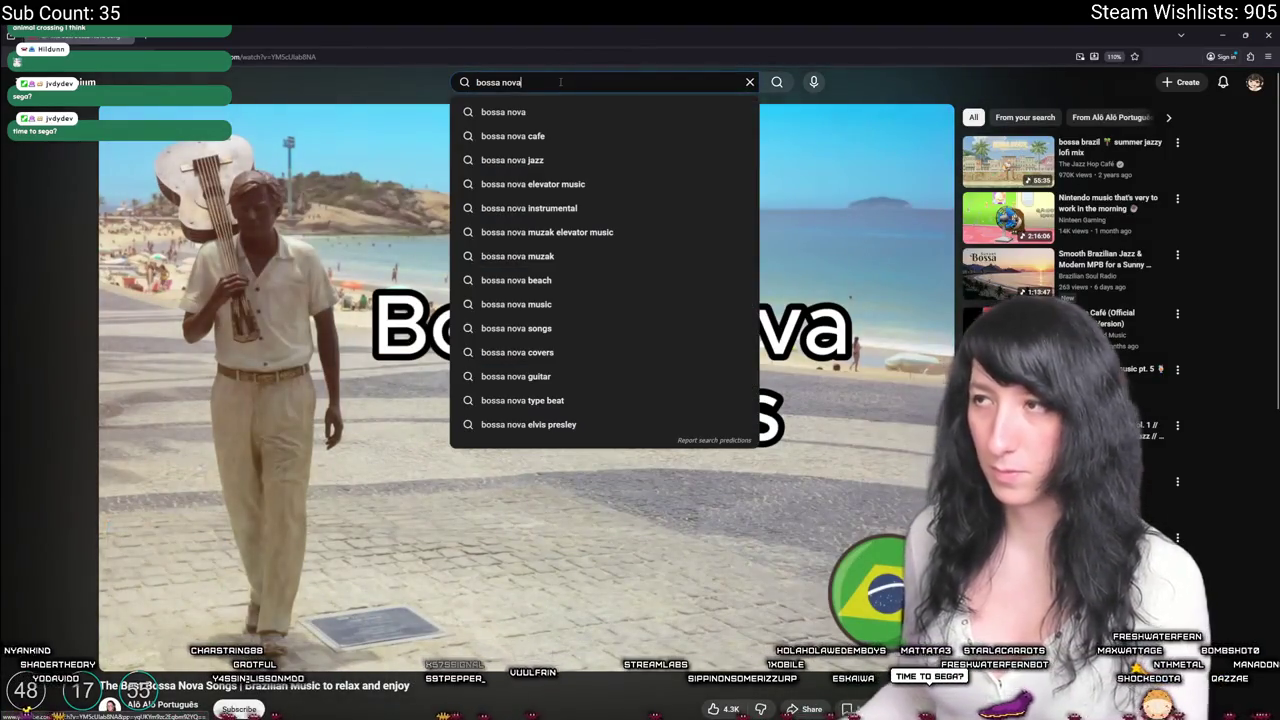
text(instrumental)
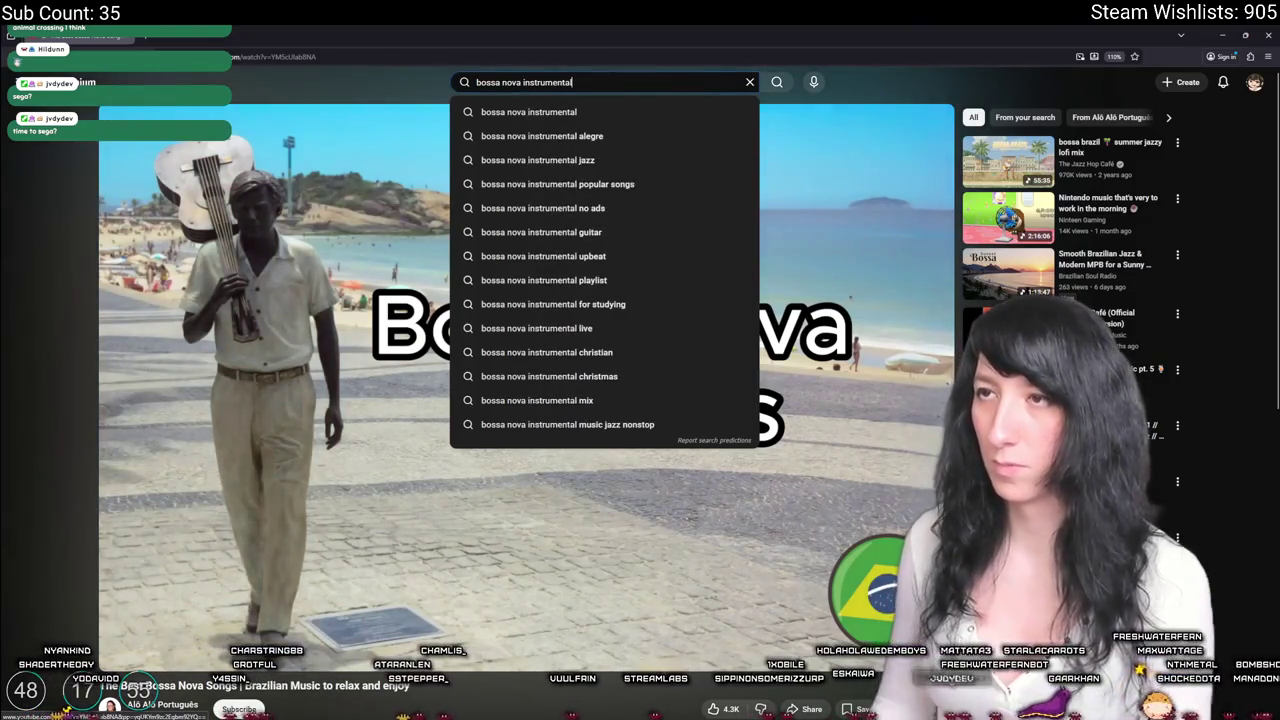
key(Return)
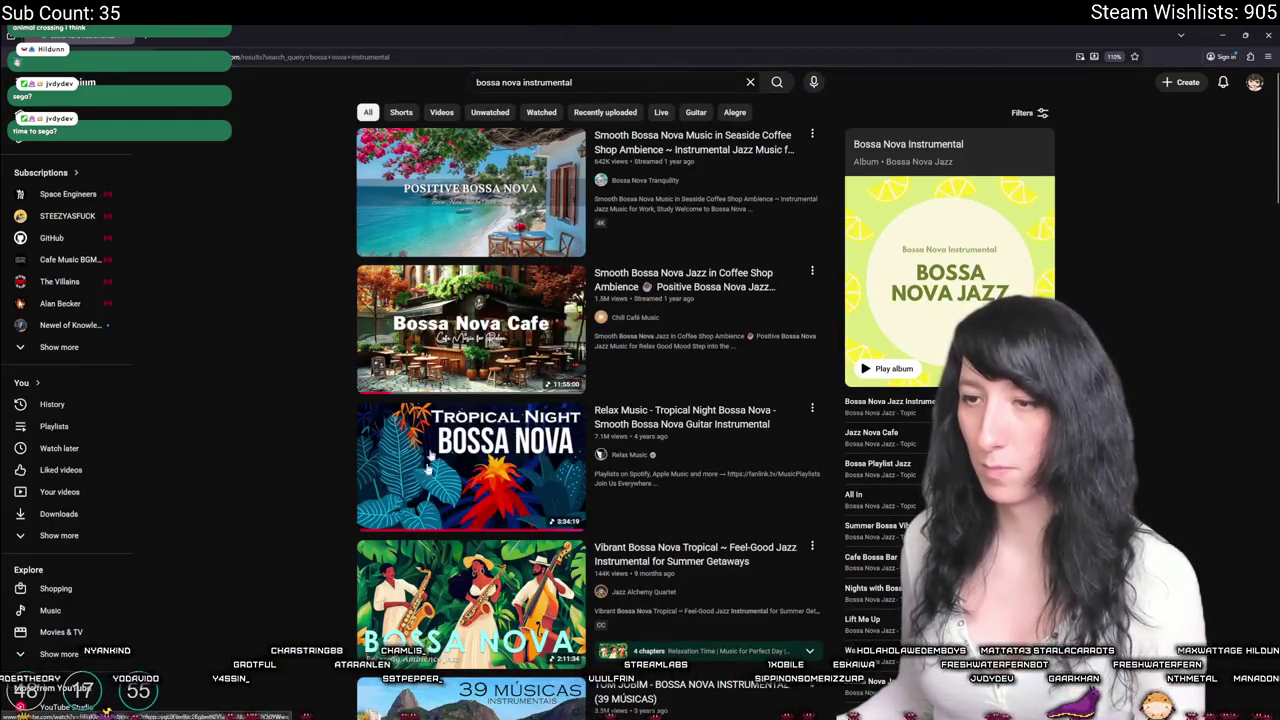
scroll(540, 235, down, 3)
key(alt+Tab)
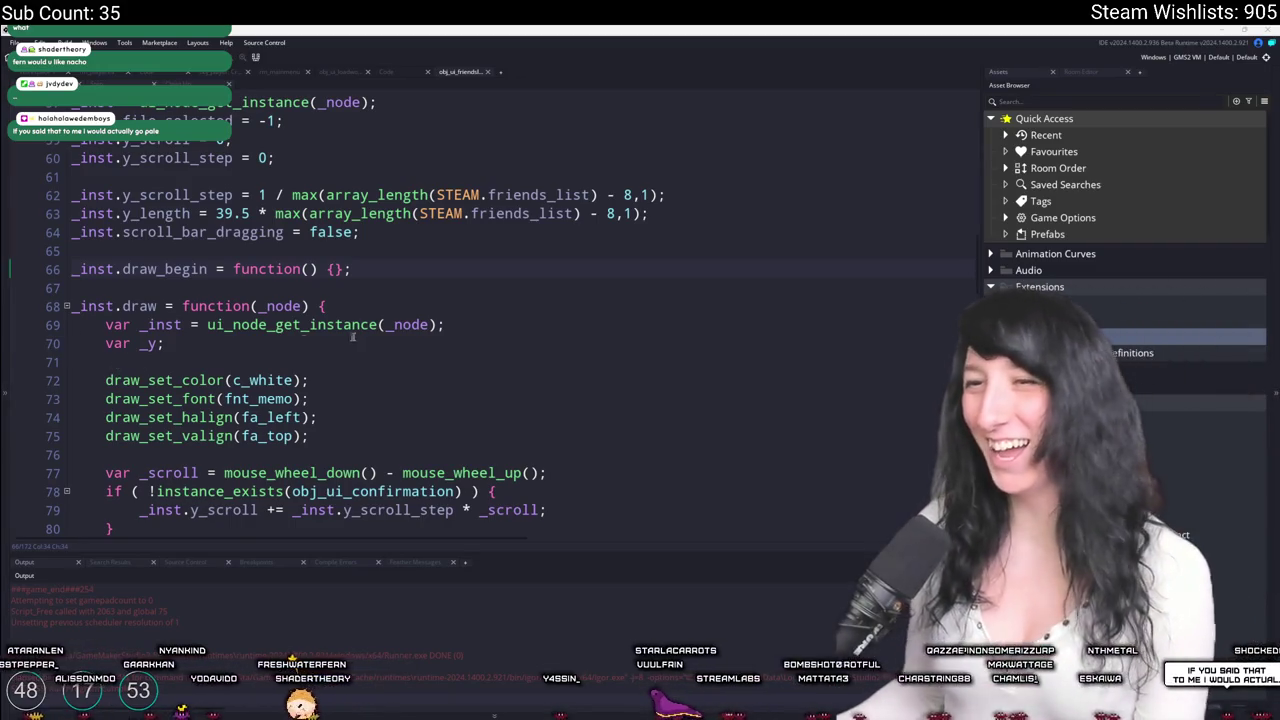
Scroll the friends list code down to the scroll bar calculation near line 80.
scroll(336, 338, down, 7)
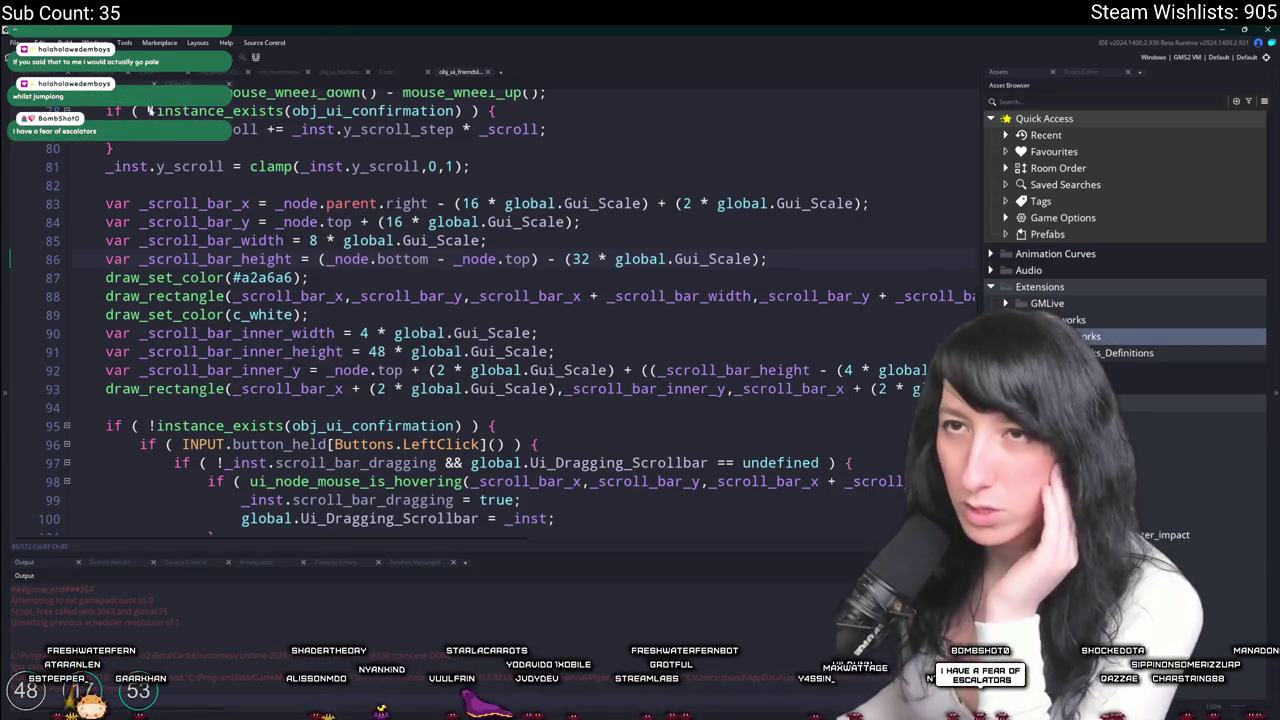
Check the scroll bar variables' uses and add log(_scroll_bar_height) after line 86.
double_click(195, 203)
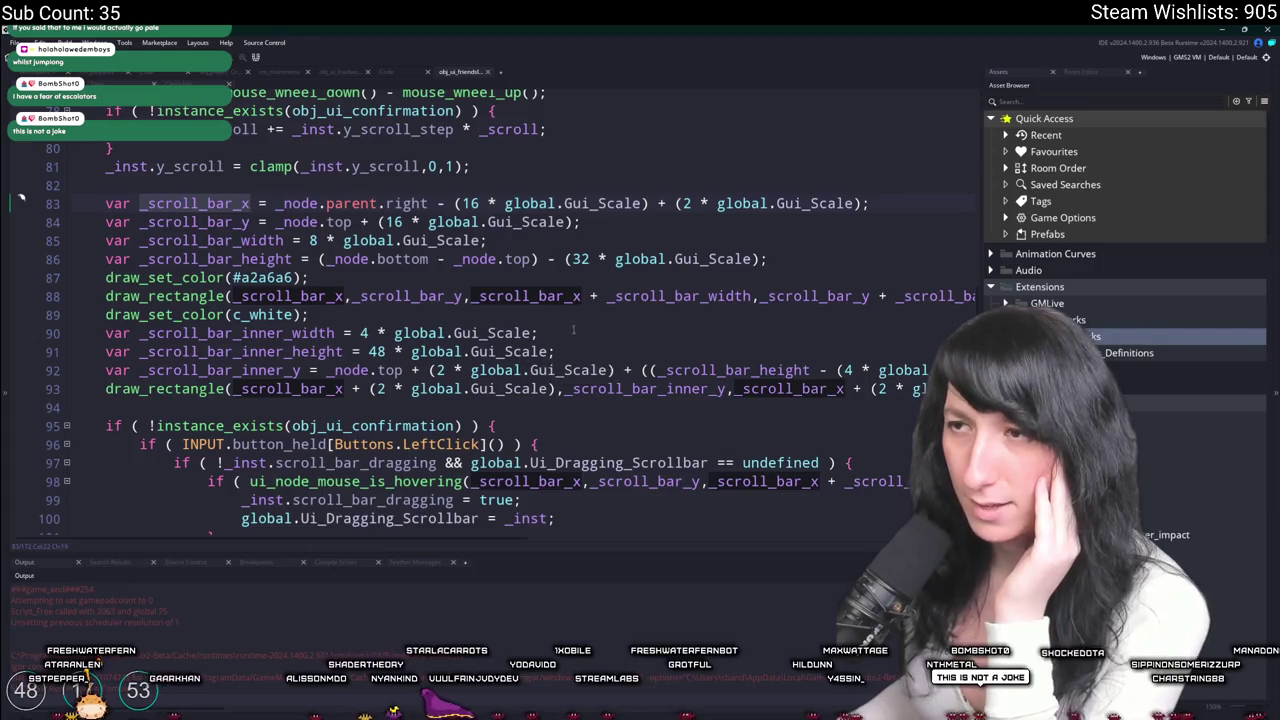
click(806, 296)
key(End)
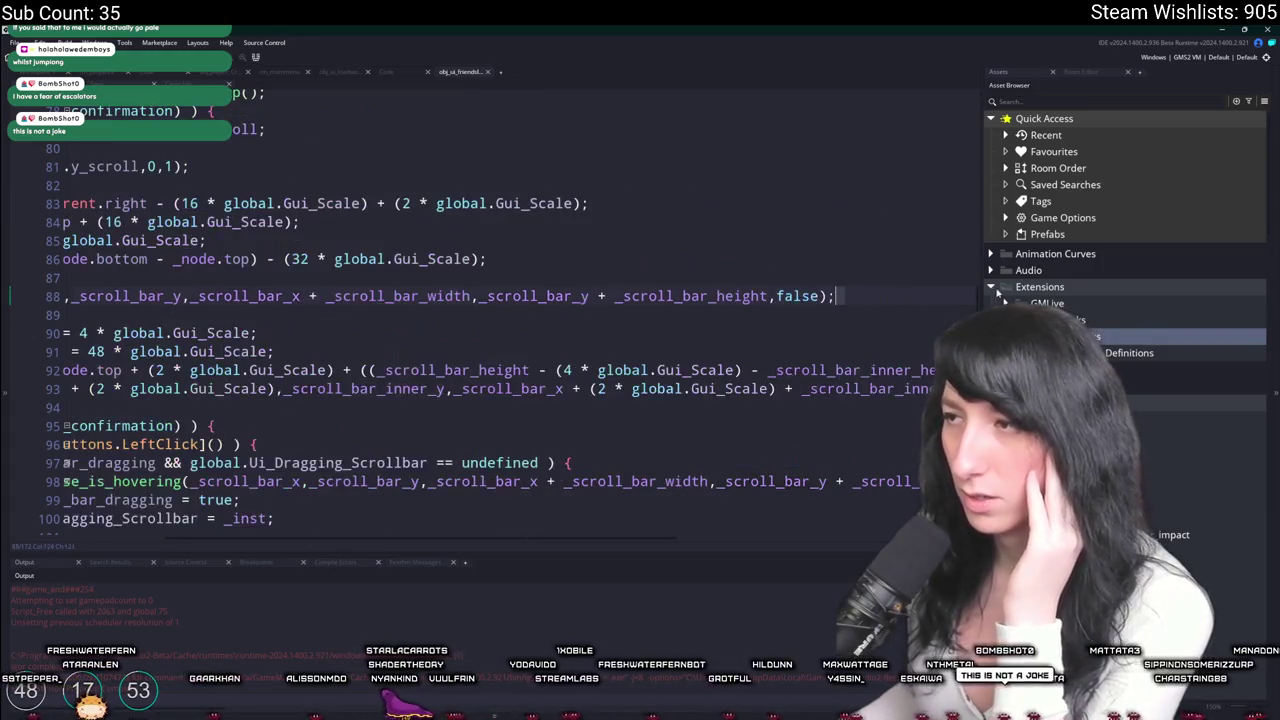
key(Home)
key(Up)
key(End)
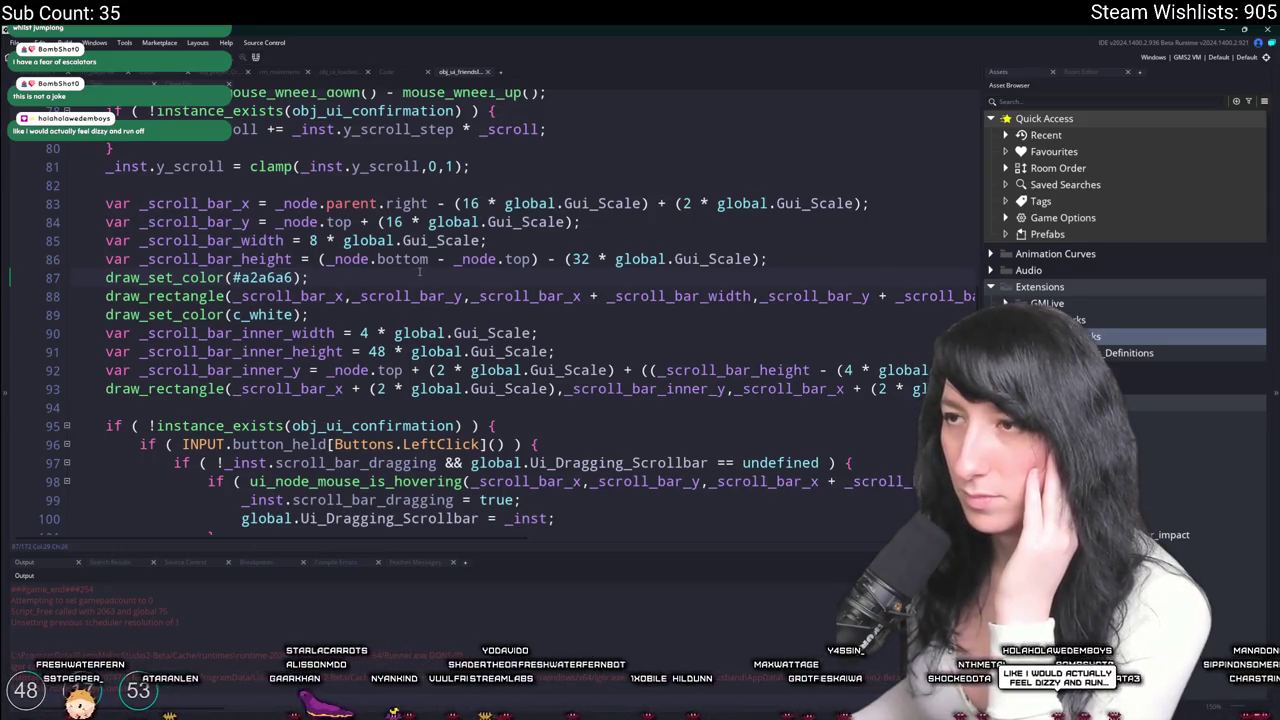
double_click(291, 259)
key(End)
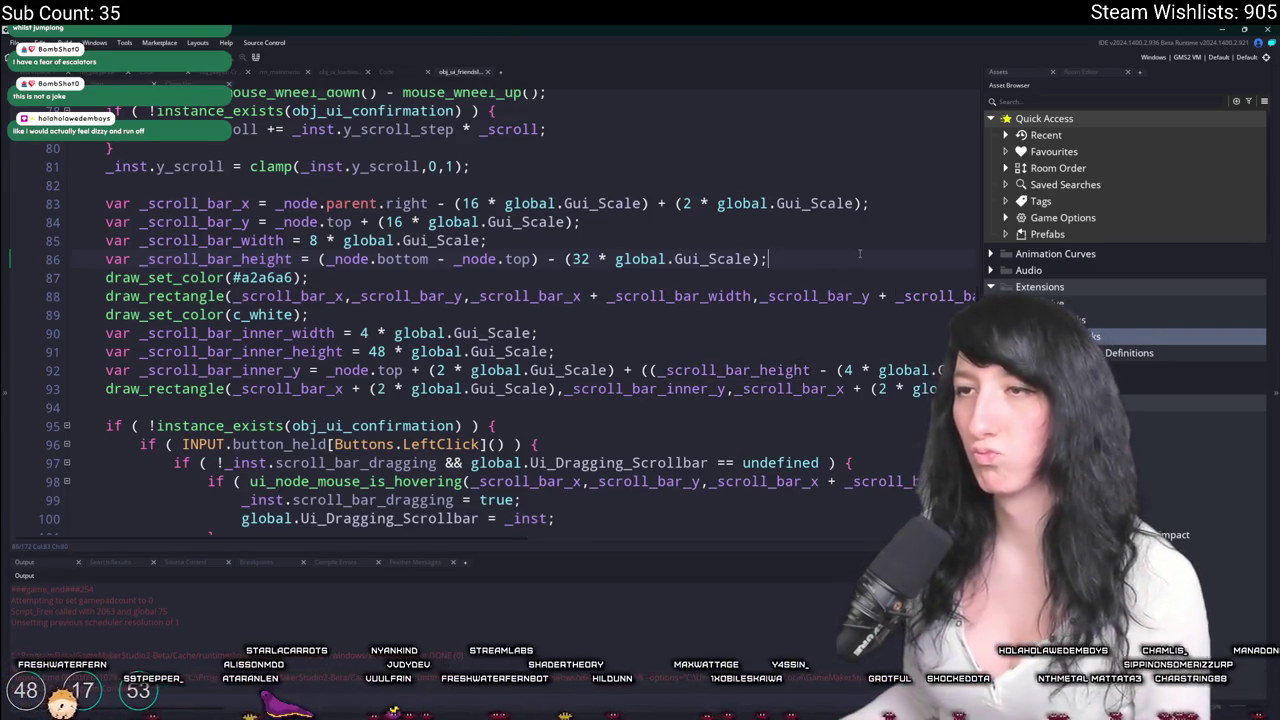
key(Return)
text(log(_scroll_bar_height);)
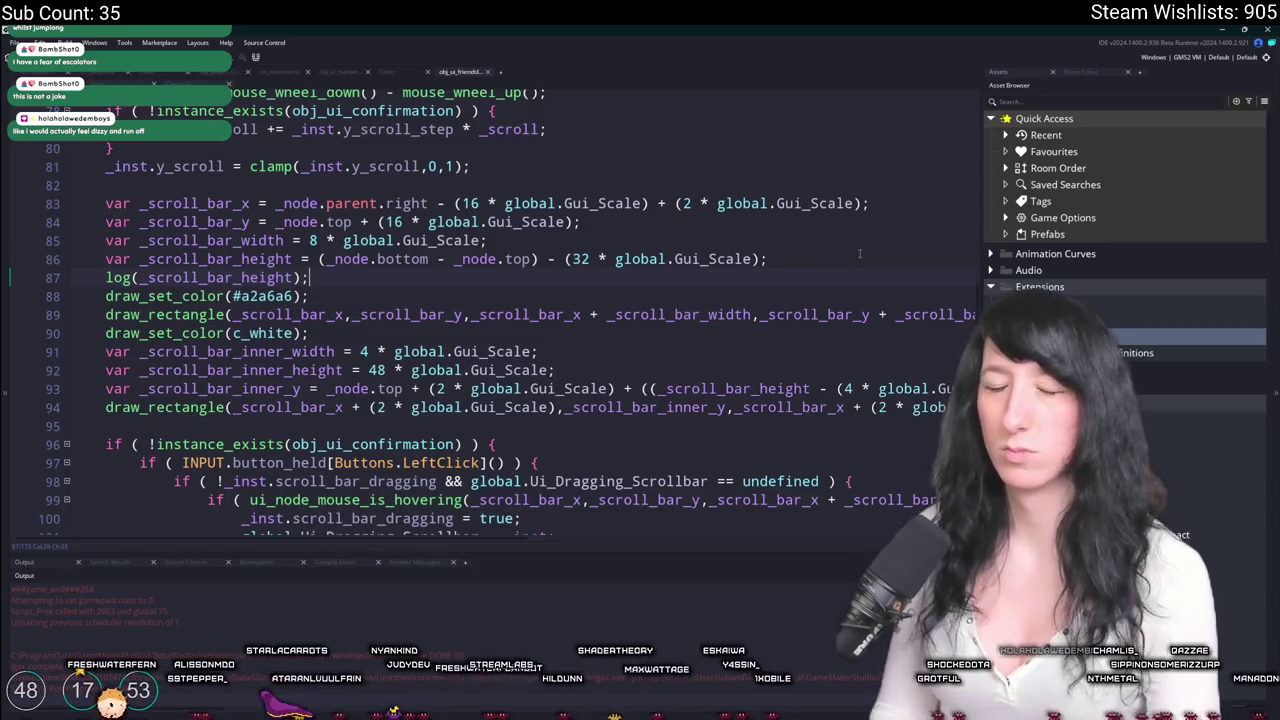
Test-run the game, maximize the Gum Squad window, then close it.
key(F5)
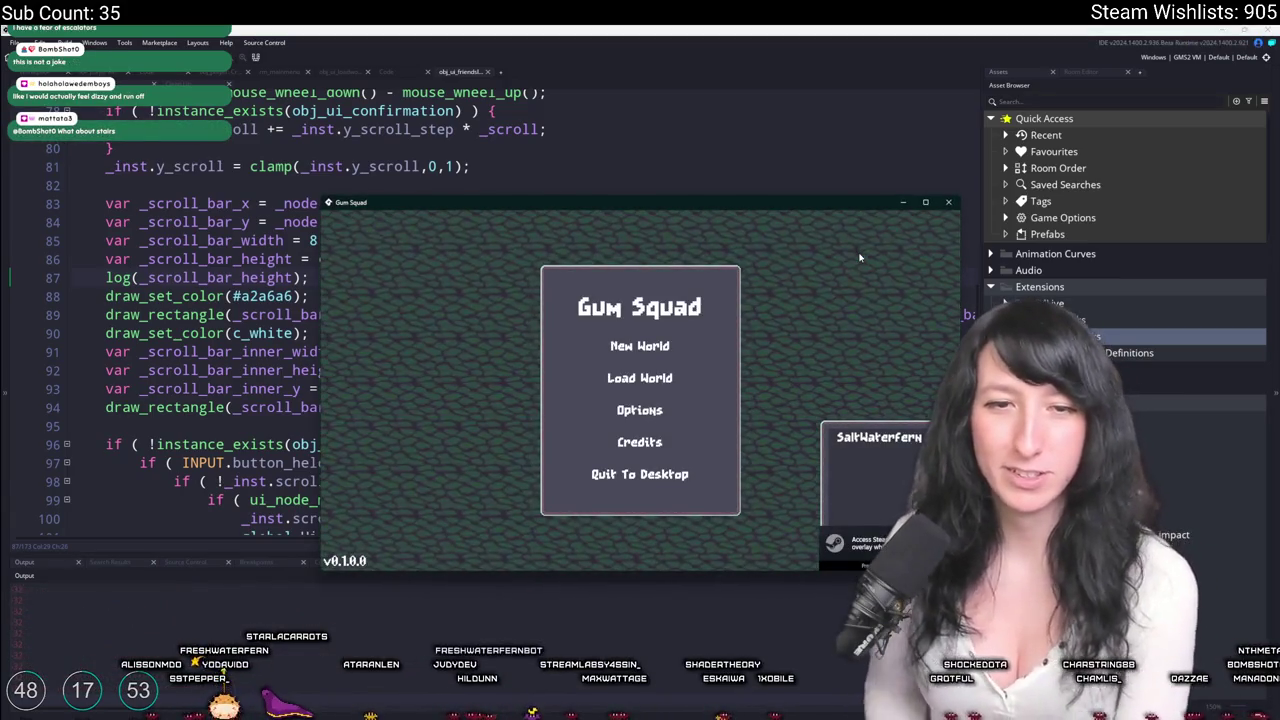
double_click(839, 204)
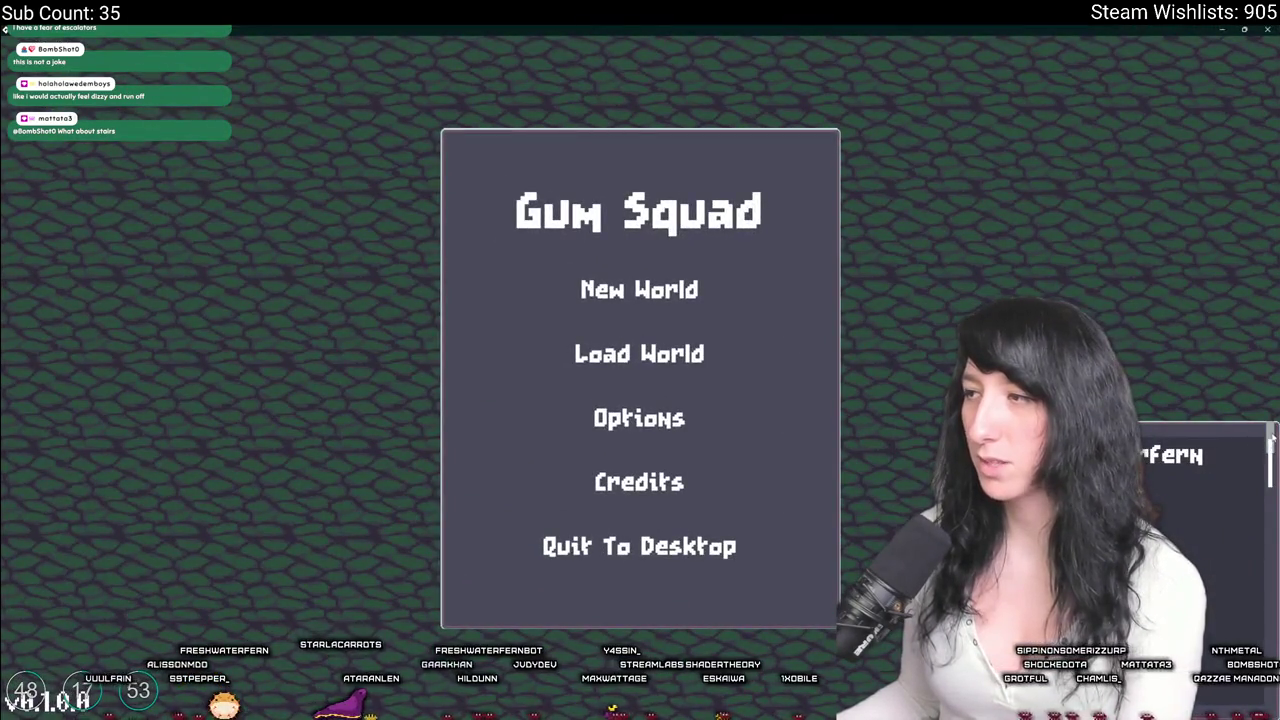
click(1268, 29)
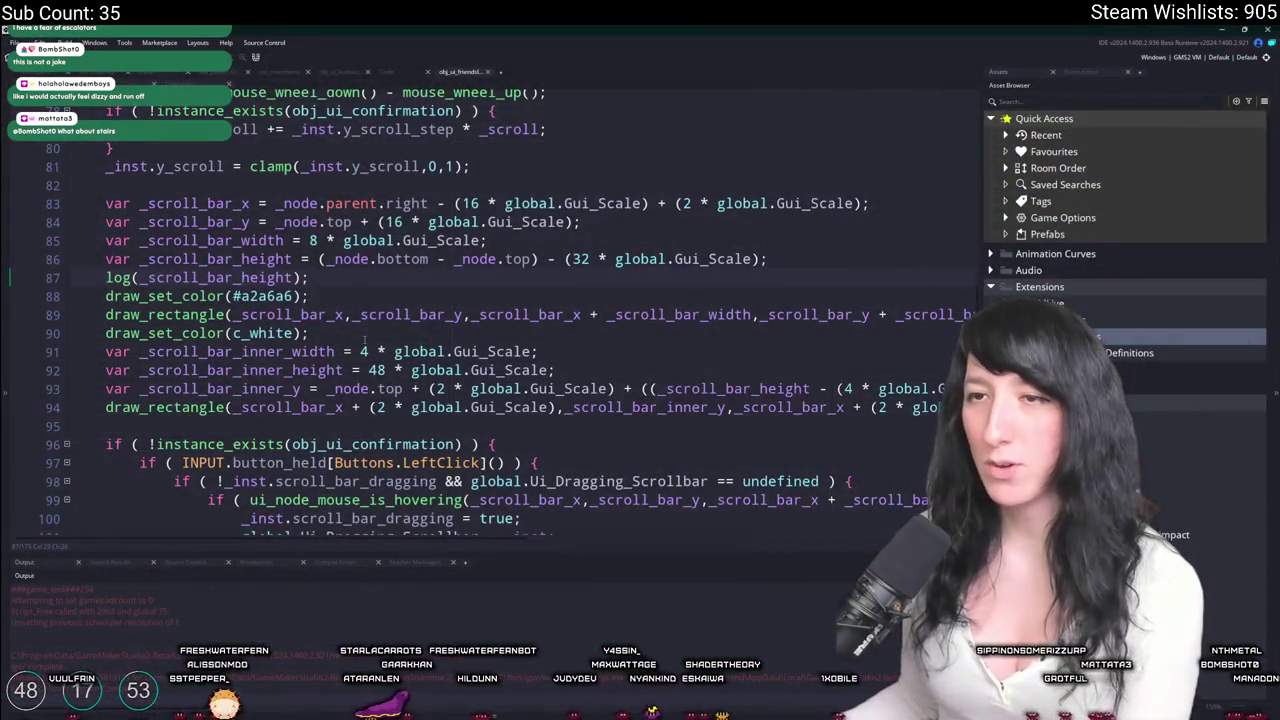
double_click(365, 314)
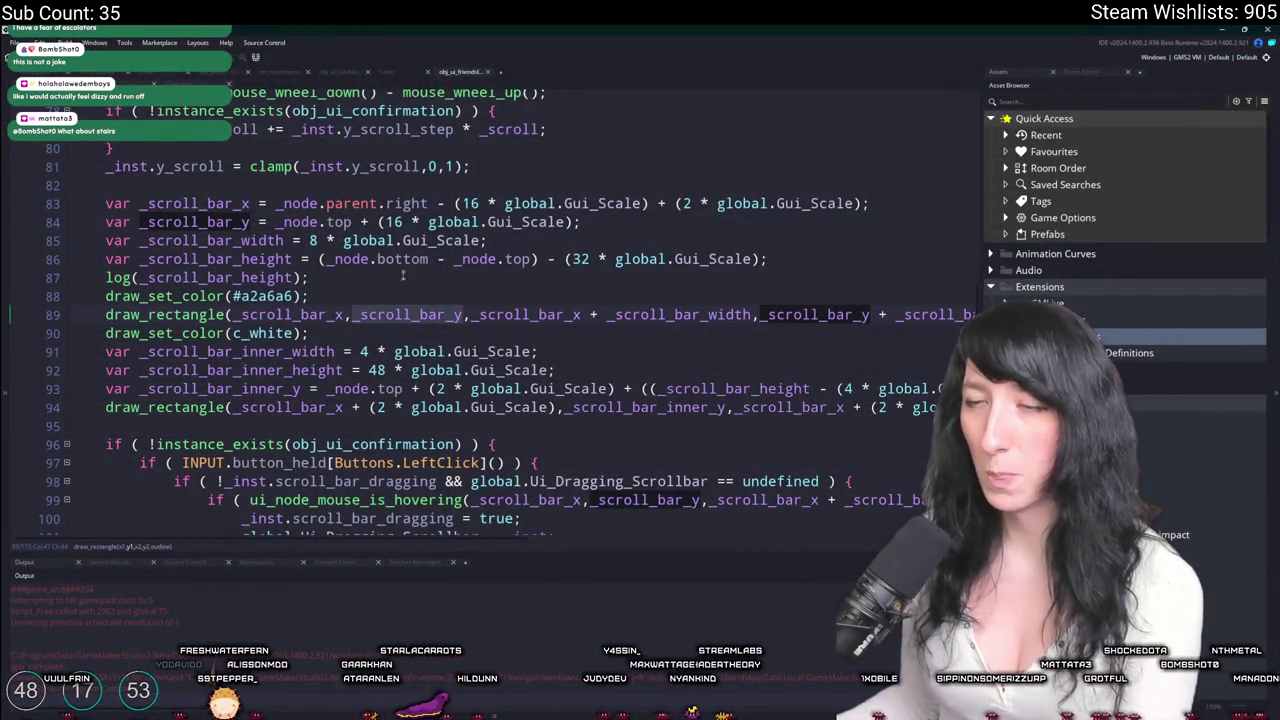
Insert 'parent.' after _node on line 84 and rebuild the game.
click(319, 222)
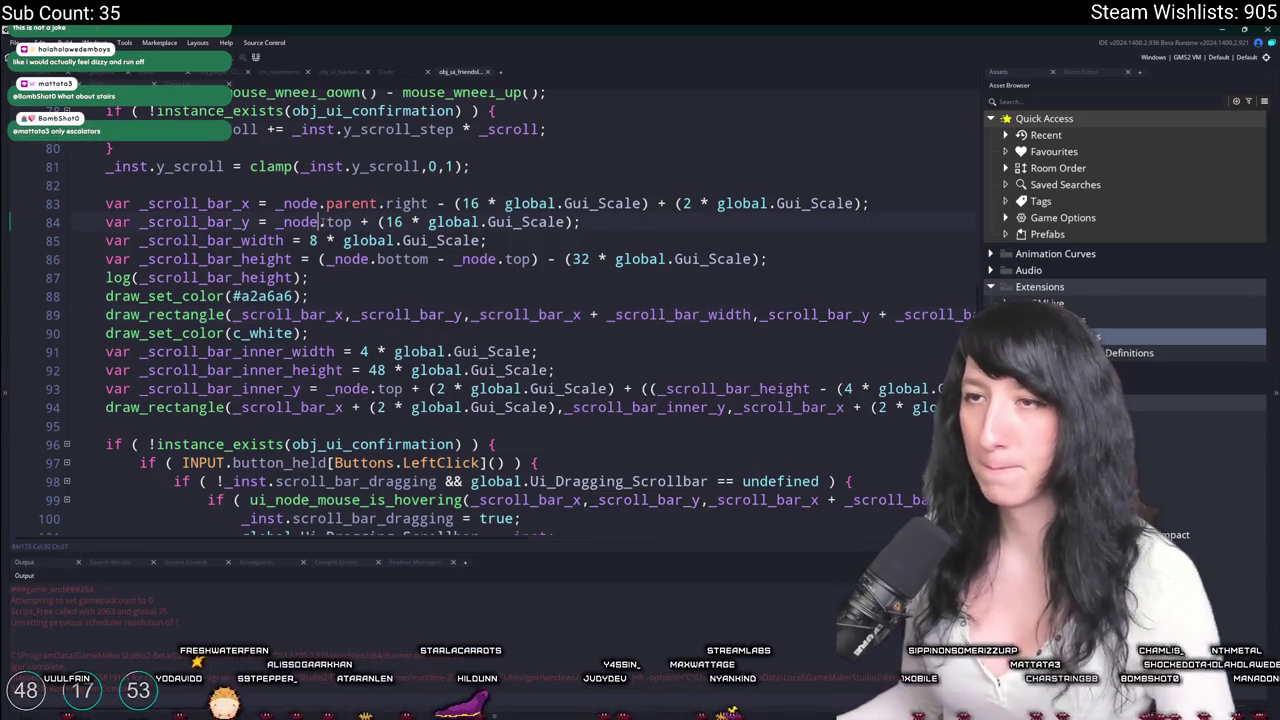
text(parent.)
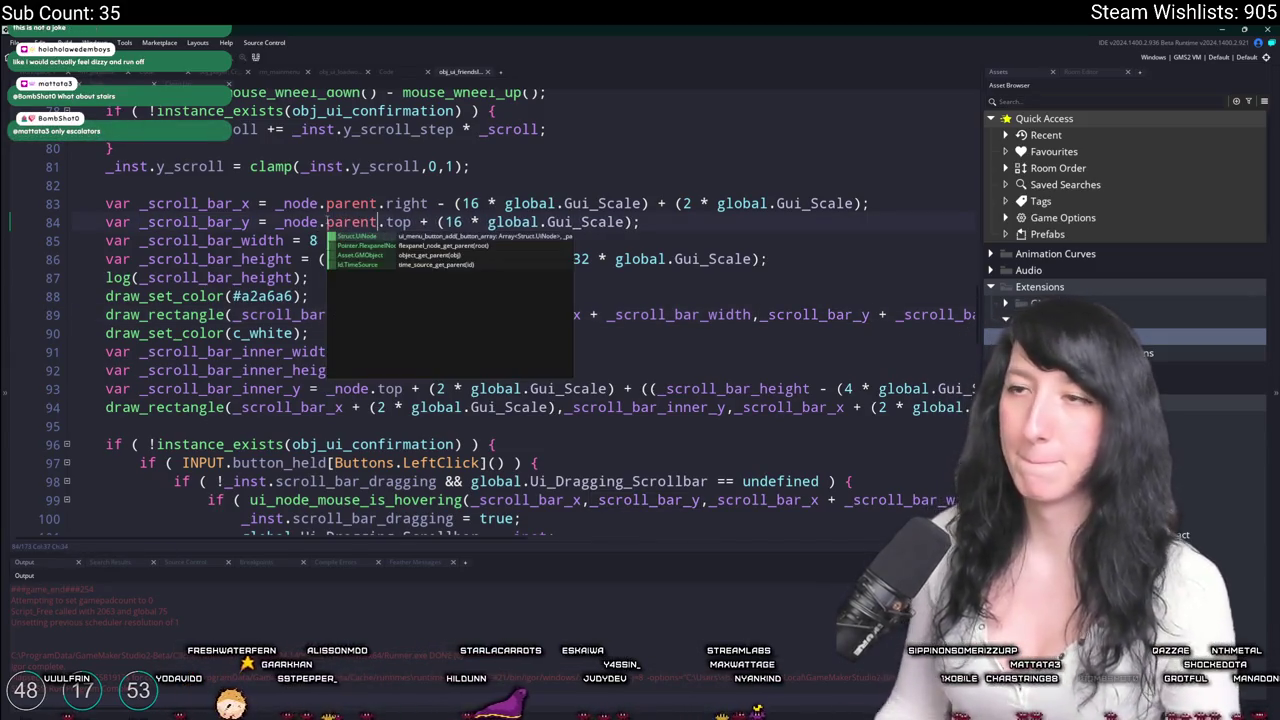
key(F5)
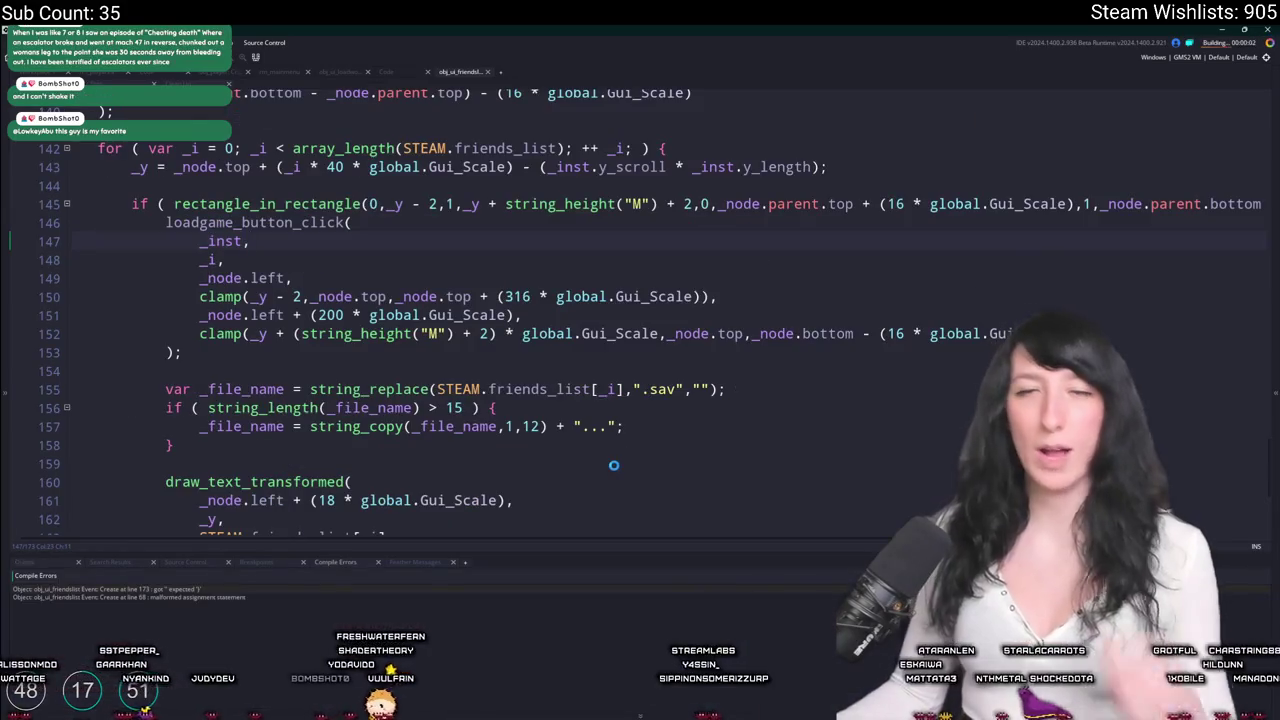
scroll(600, 445, up, 3)
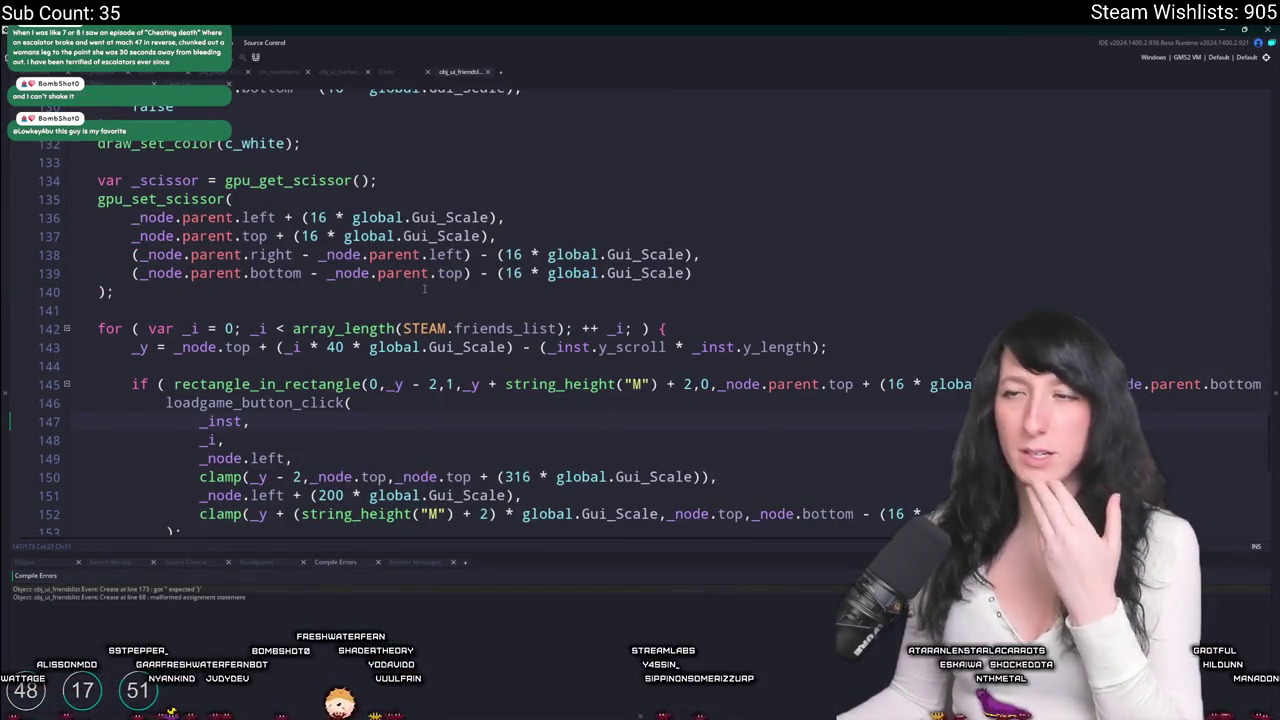
Change the 16 offsets to 32 on scissor lines 139 and 138, then rebuild.
click(302, 273)
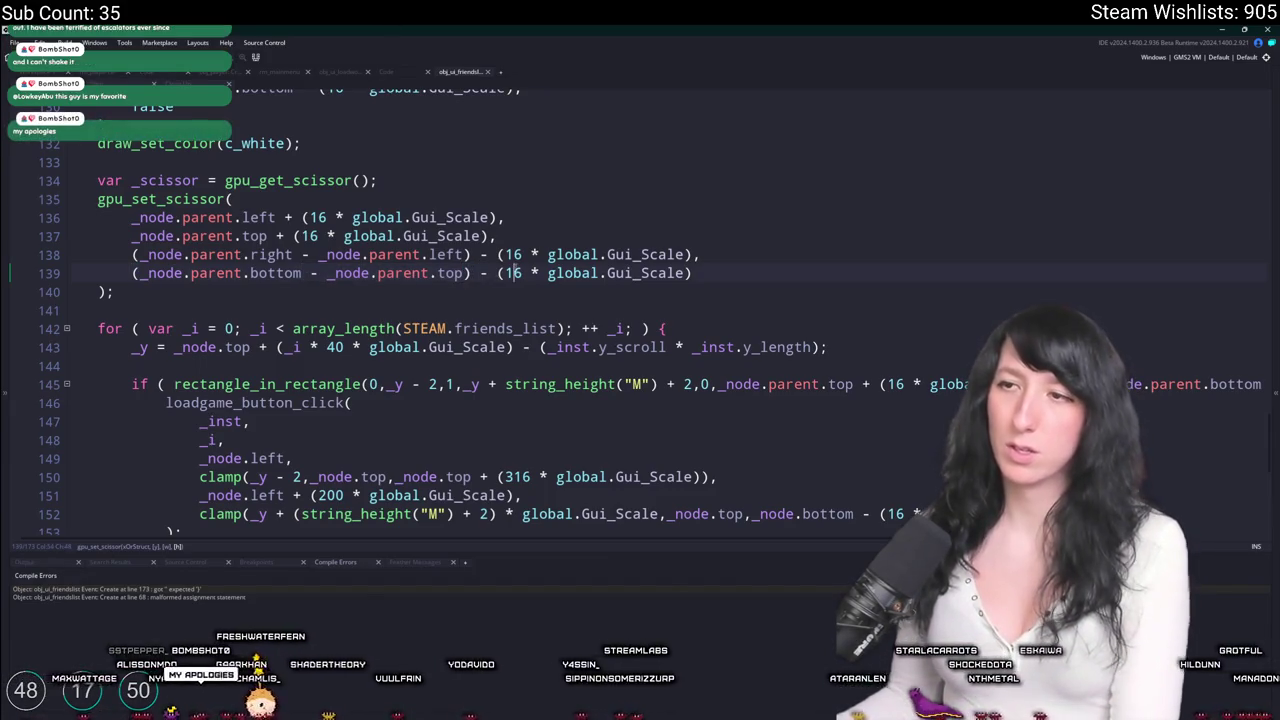
key(ctrl+Right)
key(ctrl+Right)
key(ctrl+Right)
key(BackSpace)
key(BackSpace)
text(32)
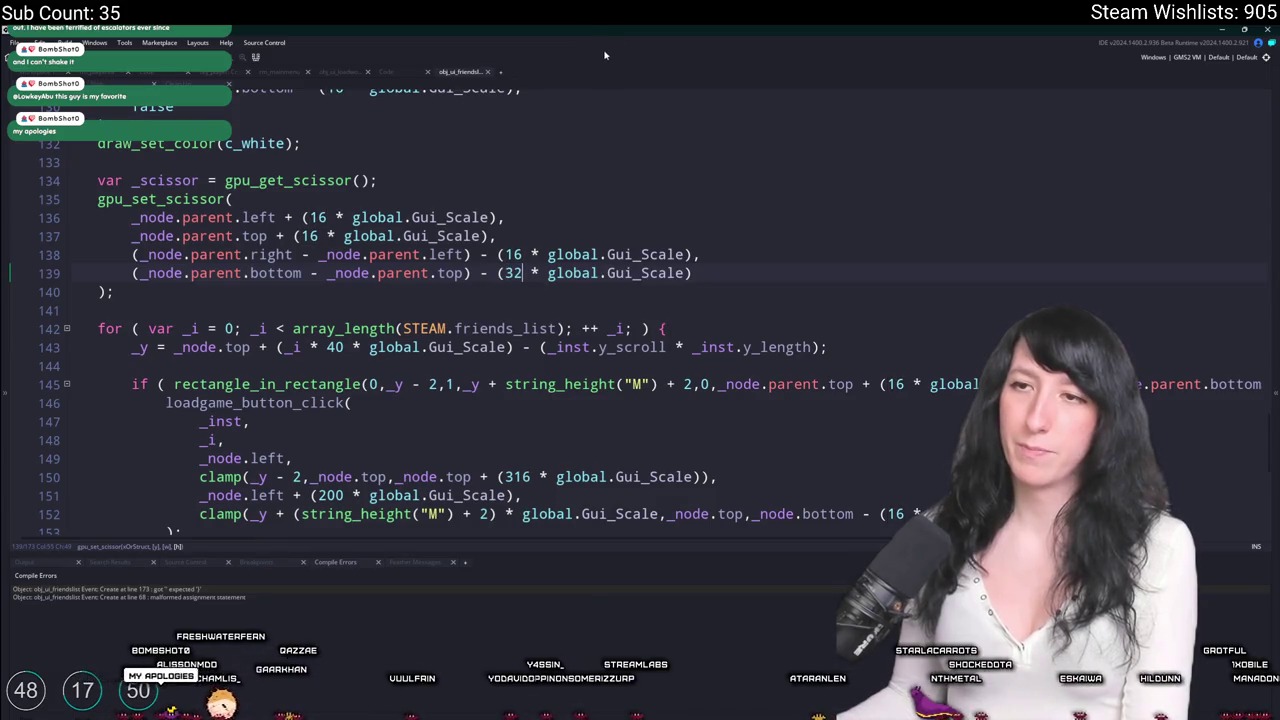
key(Up)
key(BackSpace)
key(BackSpace)
text(32)
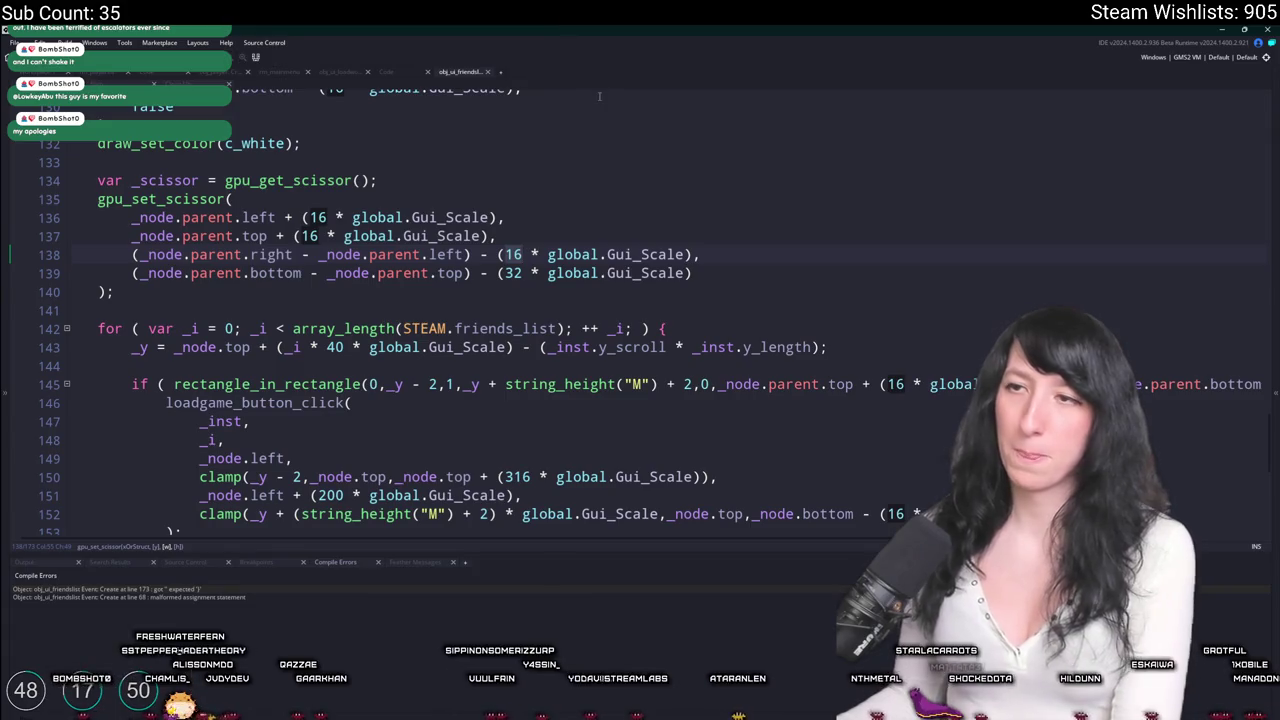
key(F5)
scroll(586, 247, down, 3)
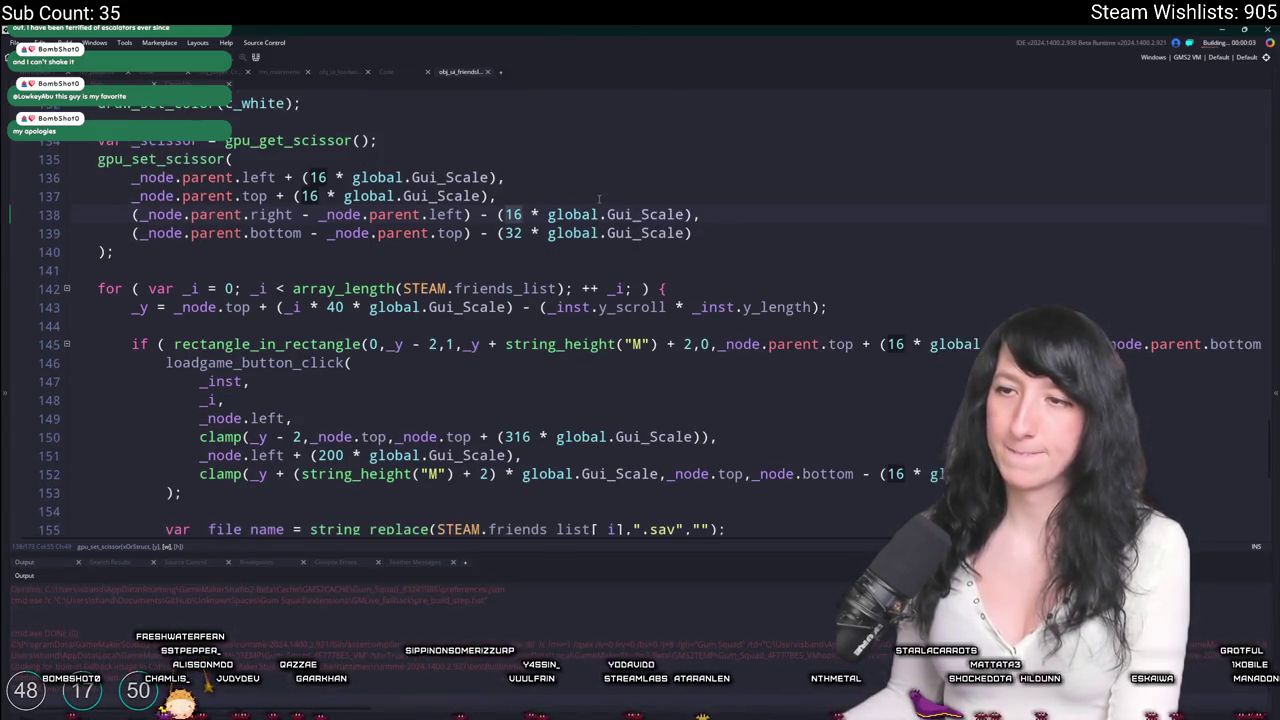
Follow the line 173 compile error and check the bracket pairing on line 145.
drag(878, 284, 1210, 284)
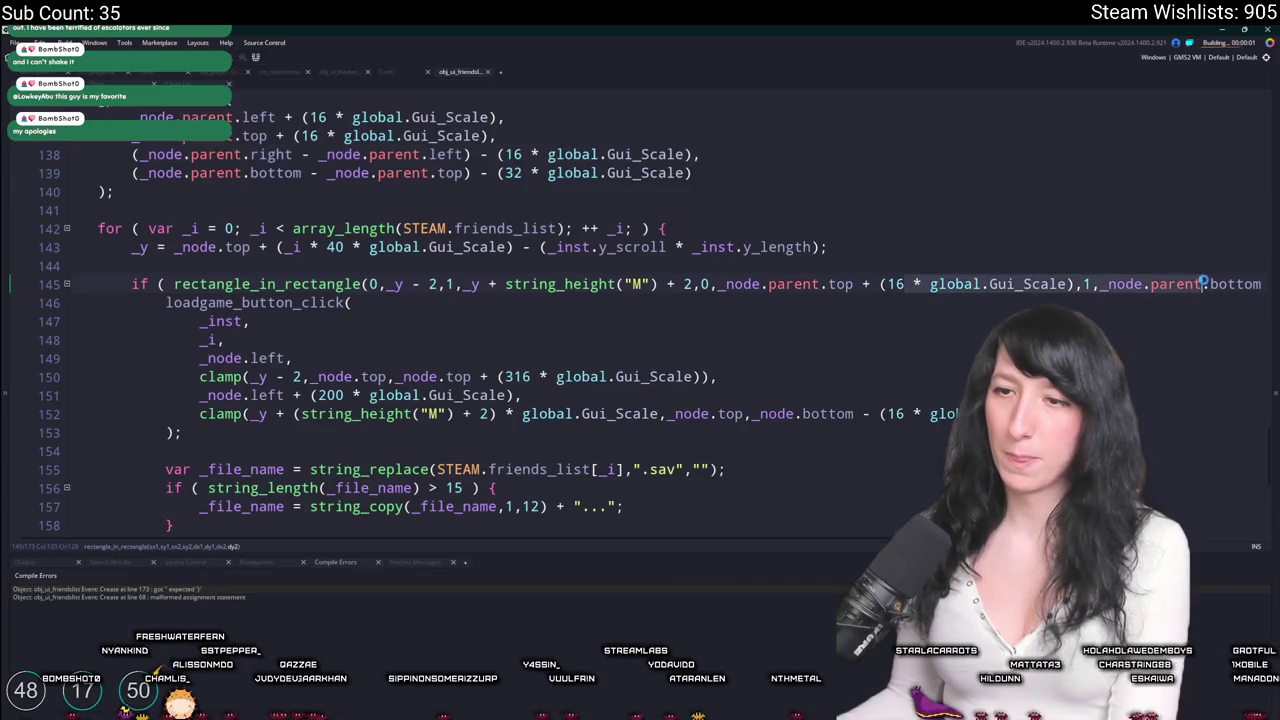
click(170, 451)
double_click(184, 592)
scroll(400, 300, up, 3)
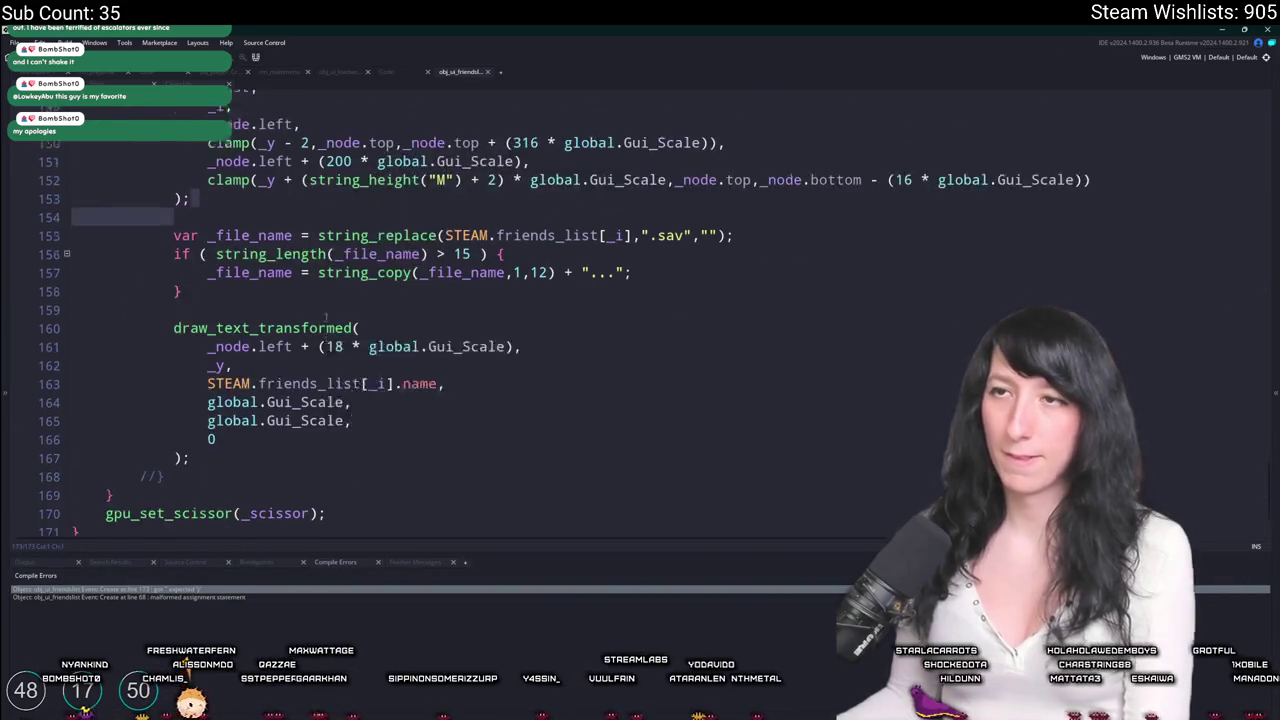
click(1020, 176)
key(End)
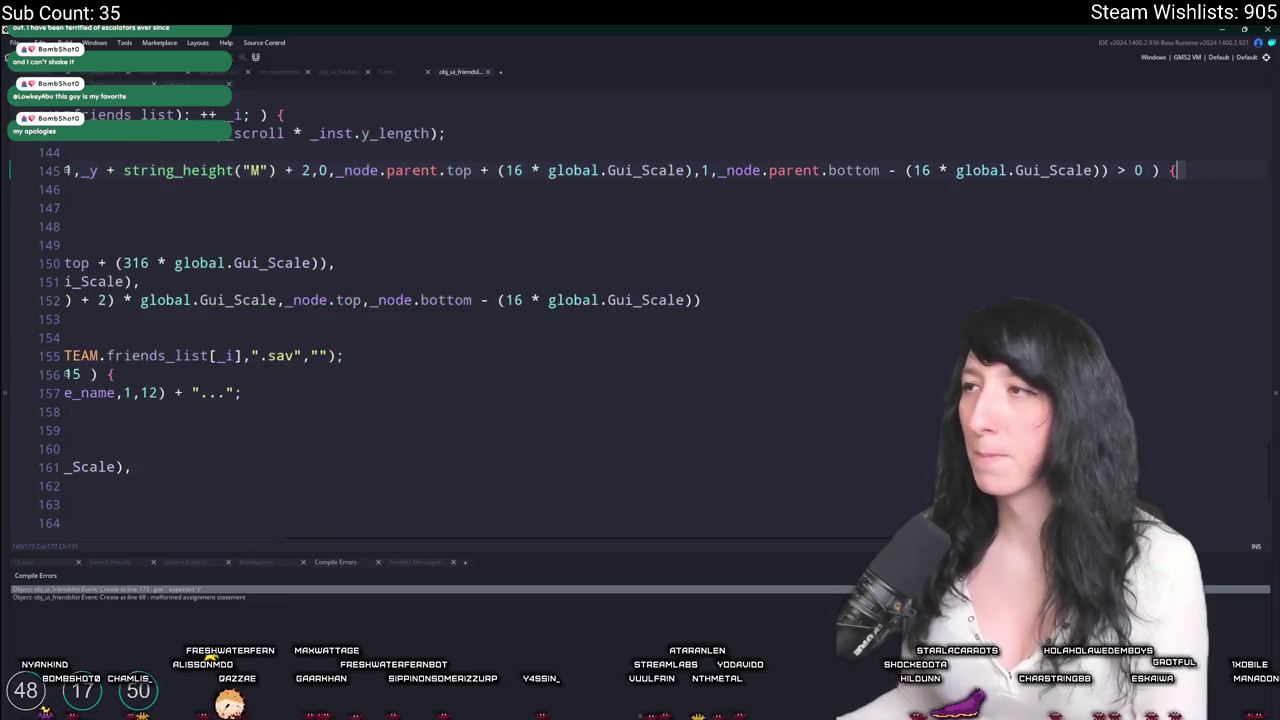
key(Home)
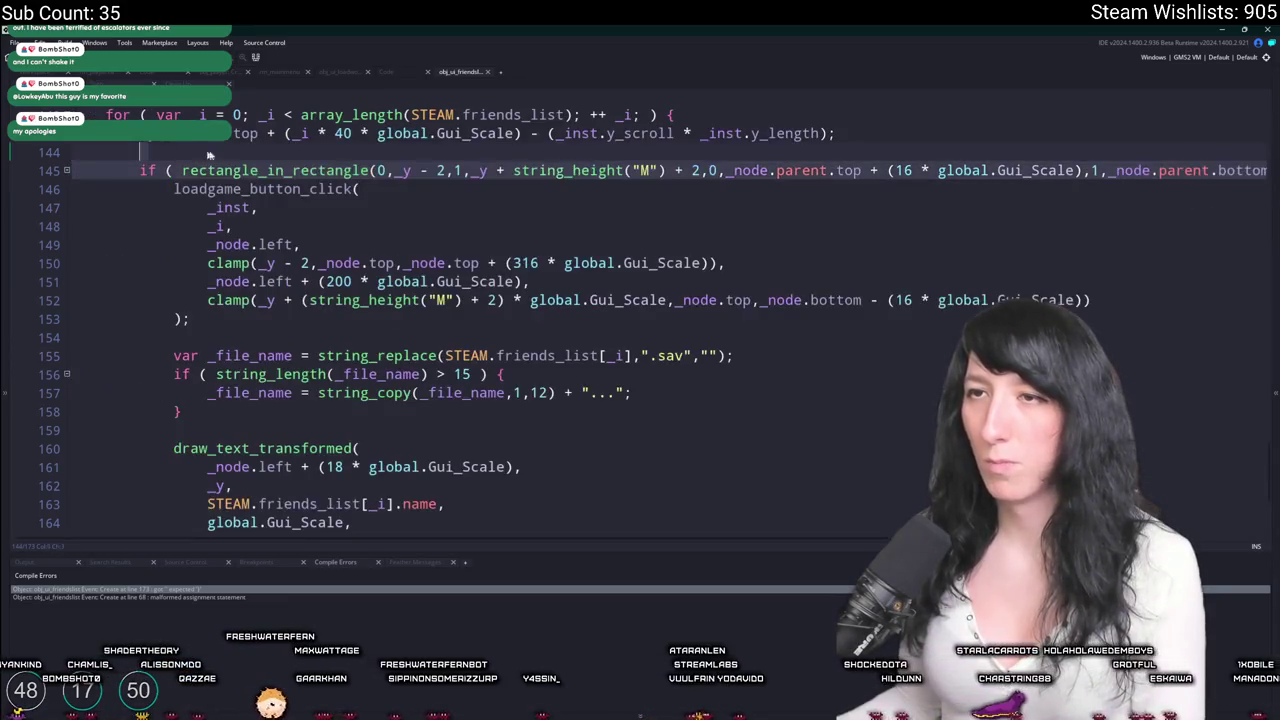
click(224, 170)
click(372, 170)
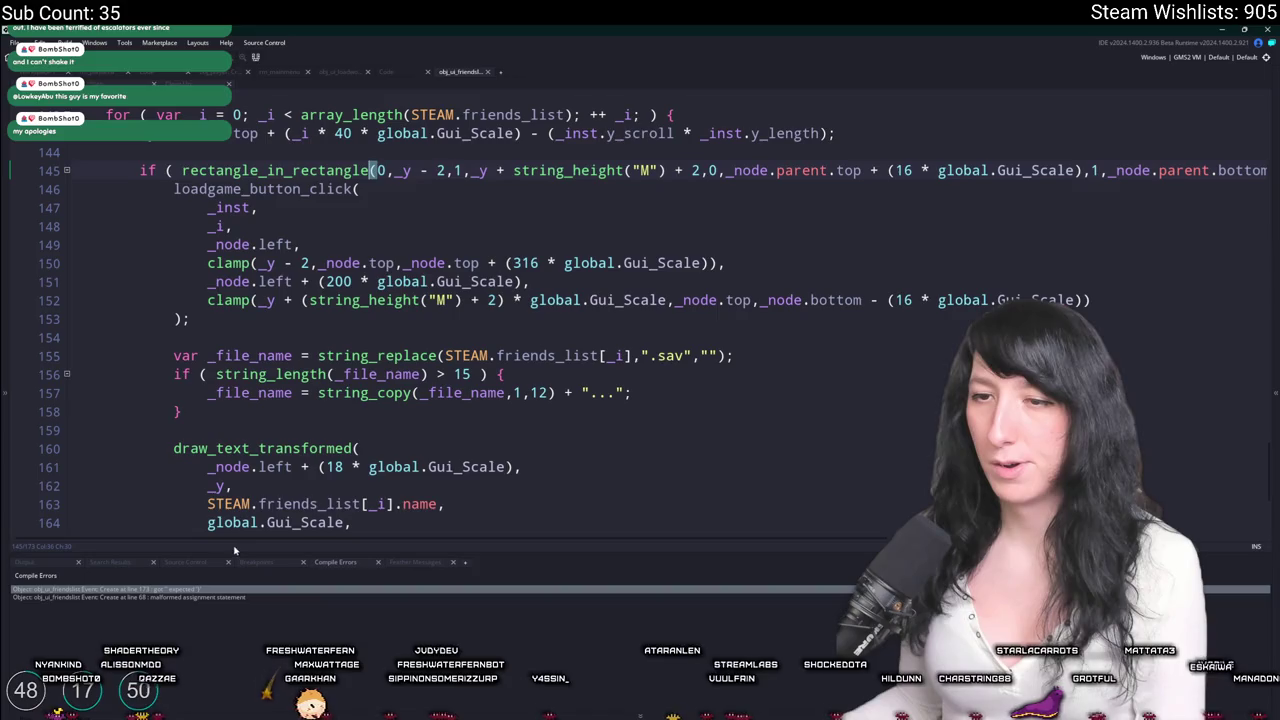
mouse_move(252, 543)
mouse_down()
mouse_move(551, 540)
mouse_move(280, 540)
mouse_up()
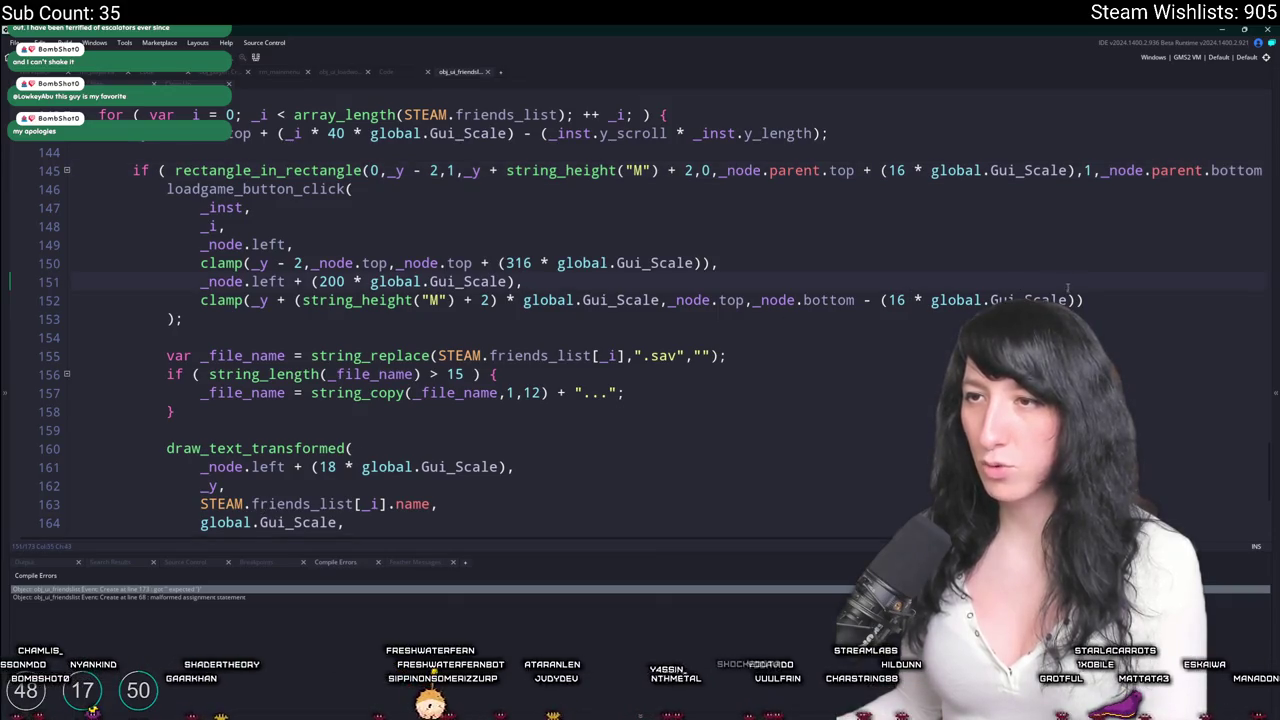
Review the line 68 and line 173 compile errors, then rebuild the game.
double_click(188, 597)
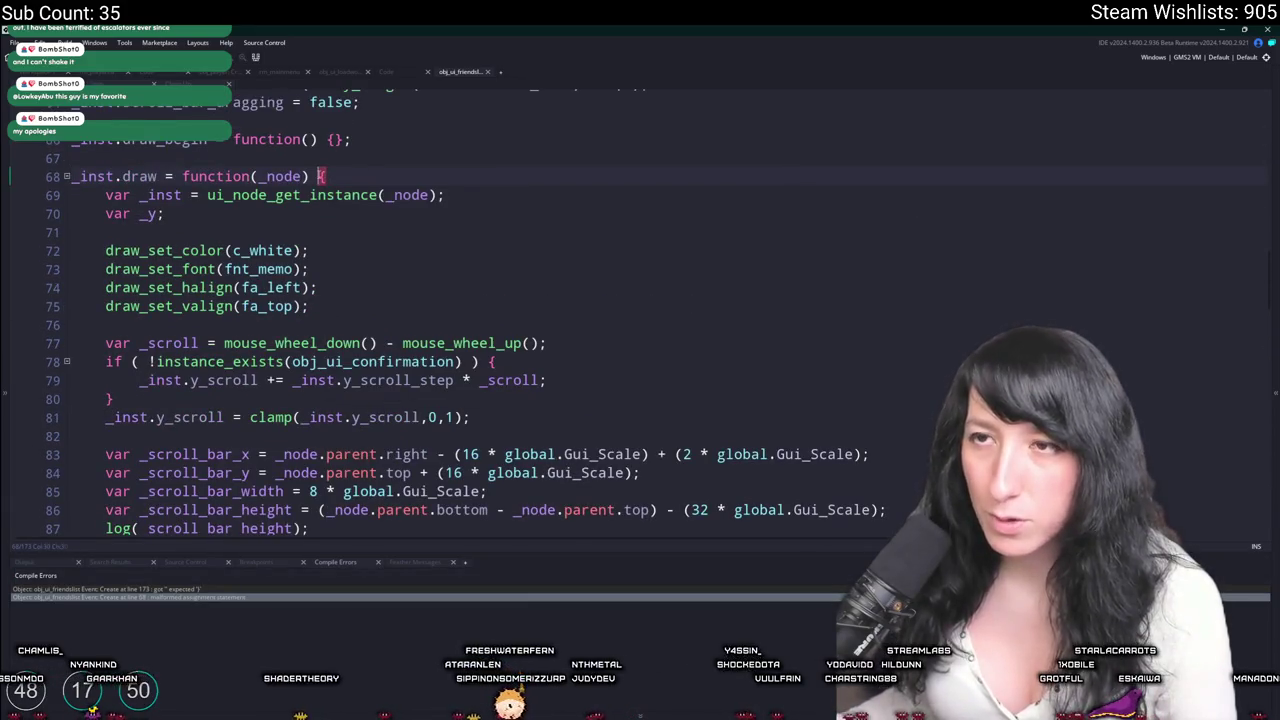
scroll(328, 160, down, 6)
double_click(190, 589)
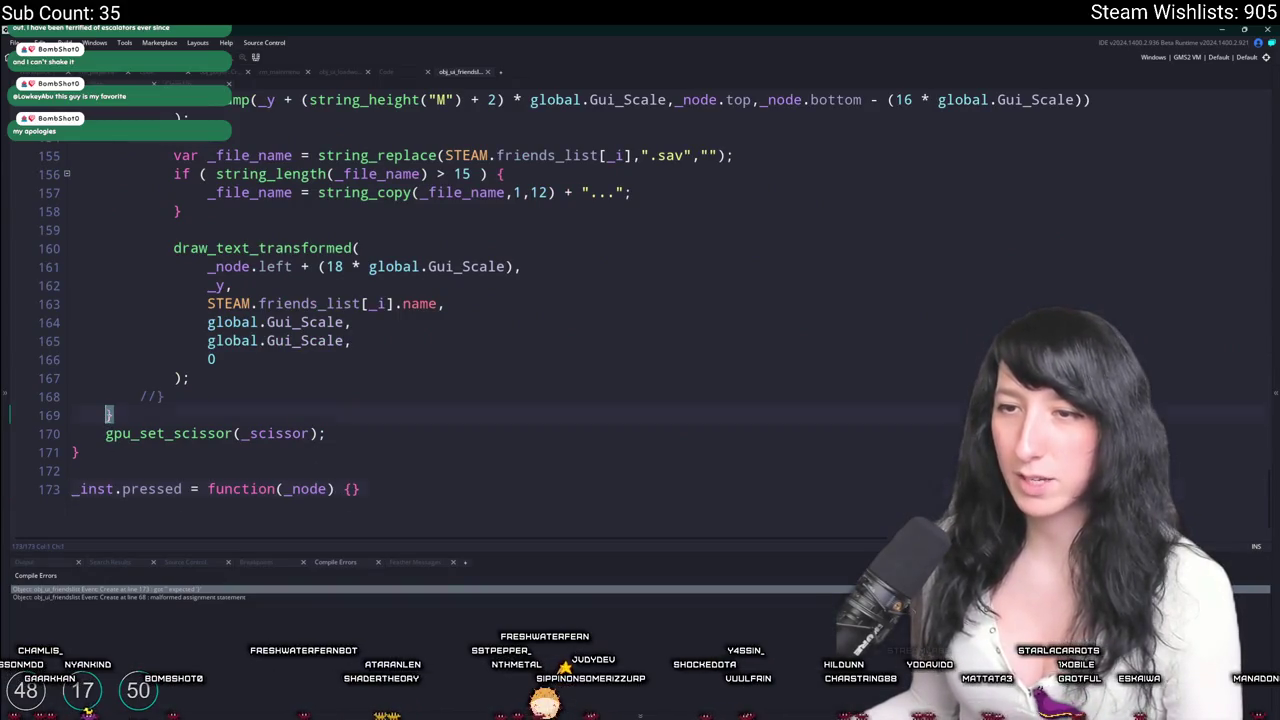
scroll(148, 396, up, 3)
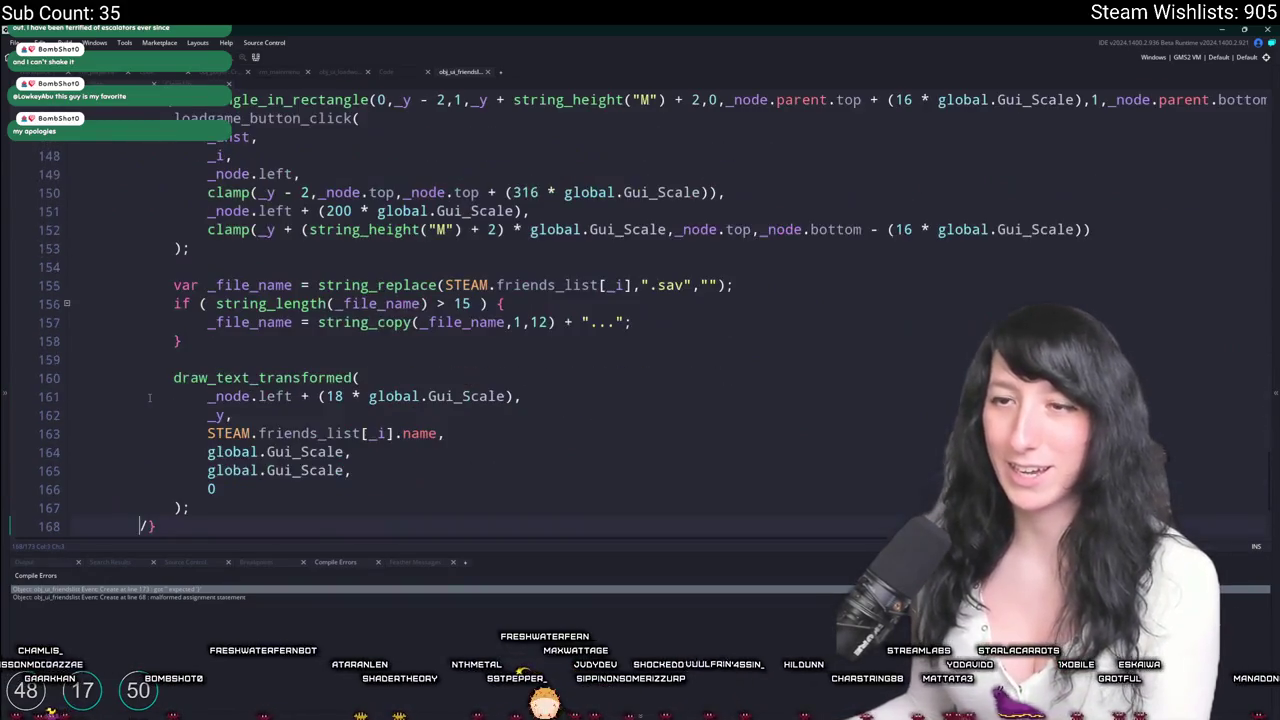
scroll(160, 470, up, 4)
key(F5)
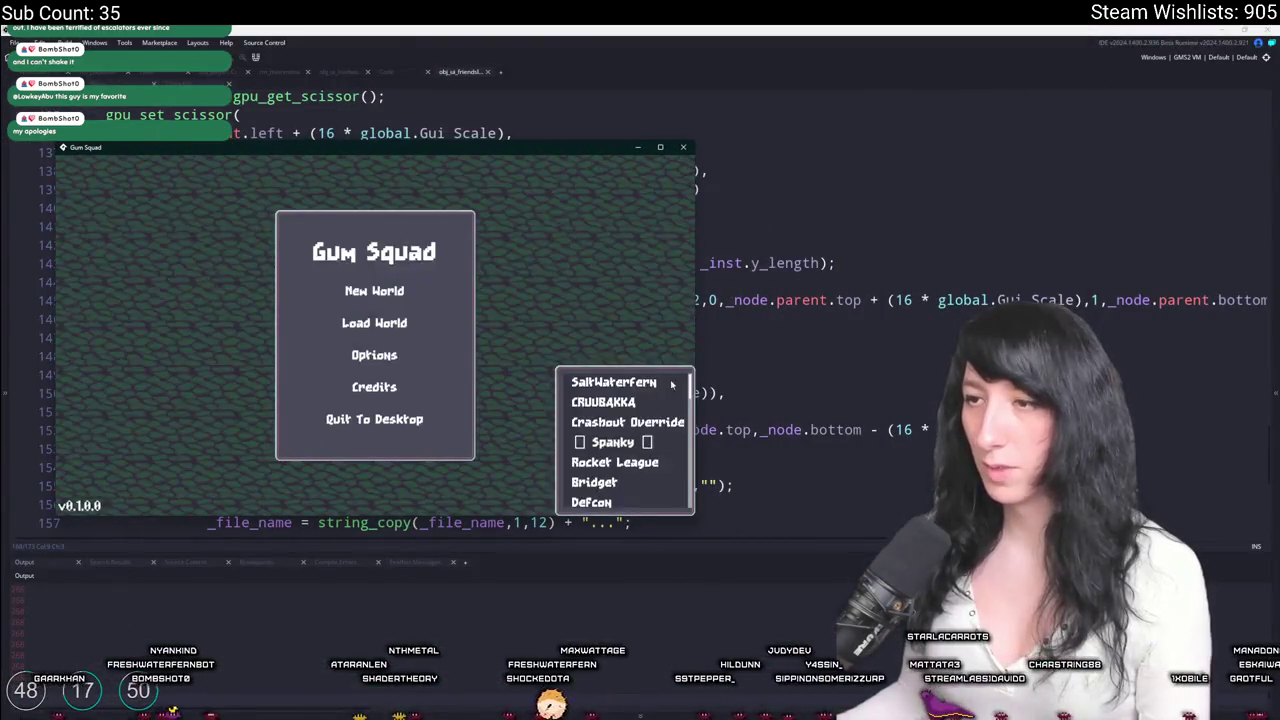
Scroll the friends panel through the Steam names, then close the game window.
scroll(689, 390, down, 5)
scroll(693, 395, up, 5)
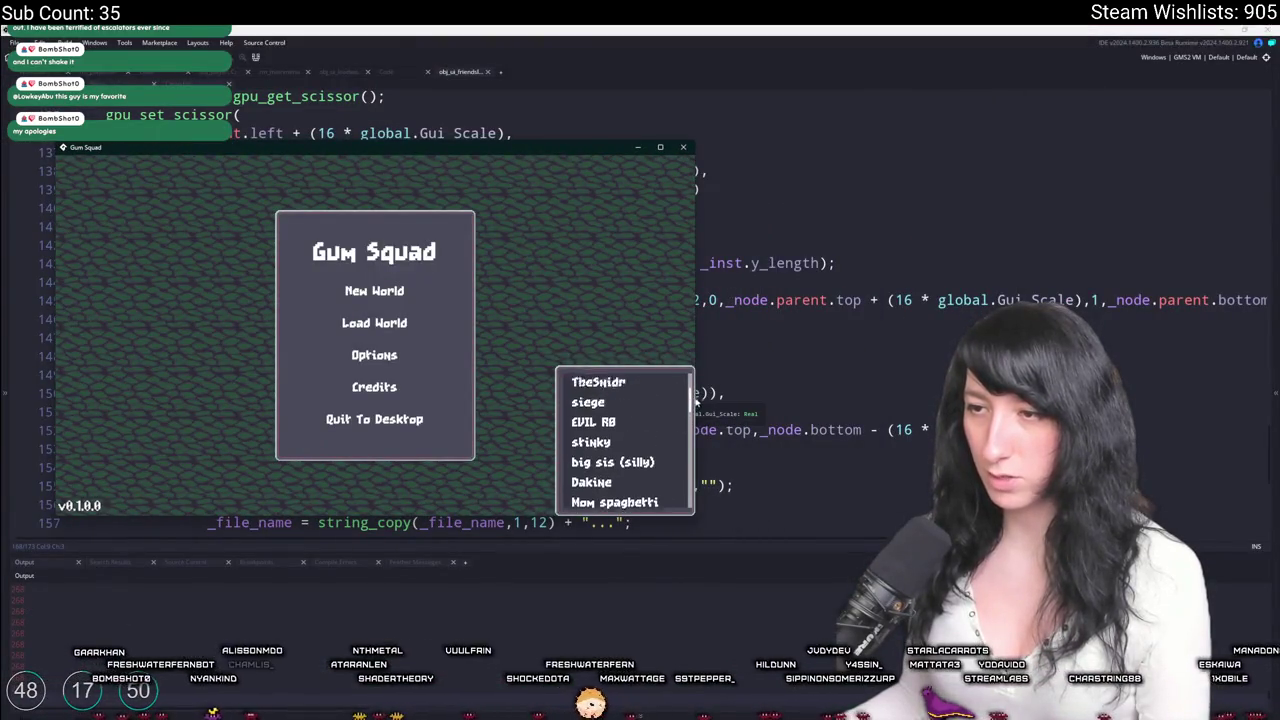
scroll(690, 420, down, 5)
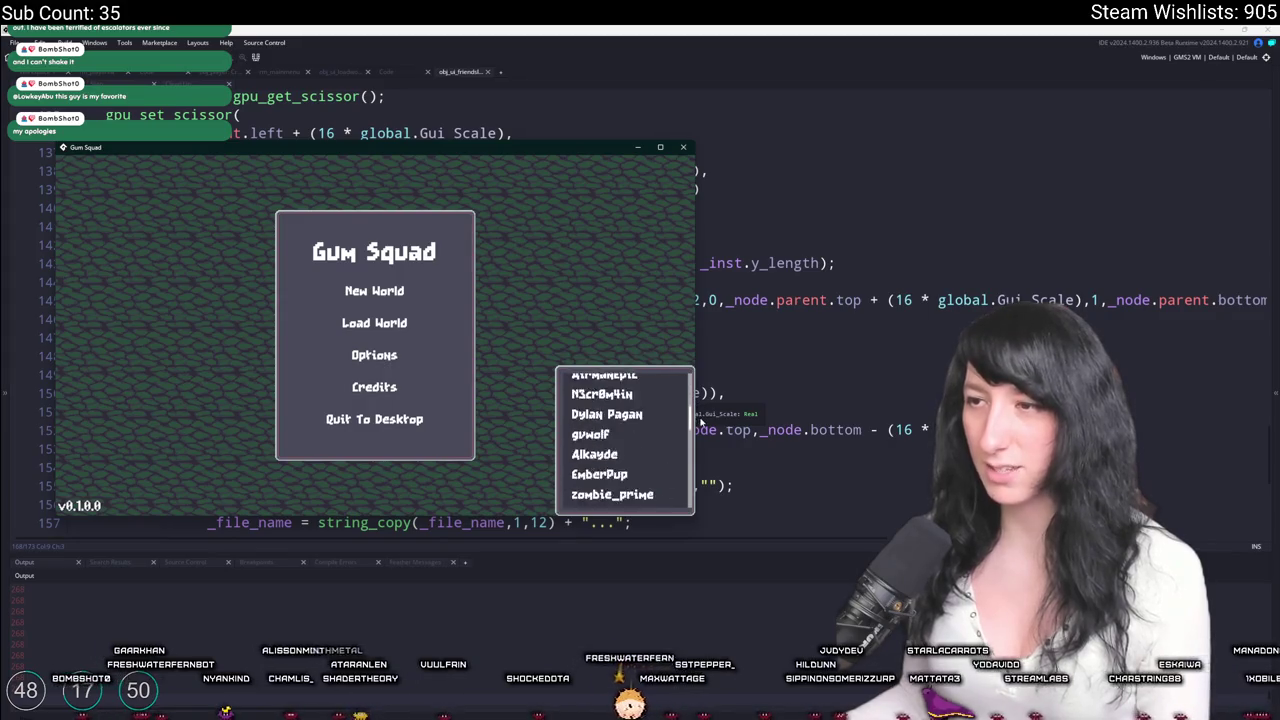
scroll(690, 437, down, 10)
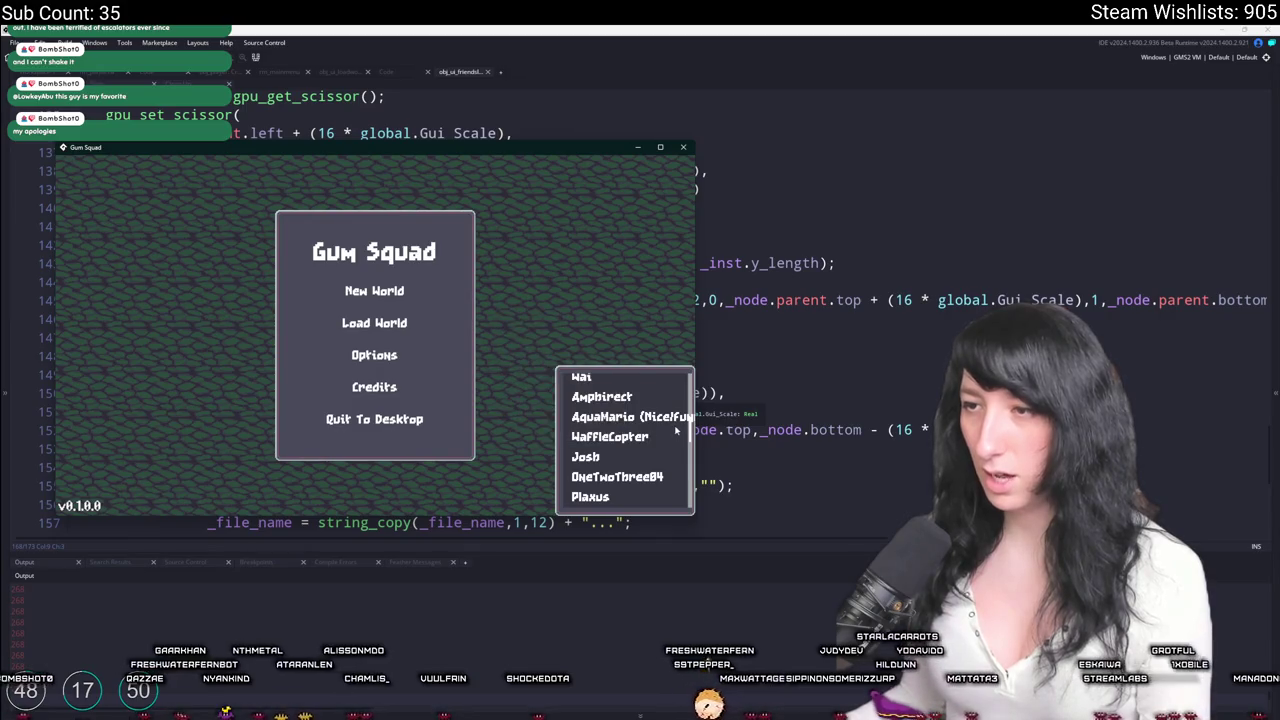
click(1272, 30)
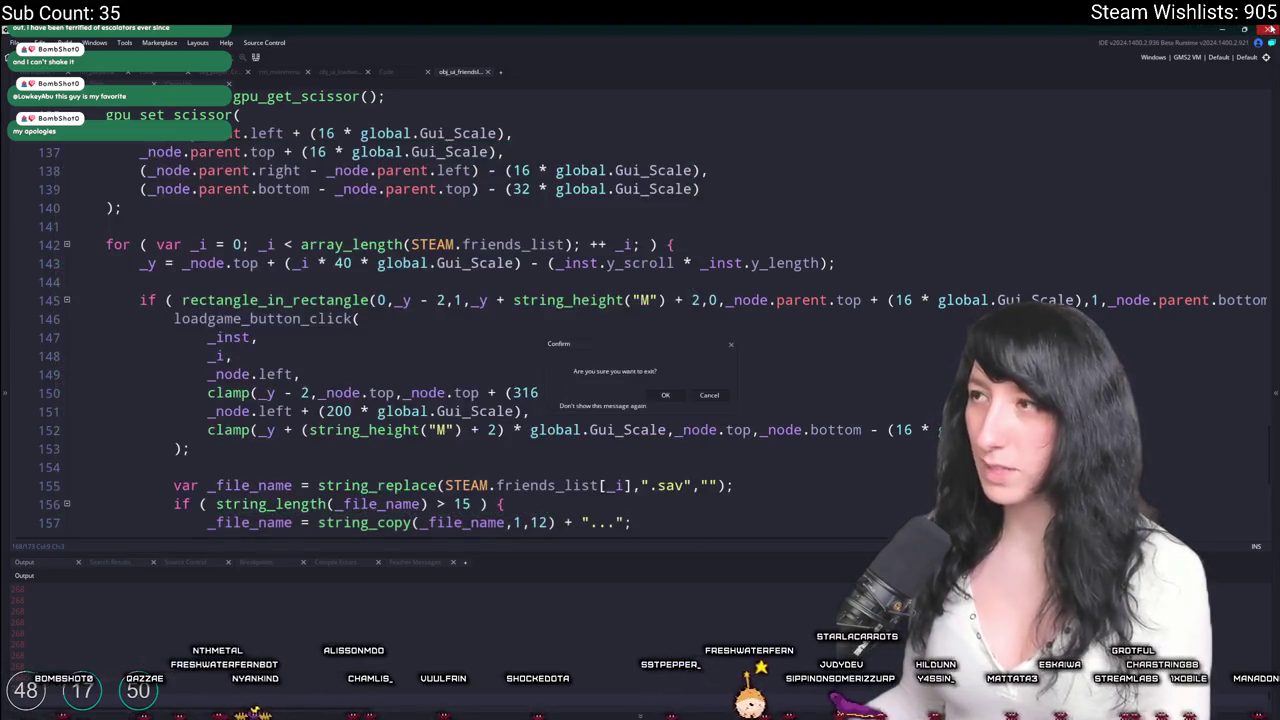
Use STEAM.friends_list[_i] in the string_length check and delete the unused _file_name line.
key(Return)
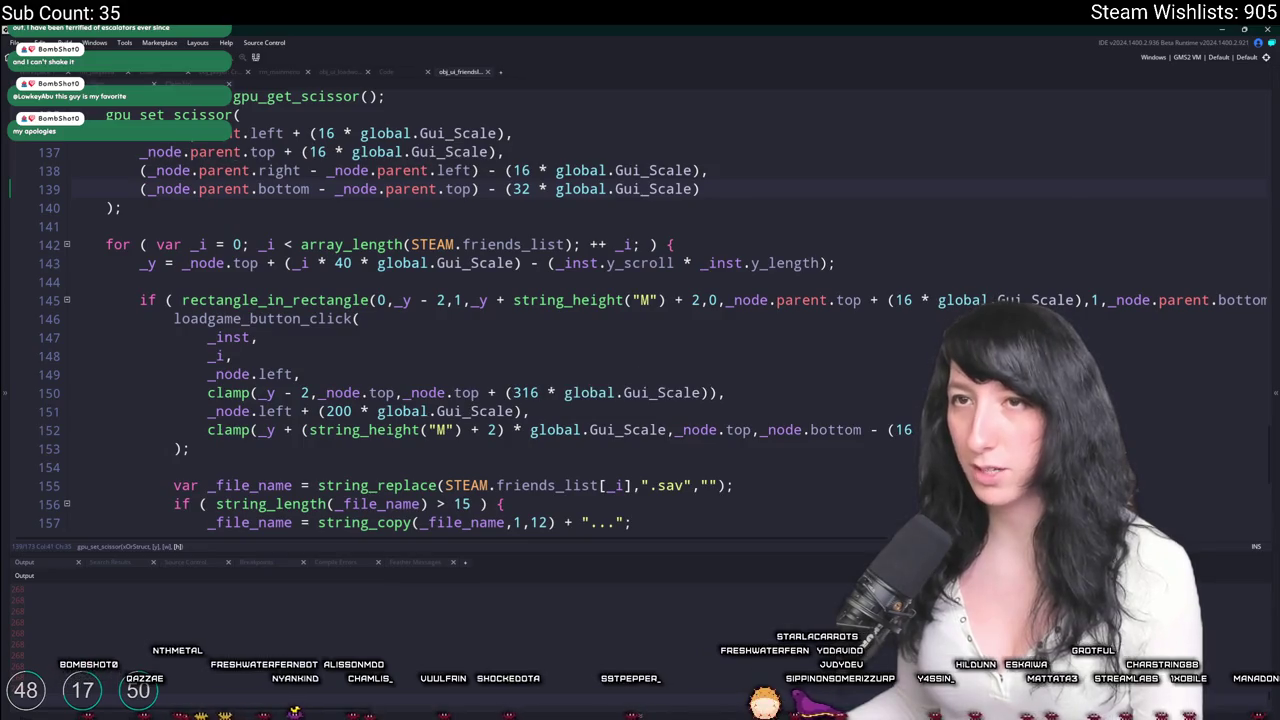
scroll(513, 358, down, 2)
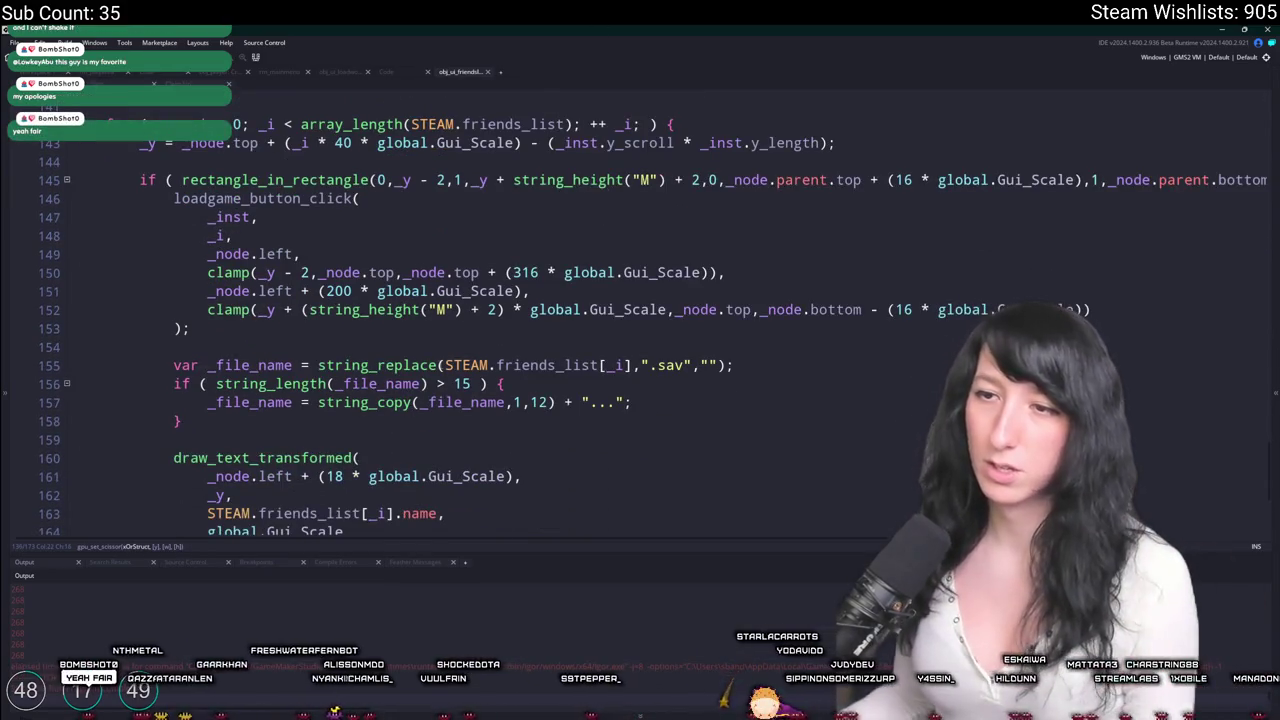
mouse_move(738, 365)
mouse_down()
mouse_move(506, 384)
mouse_move(139, 385)
mouse_up()
double_click(230, 402)
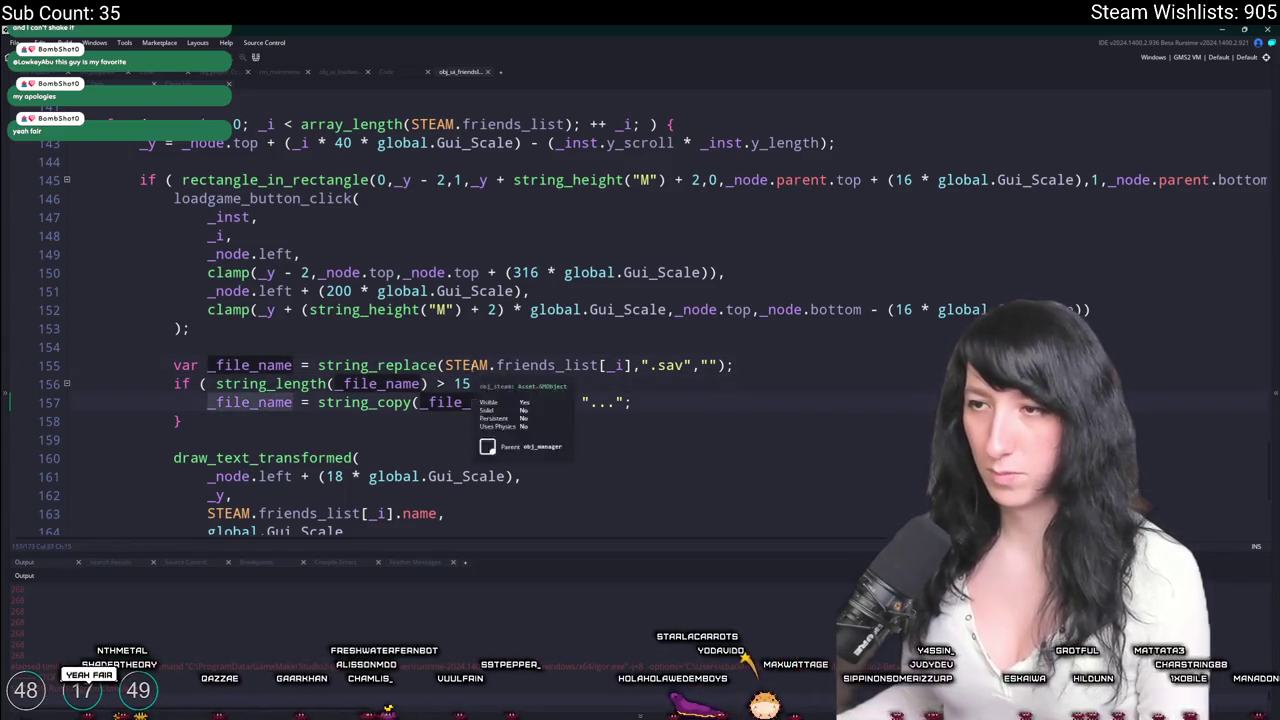
click(617, 365)
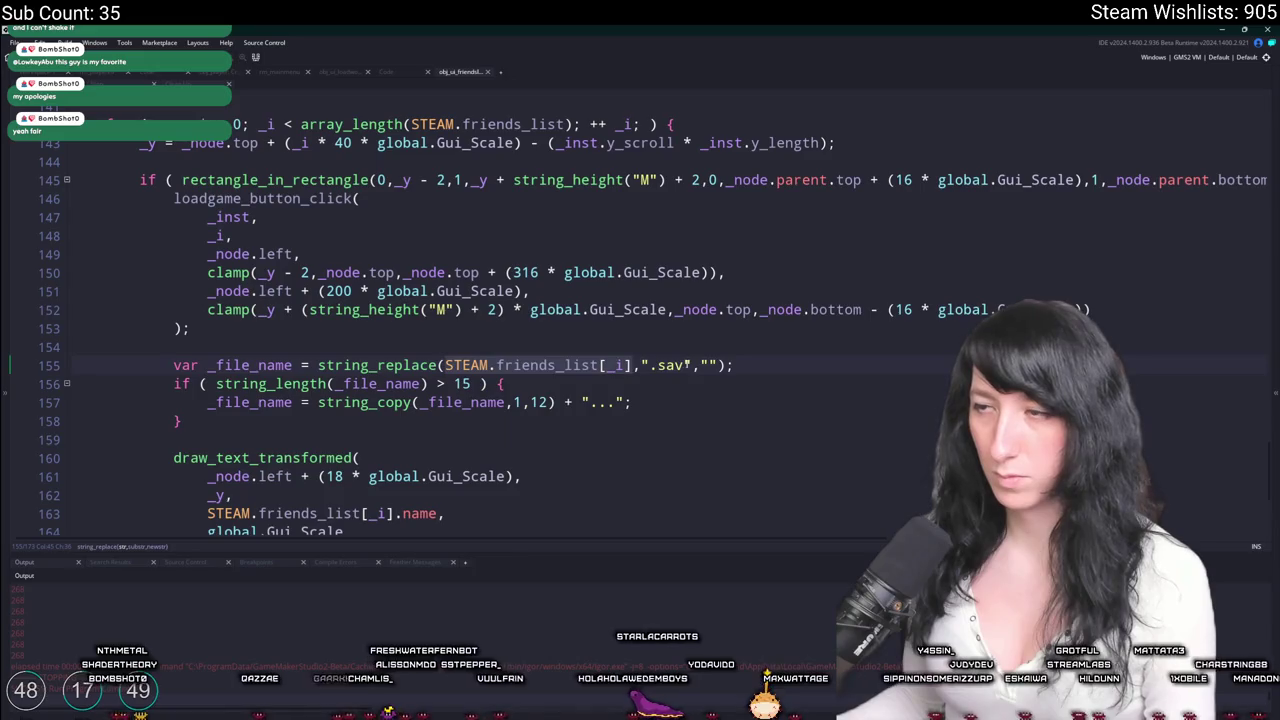
click(318, 365)
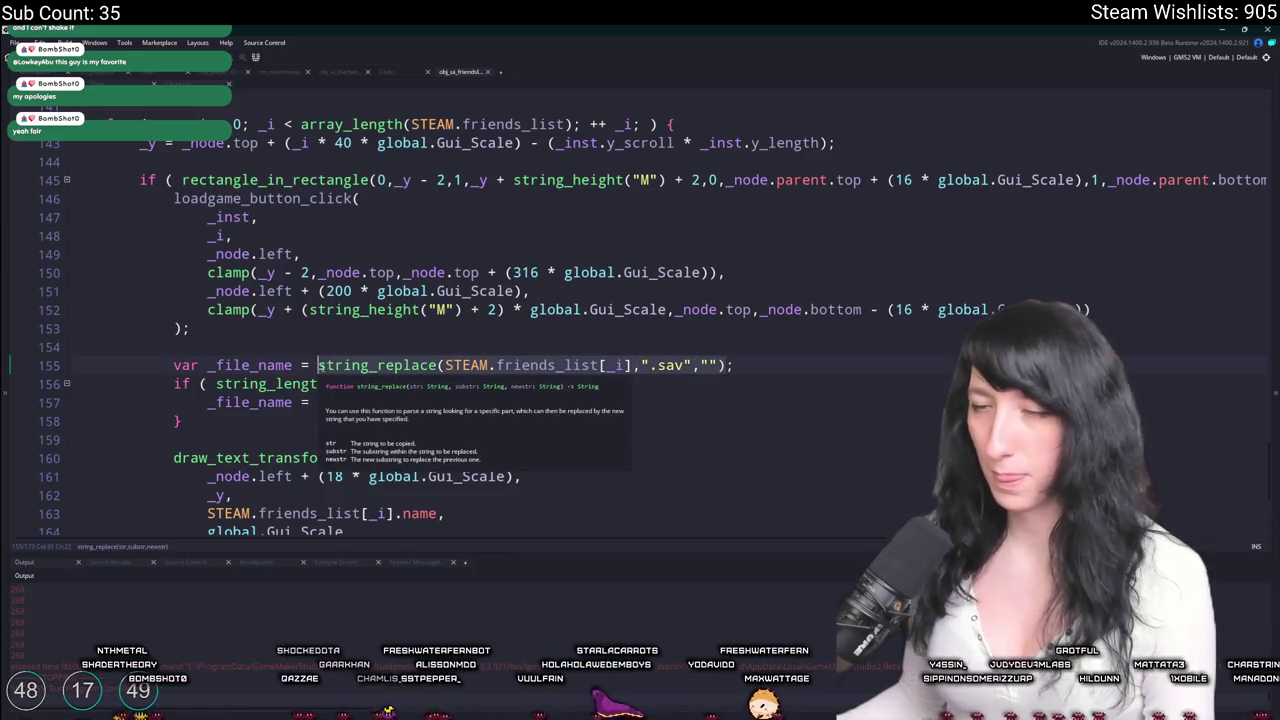
key(ctrl+z)
double_click(290, 383)
text(STEAM.friends_list[_i])
click(105, 366)
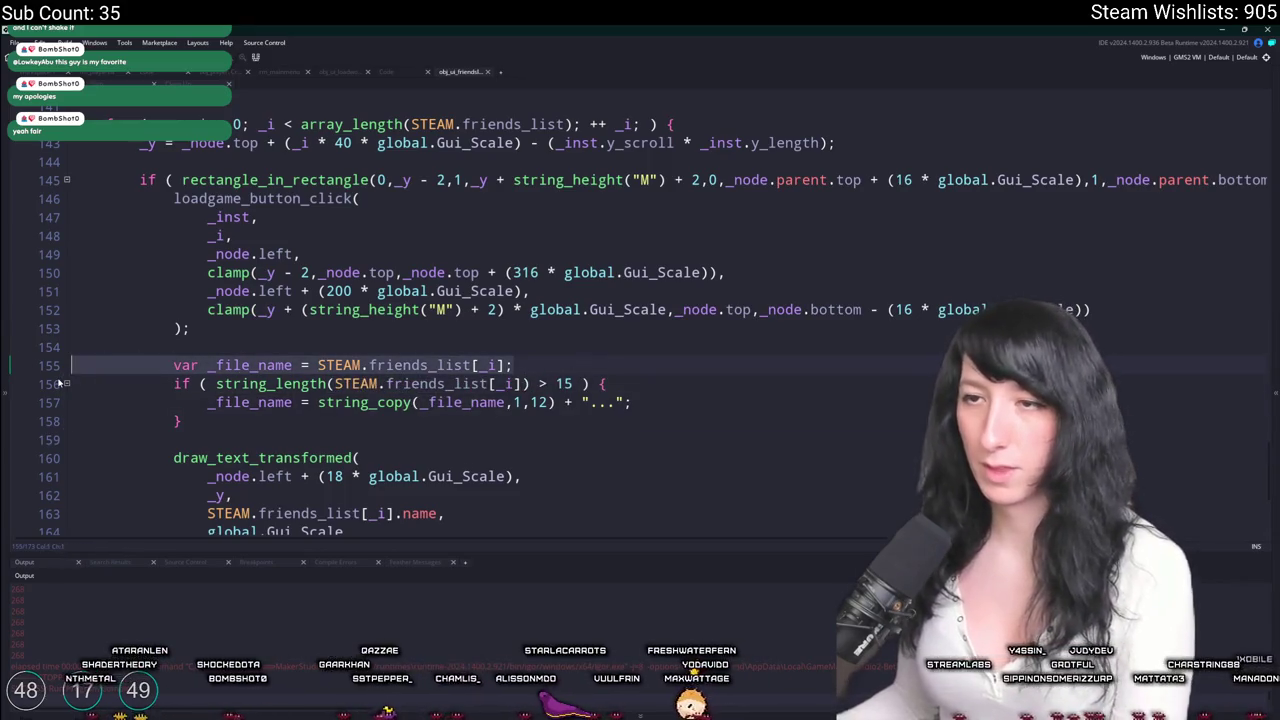
key(shift+End)
key(BackSpace)
key(BackSpace)
scroll(326, 137, down, 1)
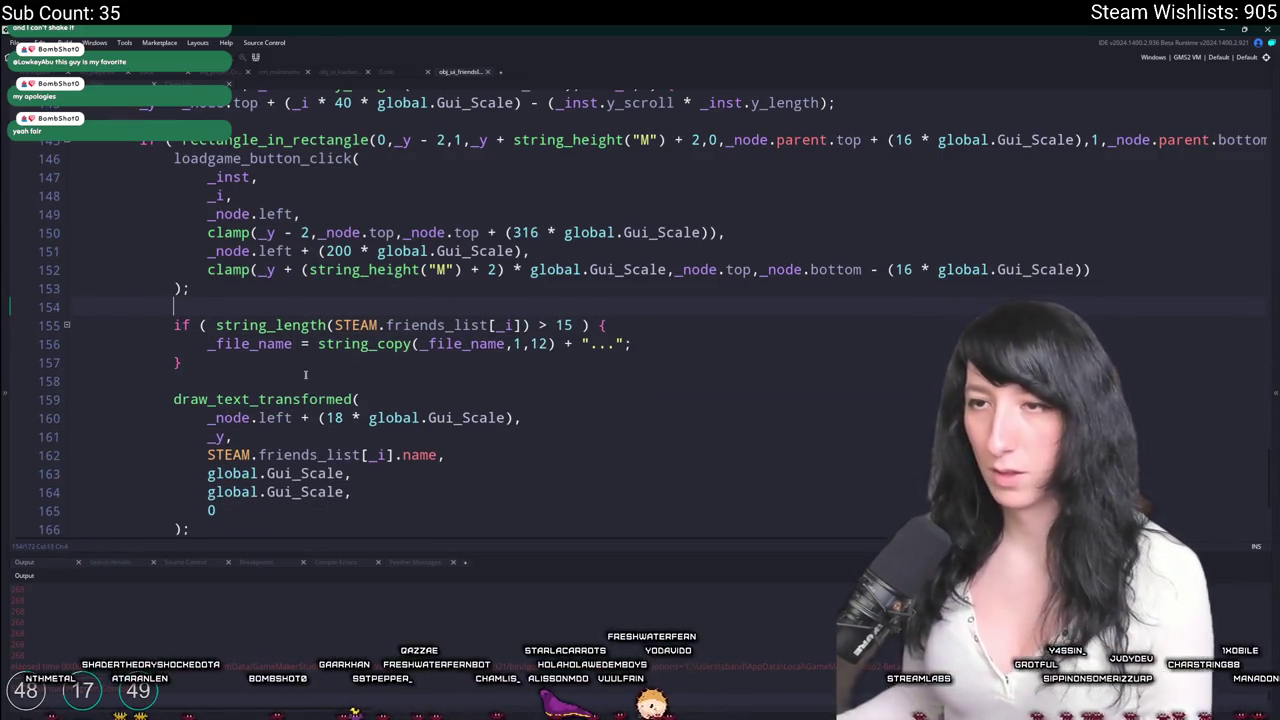
scroll(247, 325, up, 5)
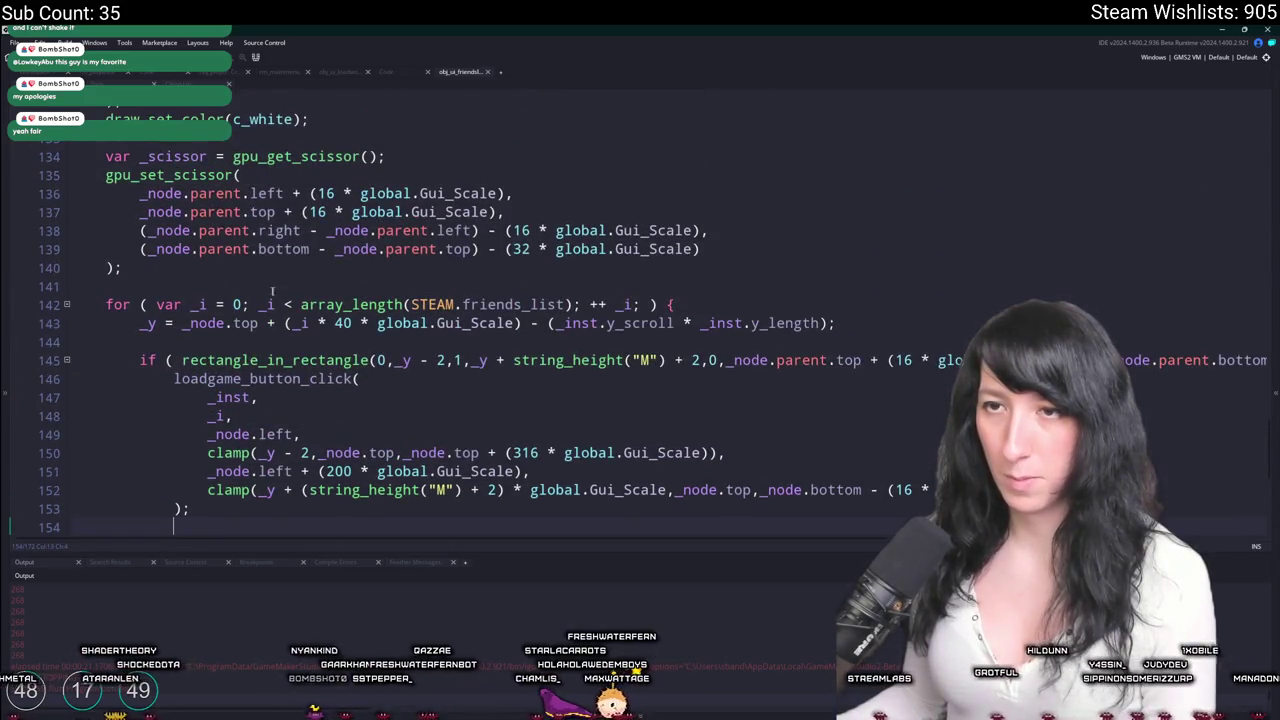
Add the line 'var _friend_name = STEAM.friends_list[_i];' above the length check.
key(Return)
text(var _)
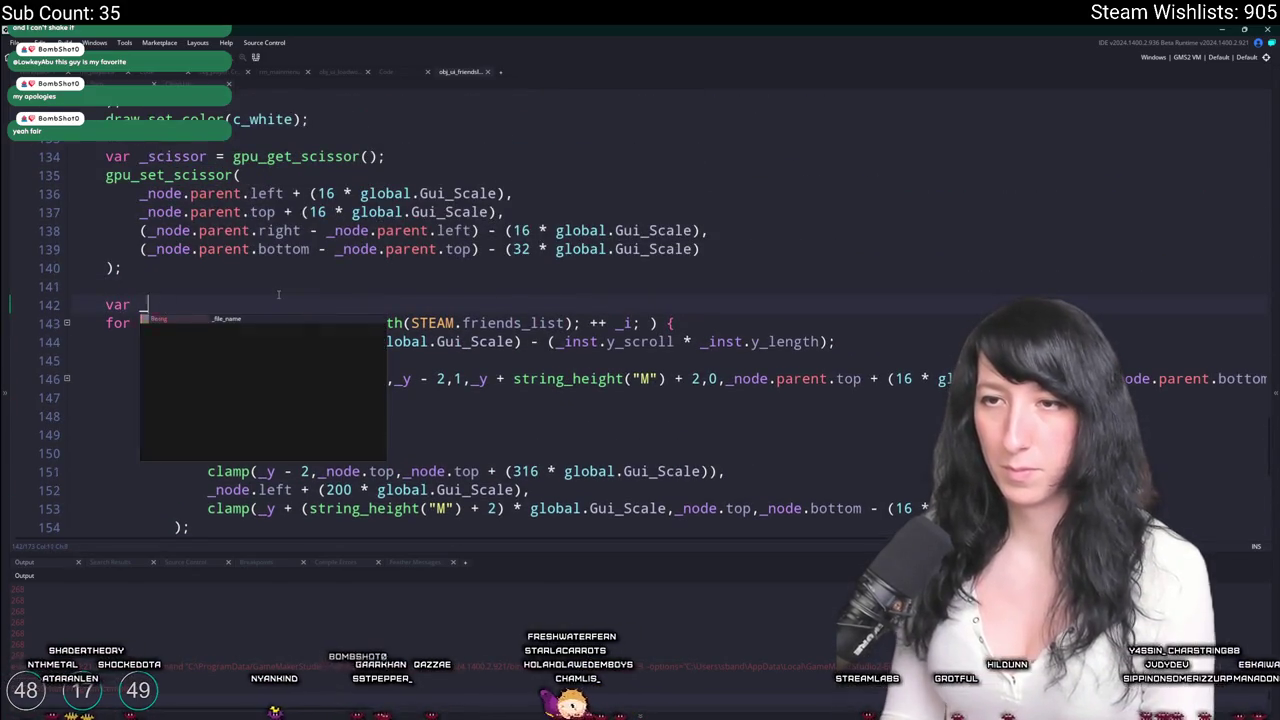
text(friend_name = ")
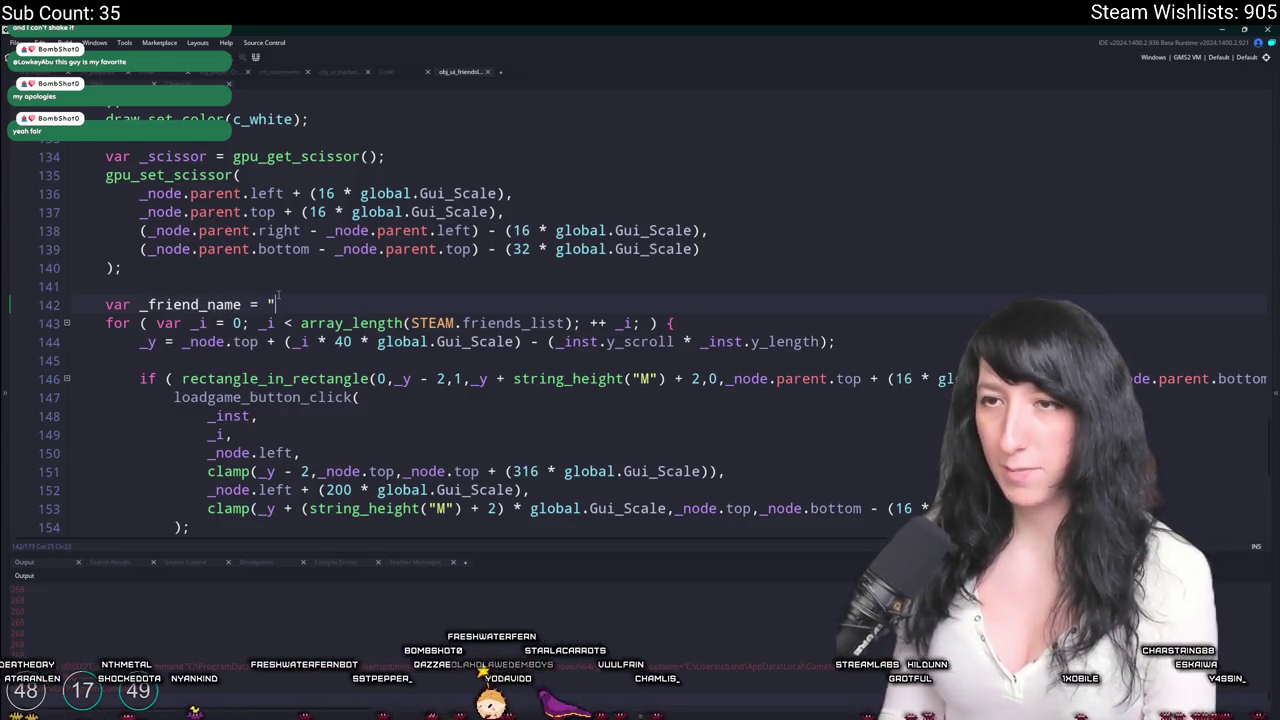
text(STEAM.friends_list[_i])
key(ctrl+z)
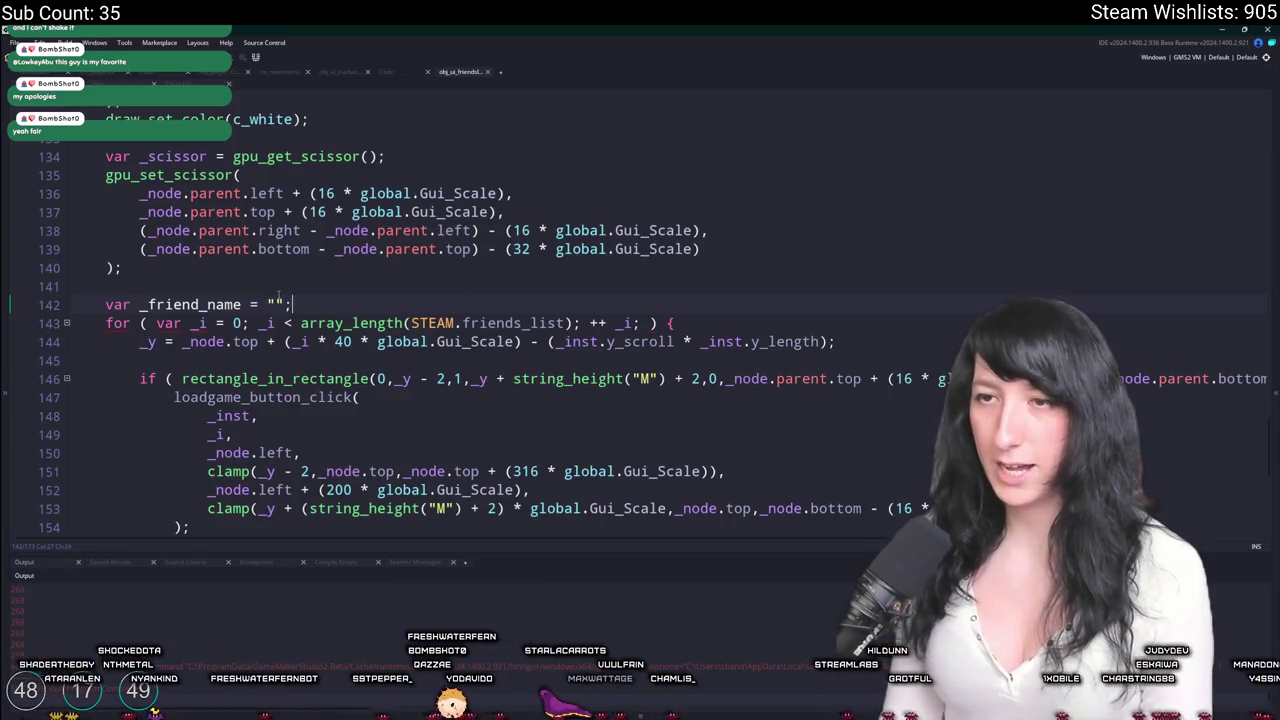
scroll(335, 402, down, 5)
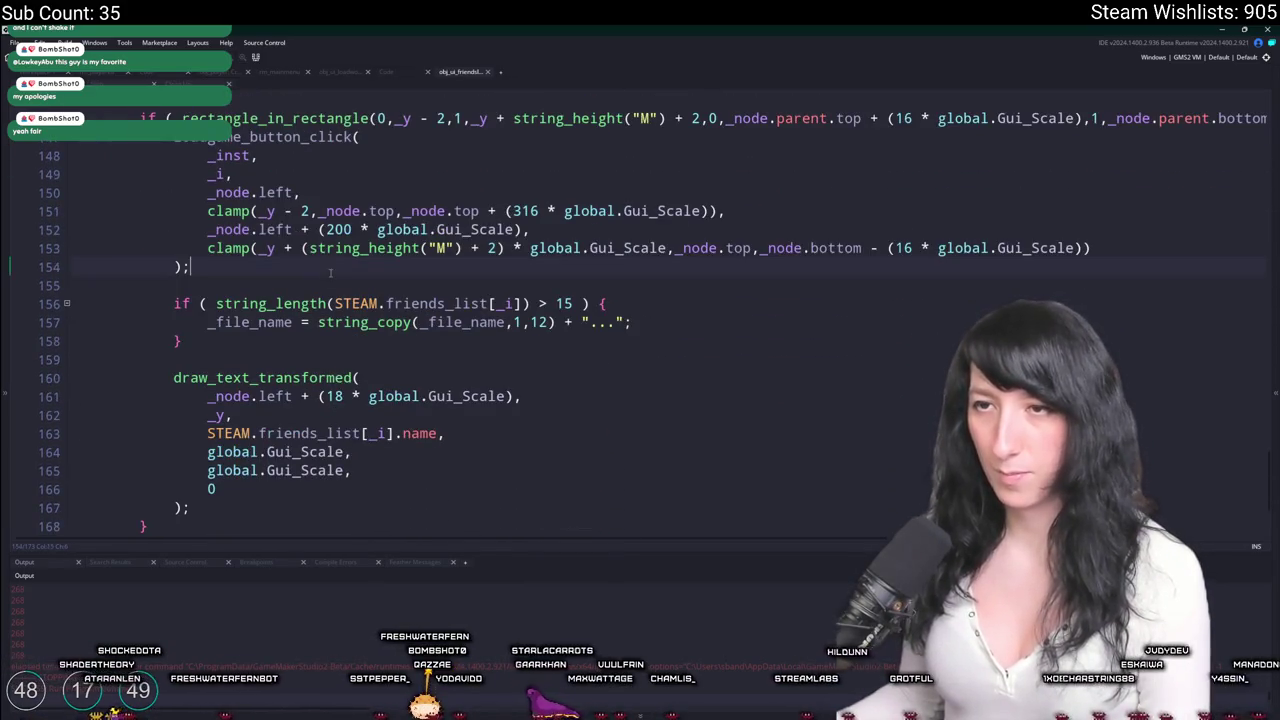
key(Return)
text(d_name =)
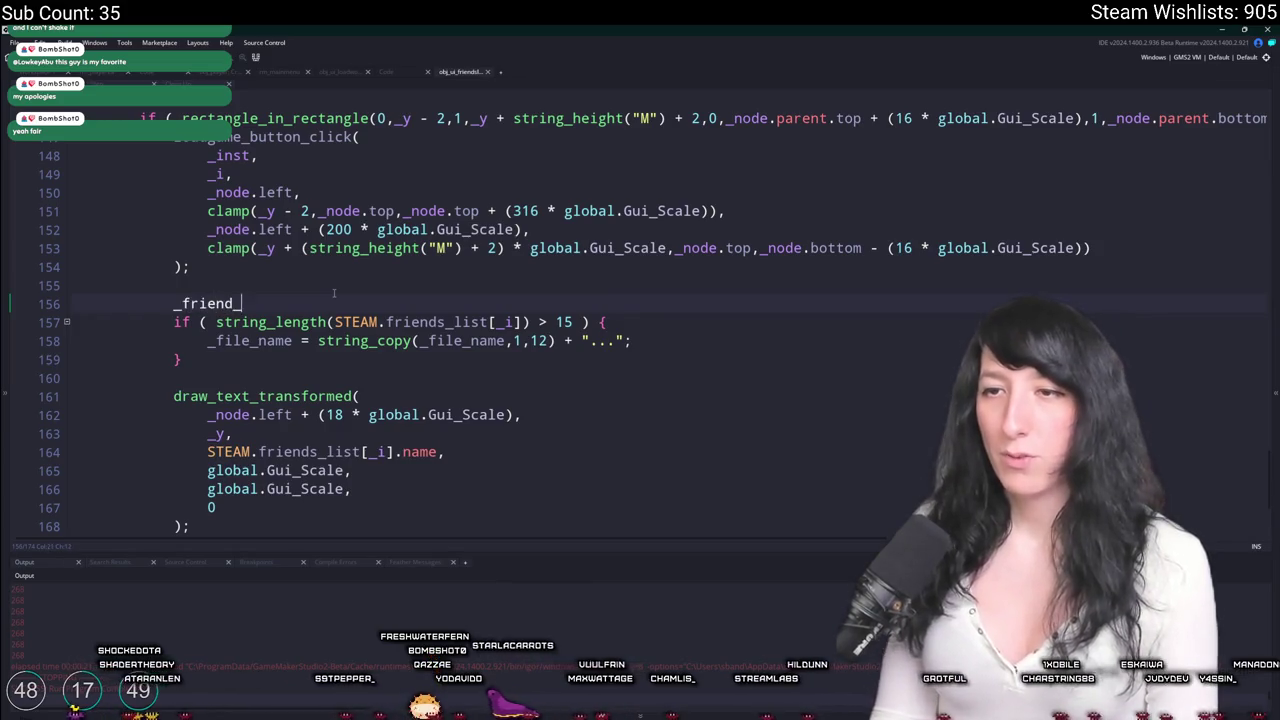
text(= STEAM.friends_list[_i])
text(;)
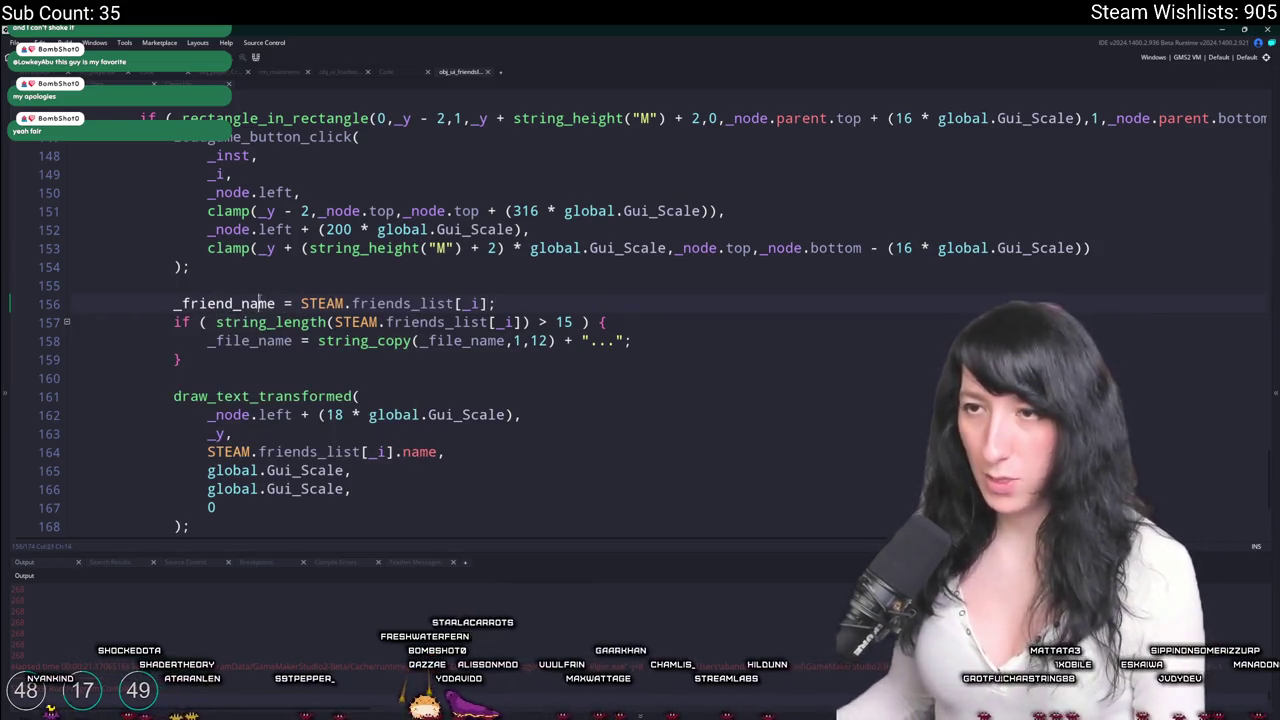
Replace the friend entry in the length check, truncation and draw_text_transformed with _friend_name.
double_click(225, 303)
key(ctrl+c)
drag(519, 322, 335, 322)
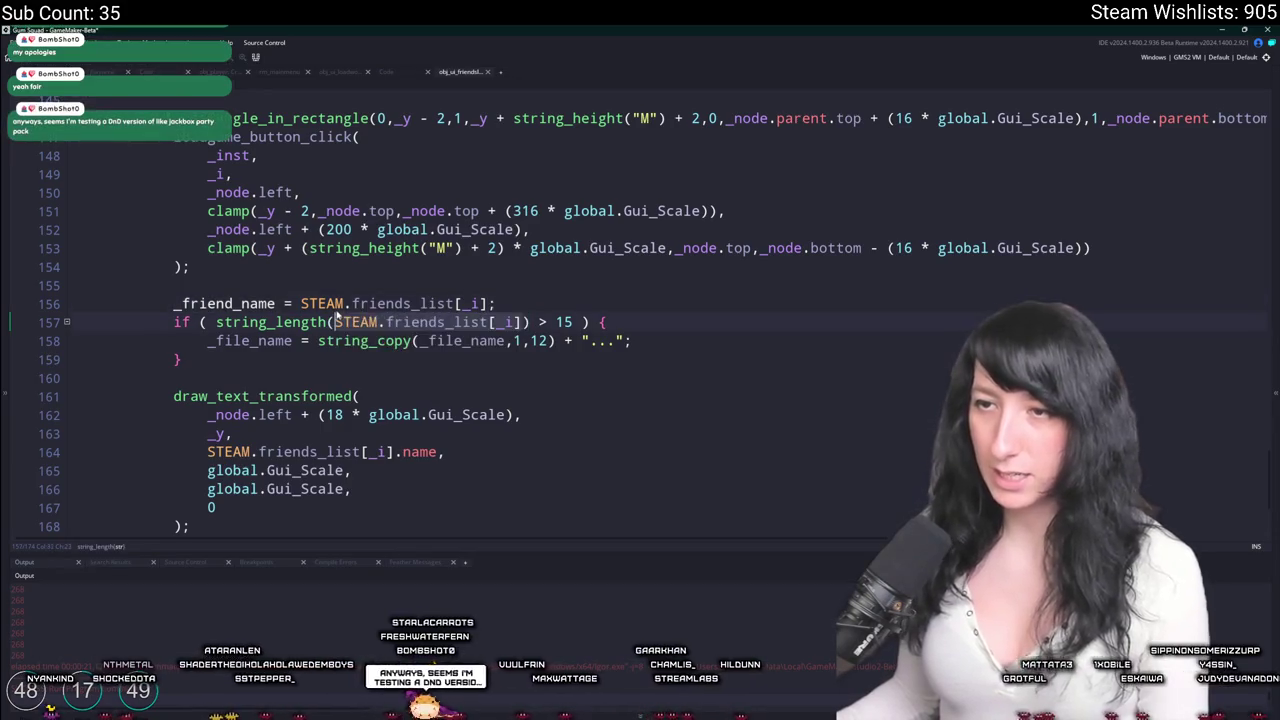
key(ctrl+v)
click(276, 340)
double_click(276, 340)
key(ctrl+v)
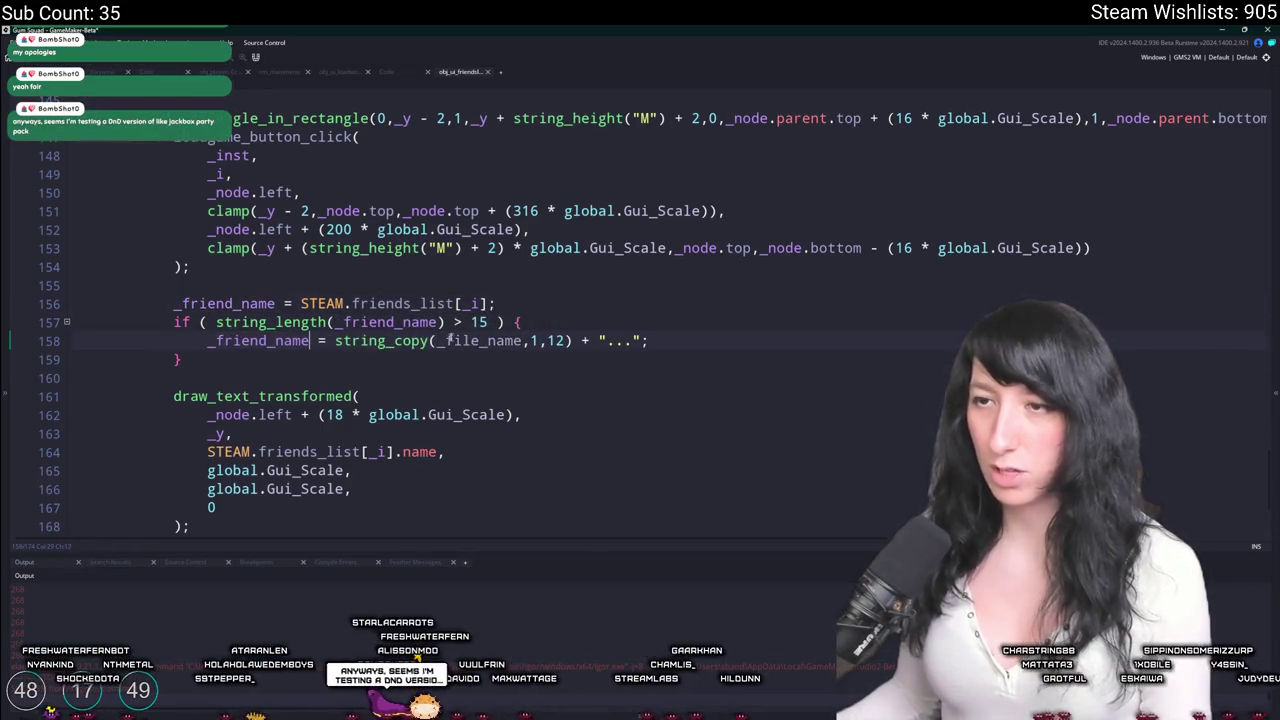
double_click(480, 340)
key(ctrl+v)
scroll(436, 391, down, 1)
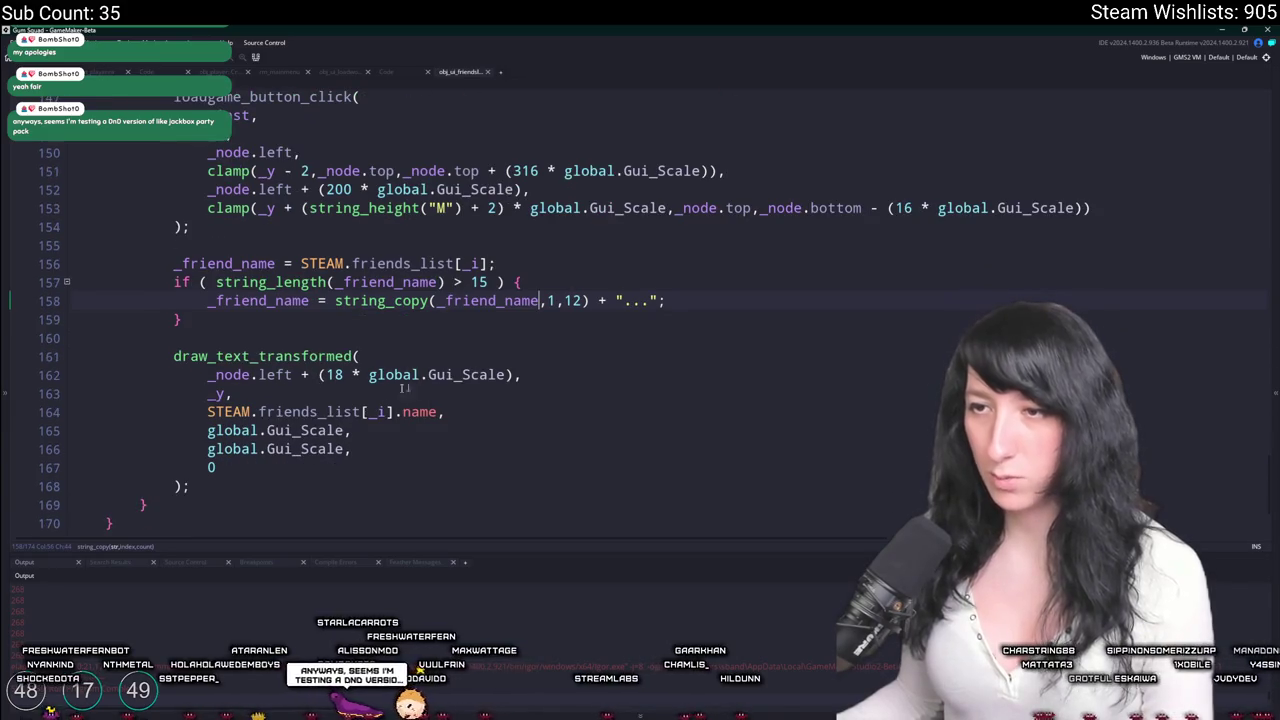
click(438, 413)
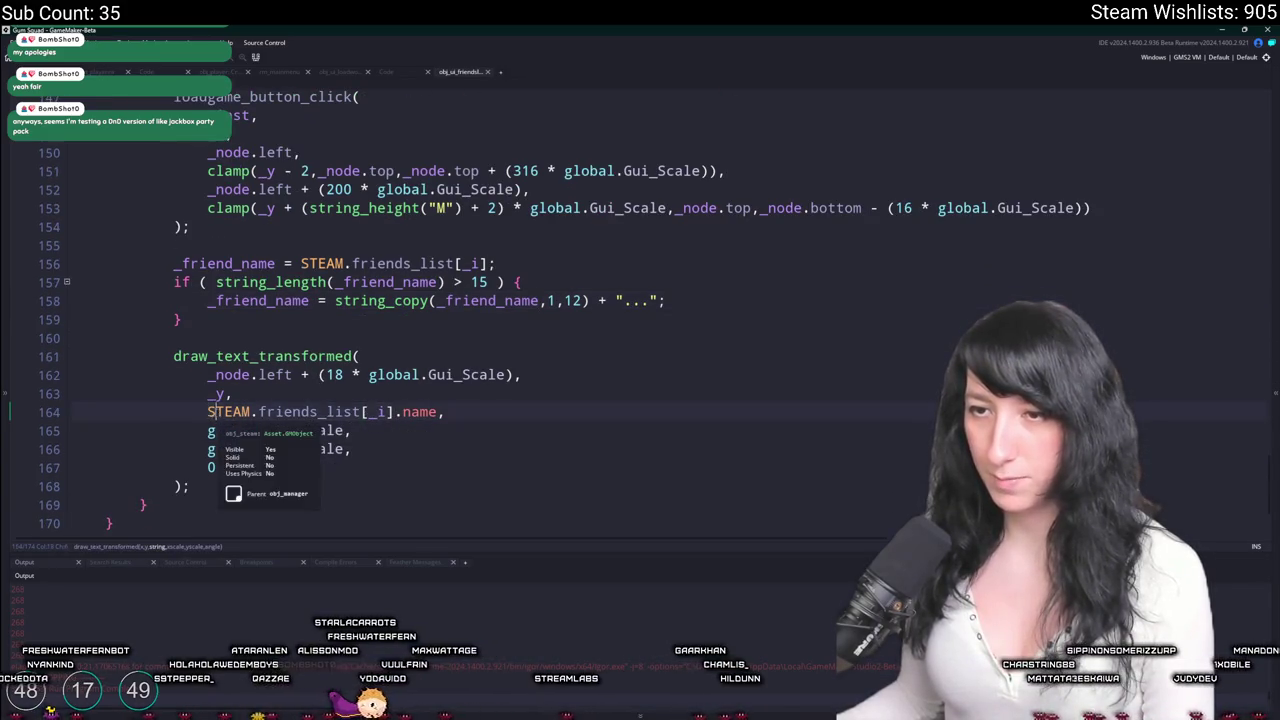
key(shift+Home)
key(ctrl+v)
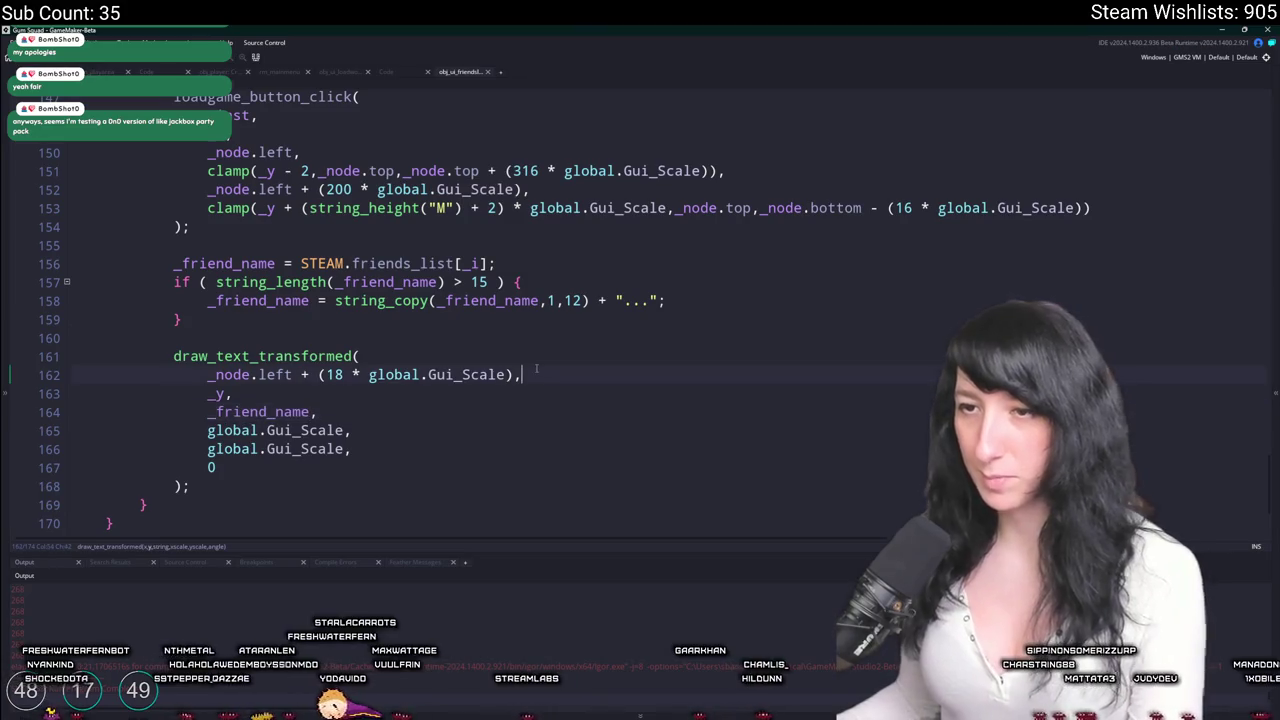
click(335, 374)
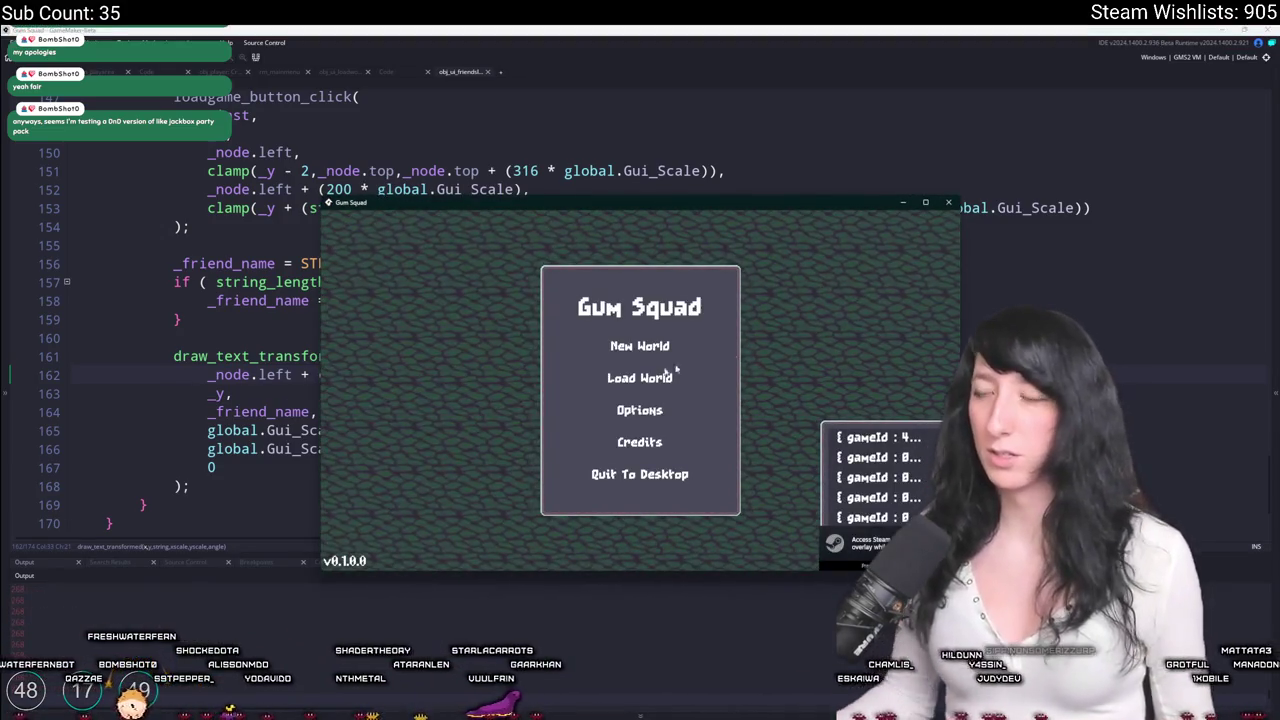
Close the running Gum Squad game and return to the GameMaker editor.
click(940, 206)
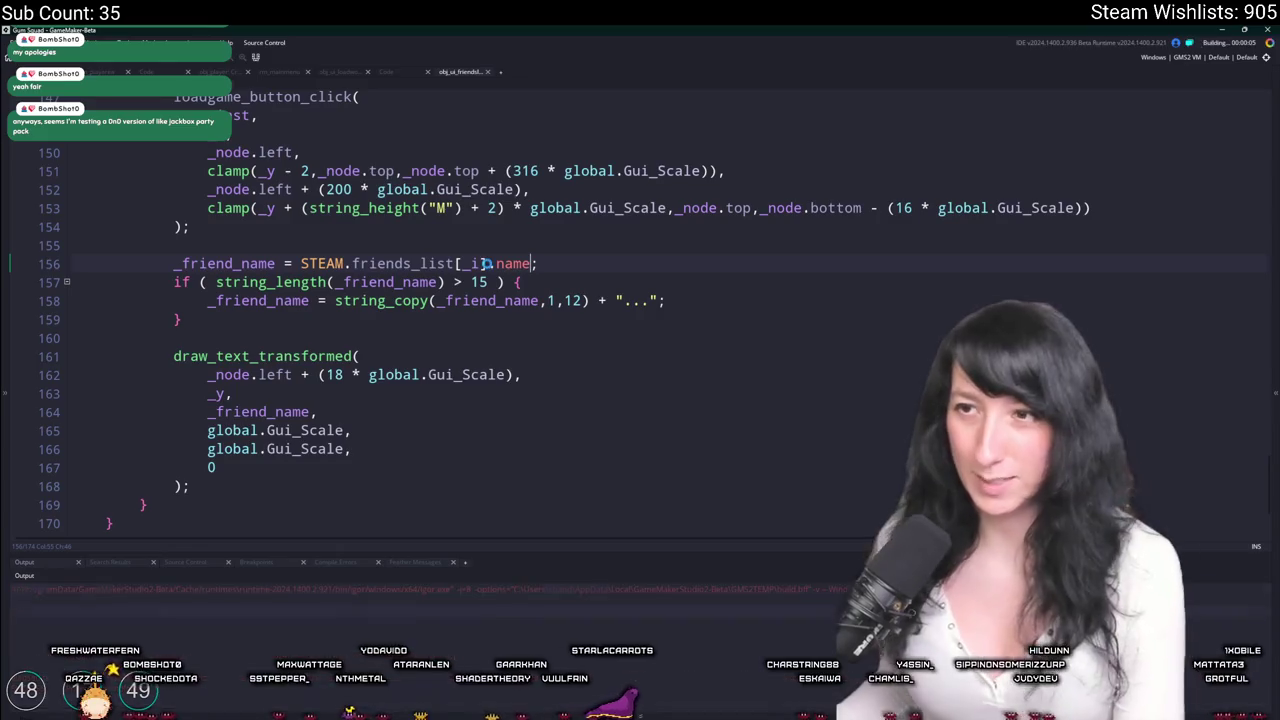
click(601, 698)
click(601, 698)
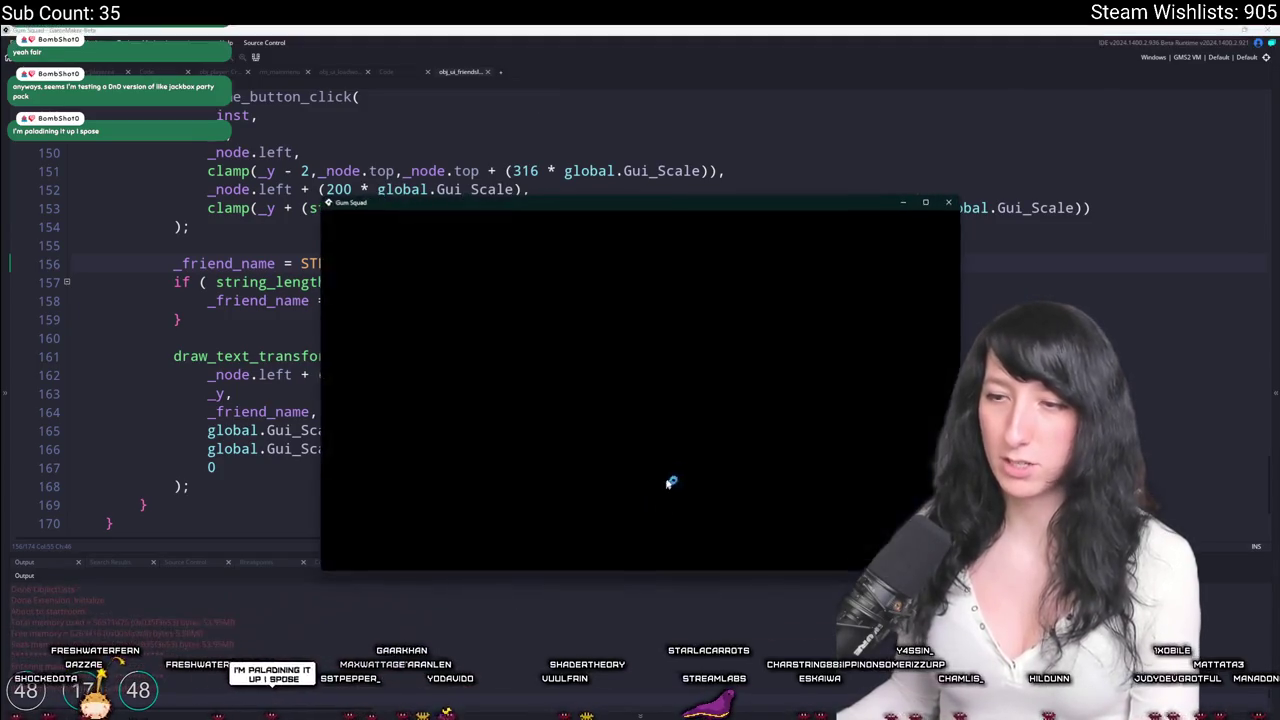
Move the game window to the upper left and enlarge it beside the code.
drag(762, 205, 408, 80)
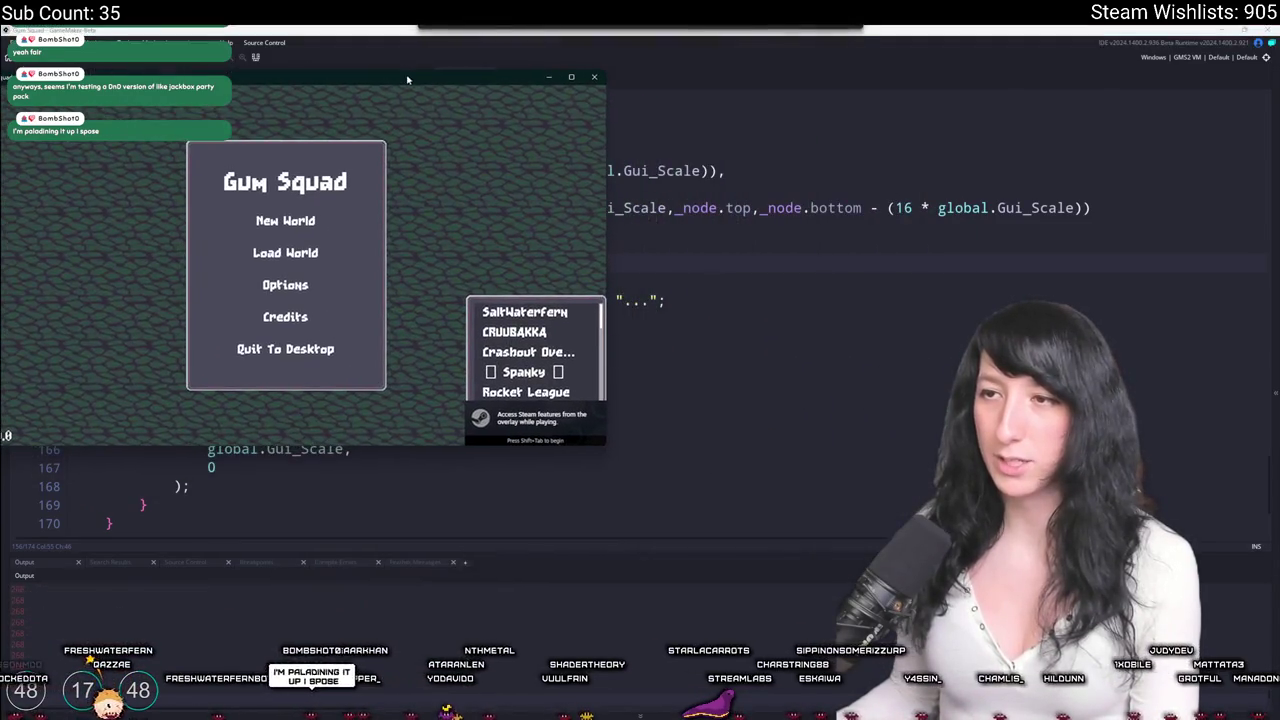
drag(605, 448, 752, 588)
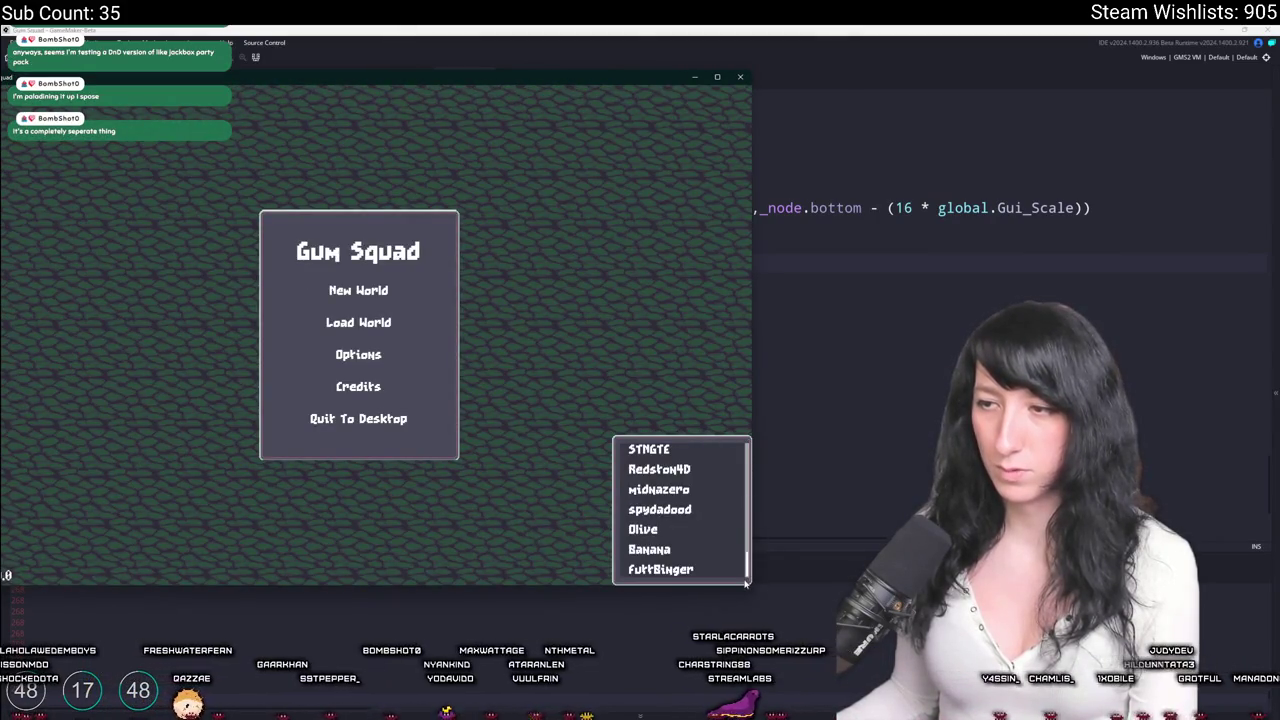
mouse_move(753, 588)
mouse_down()
mouse_move(857, 686)
mouse_move(906, 708)
mouse_up()
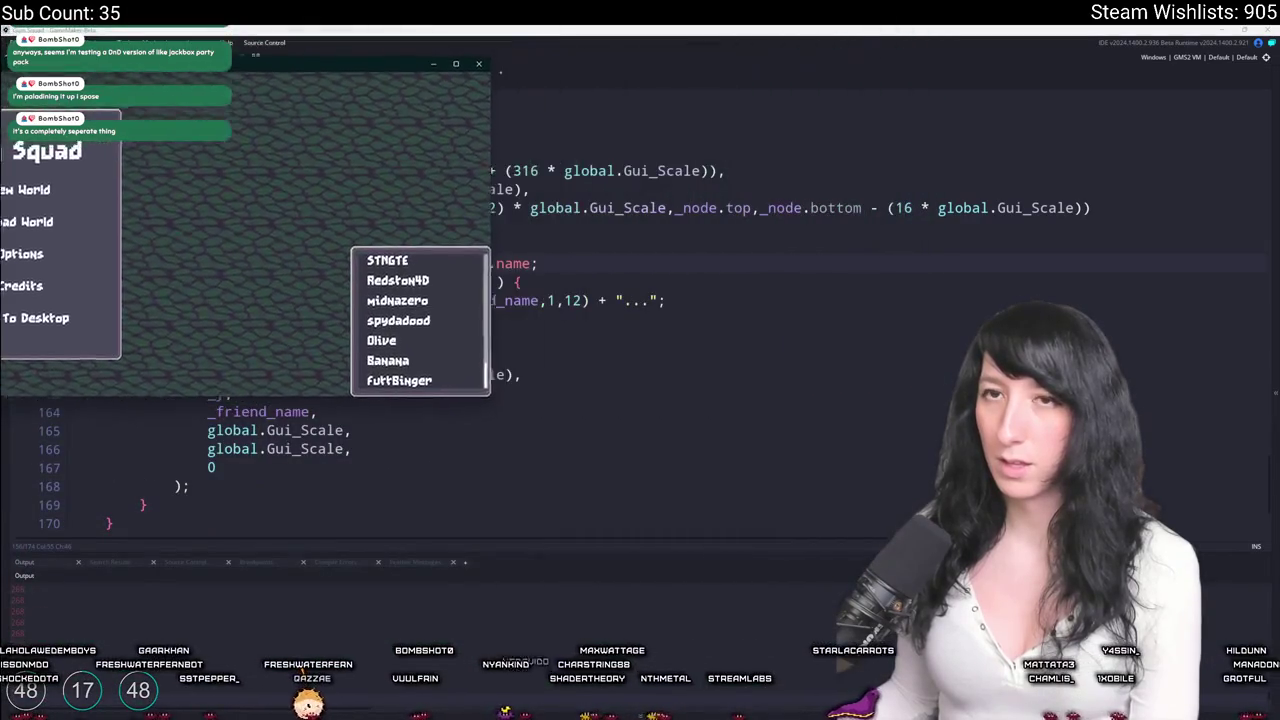
mouse_move(519, 389)
mouse_down()
mouse_move(720, 712)
mouse_move(1188, 710)
mouse_up()
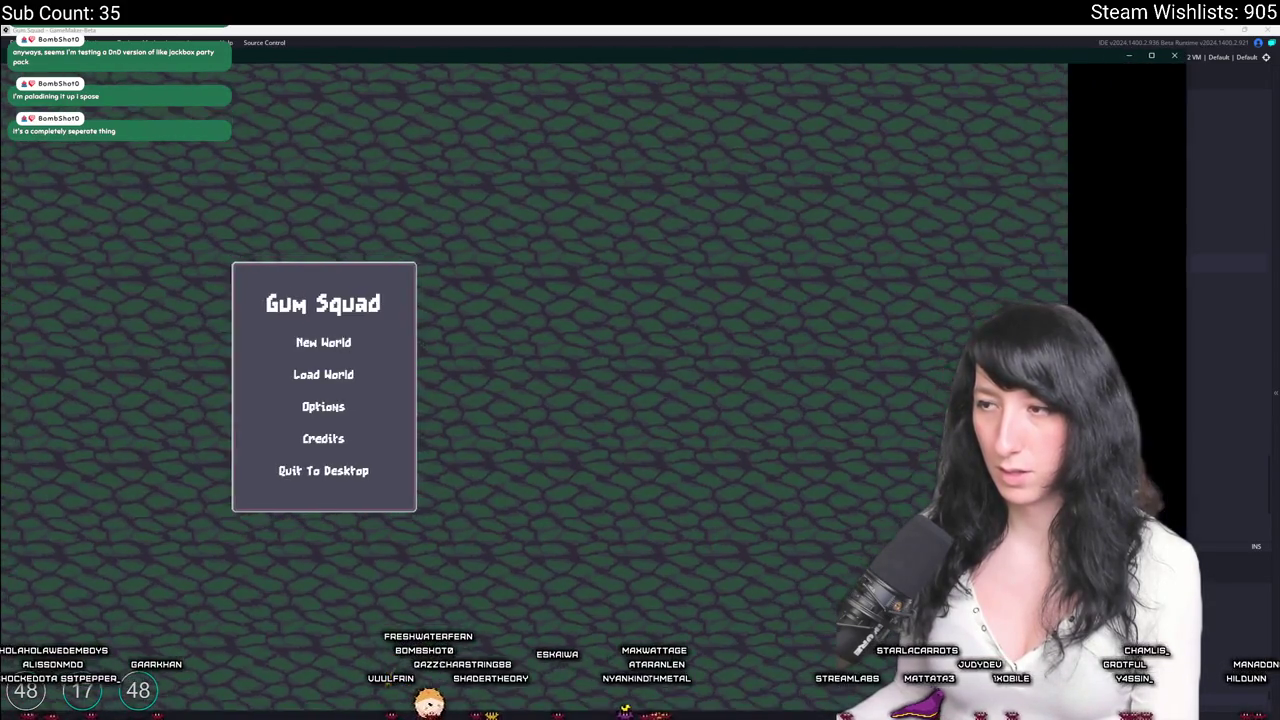
drag(410, 48, 417, 27)
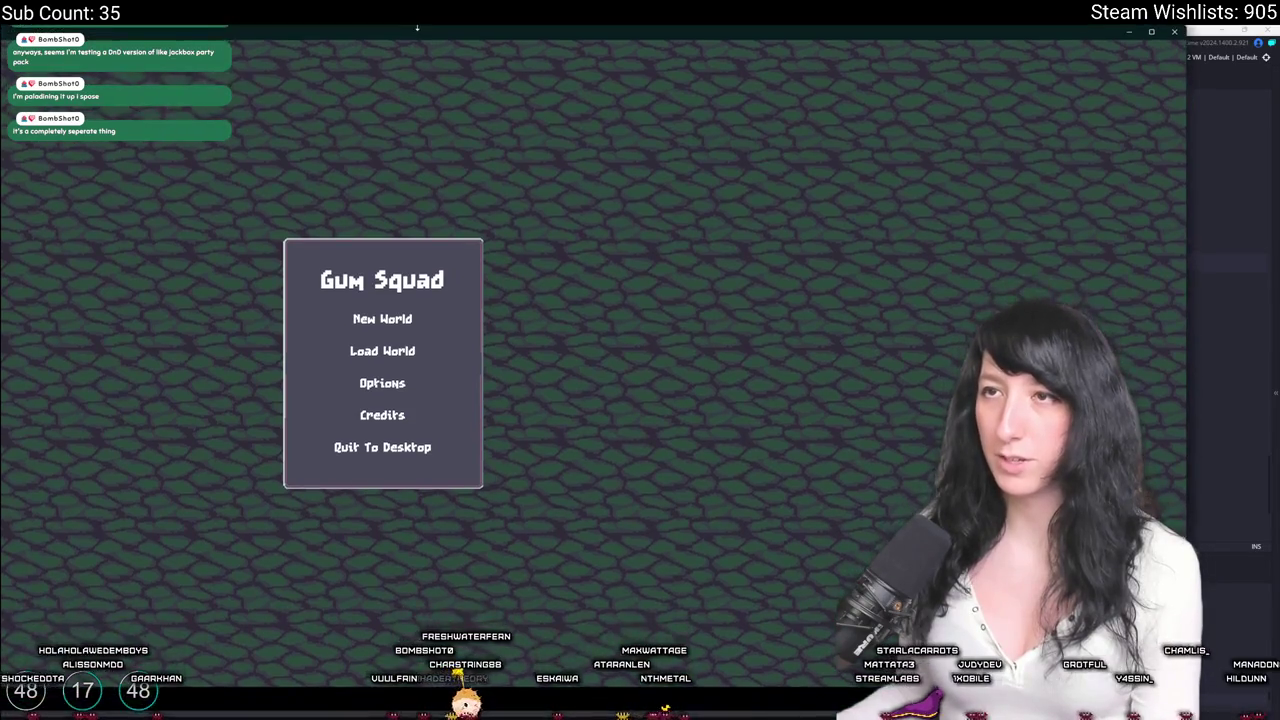
drag(567, 38, 300, 45)
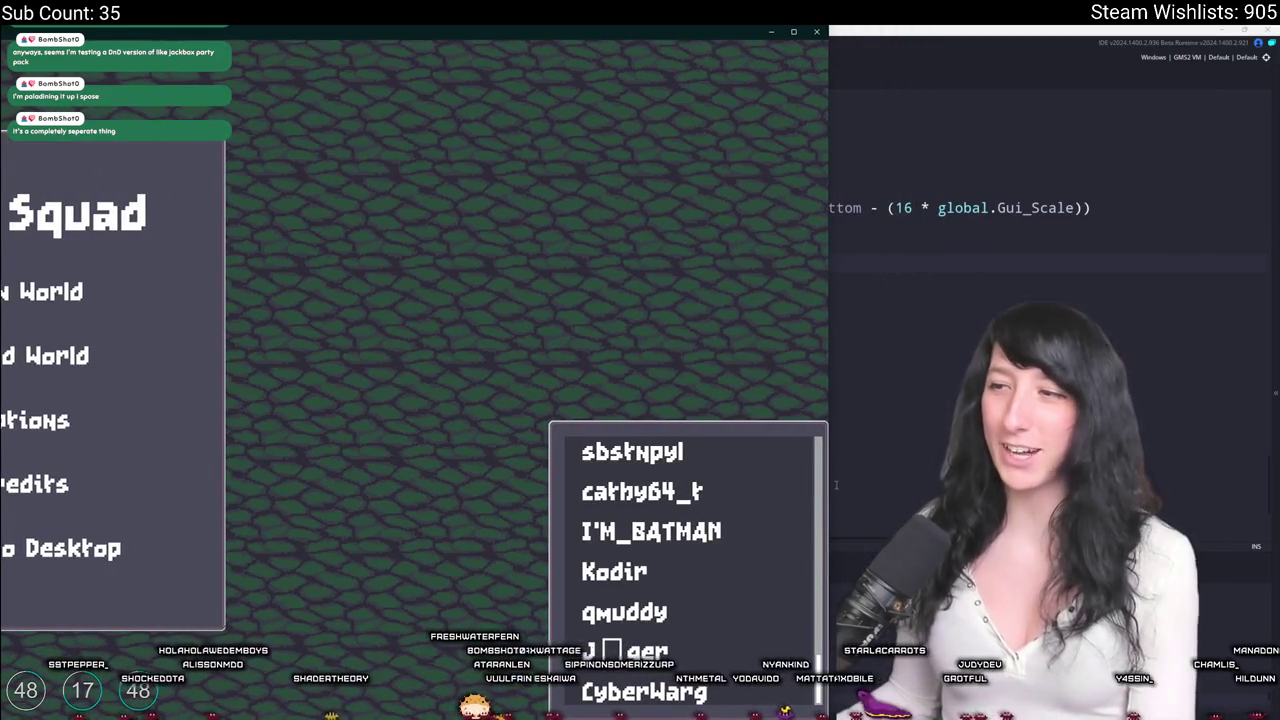
Scroll the friends panel to check the truncated Steam names, then close the game.
scroll(760, 560, up, 10)
scroll(784, 470, up, 3)
scroll(785, 475, down, 10)
drag(816, 477, 812, 707)
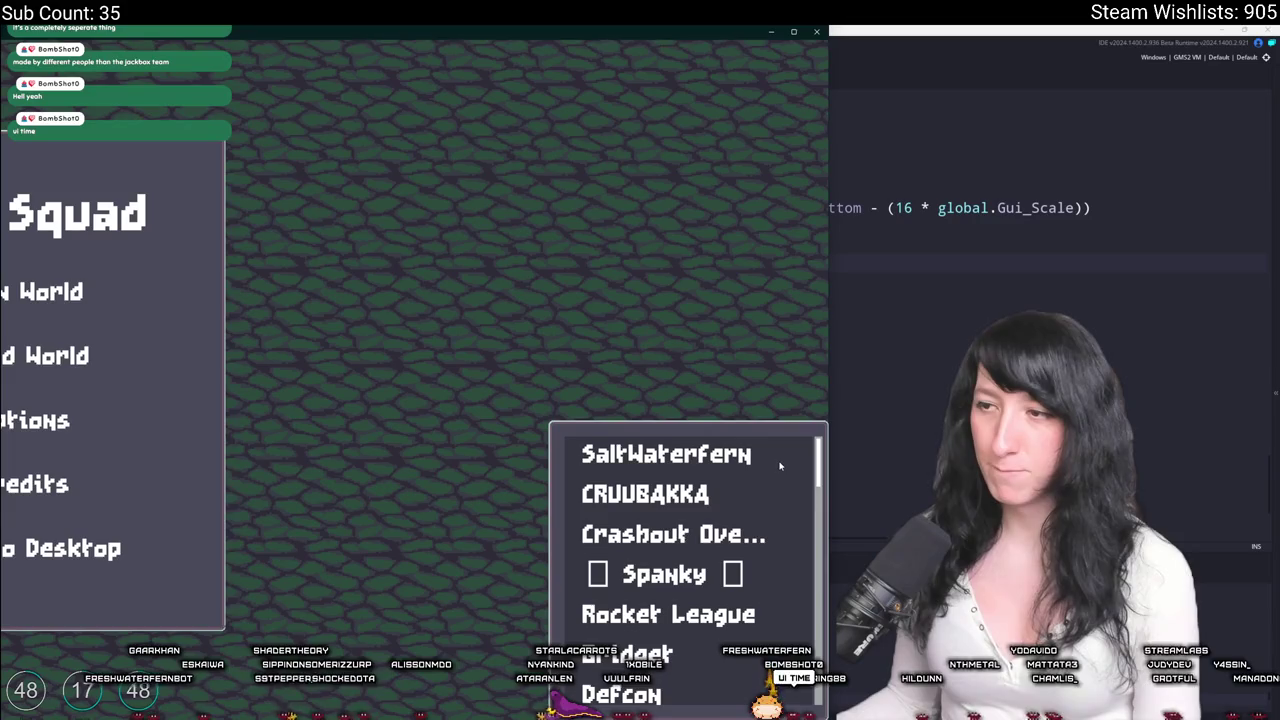
click(816, 31)
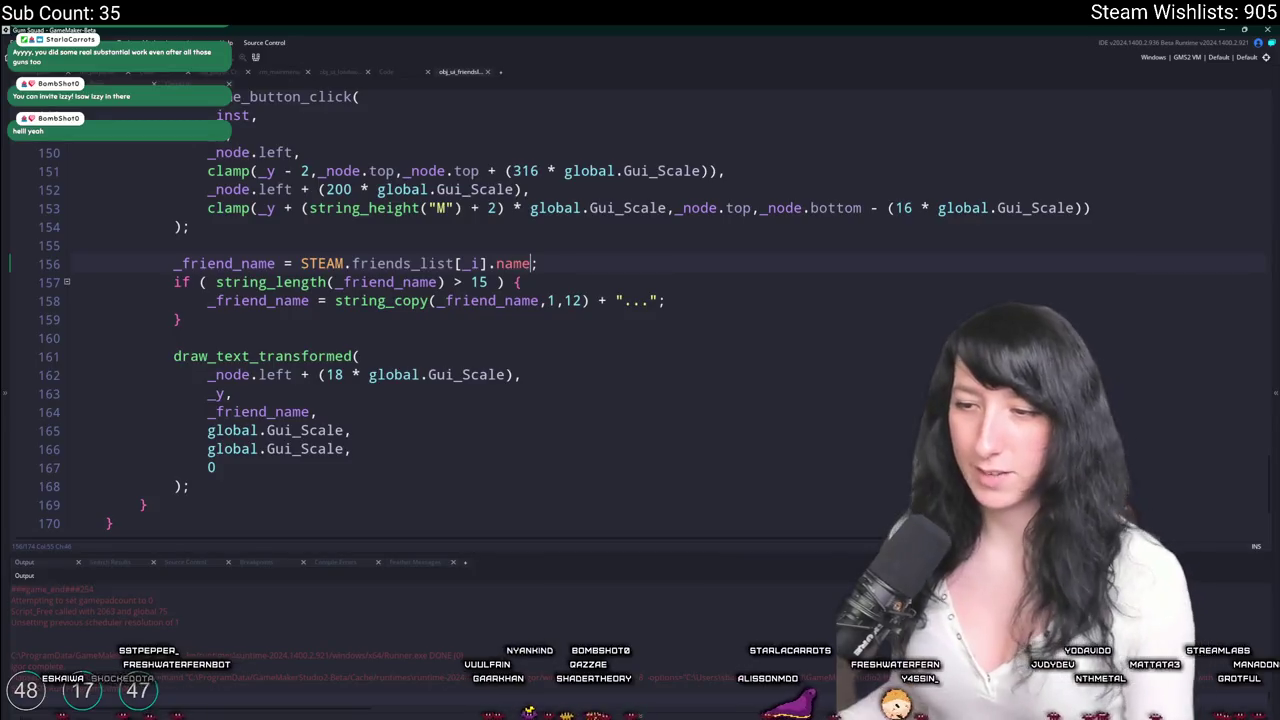
Dismiss a system search for 'discord' and switch to Twitch's Software and Game Development directory.
key(super)
text(discord)
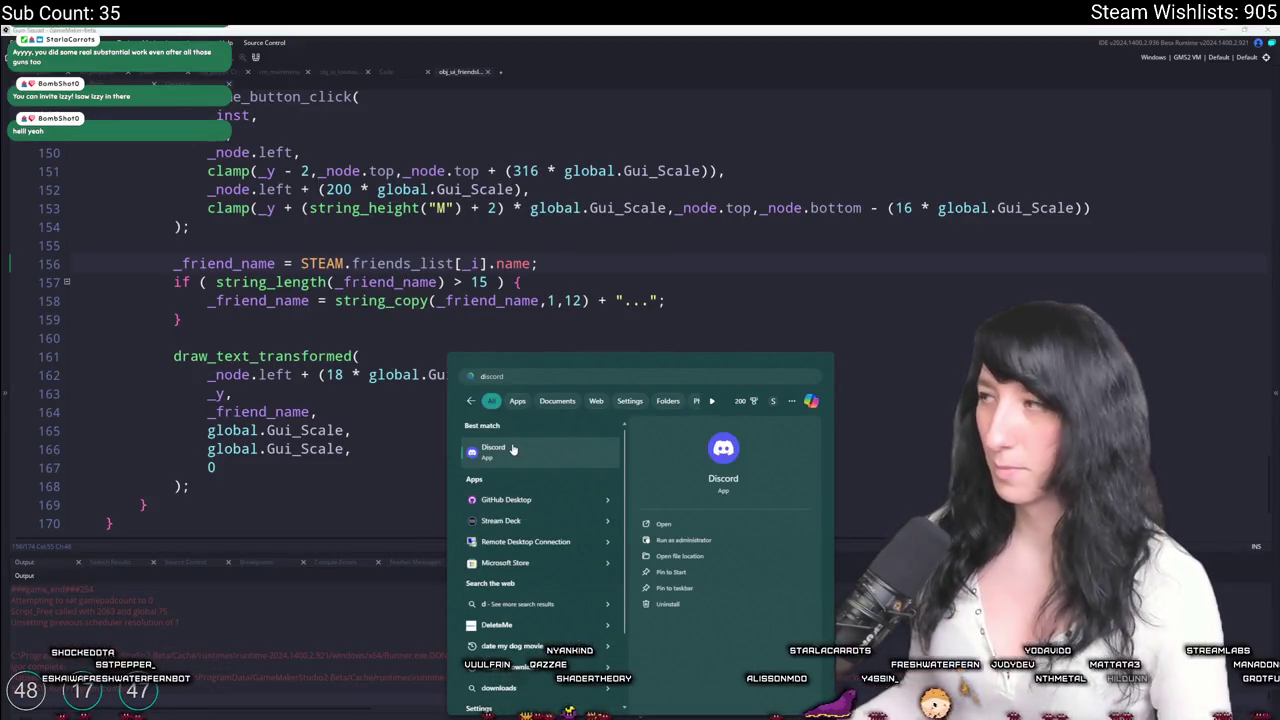
key(Return)
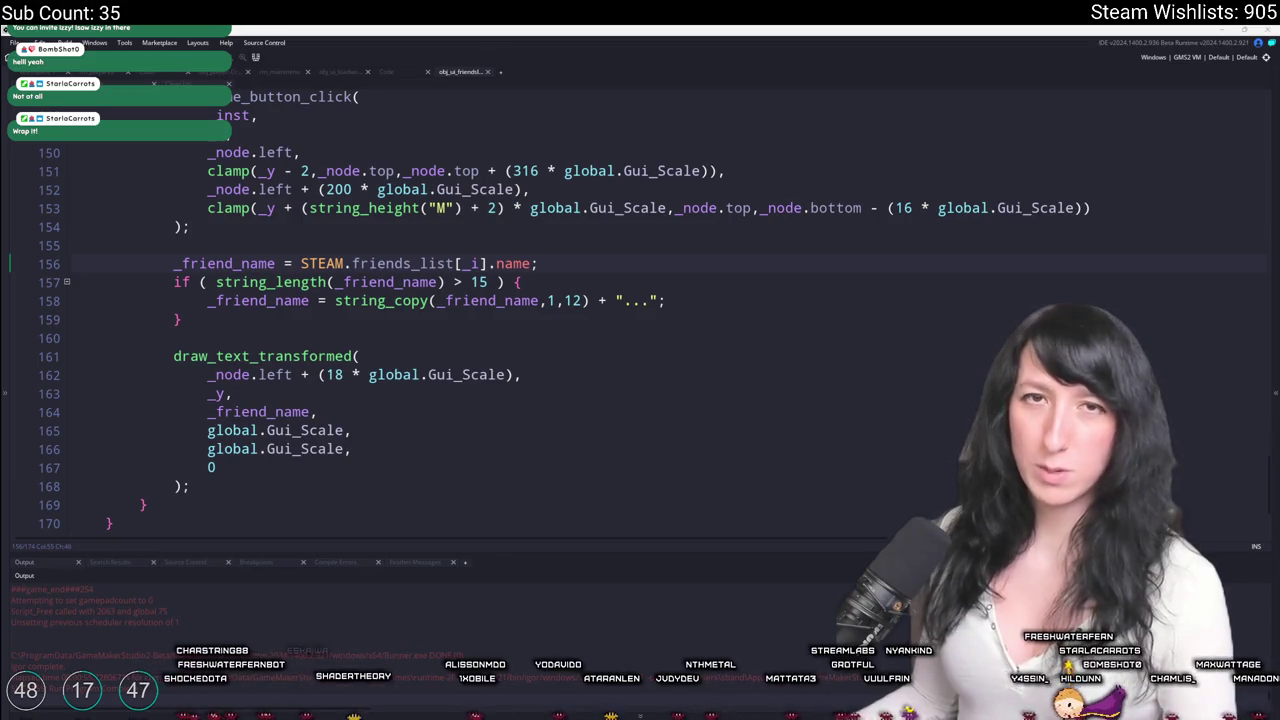
key(alt+Tab)
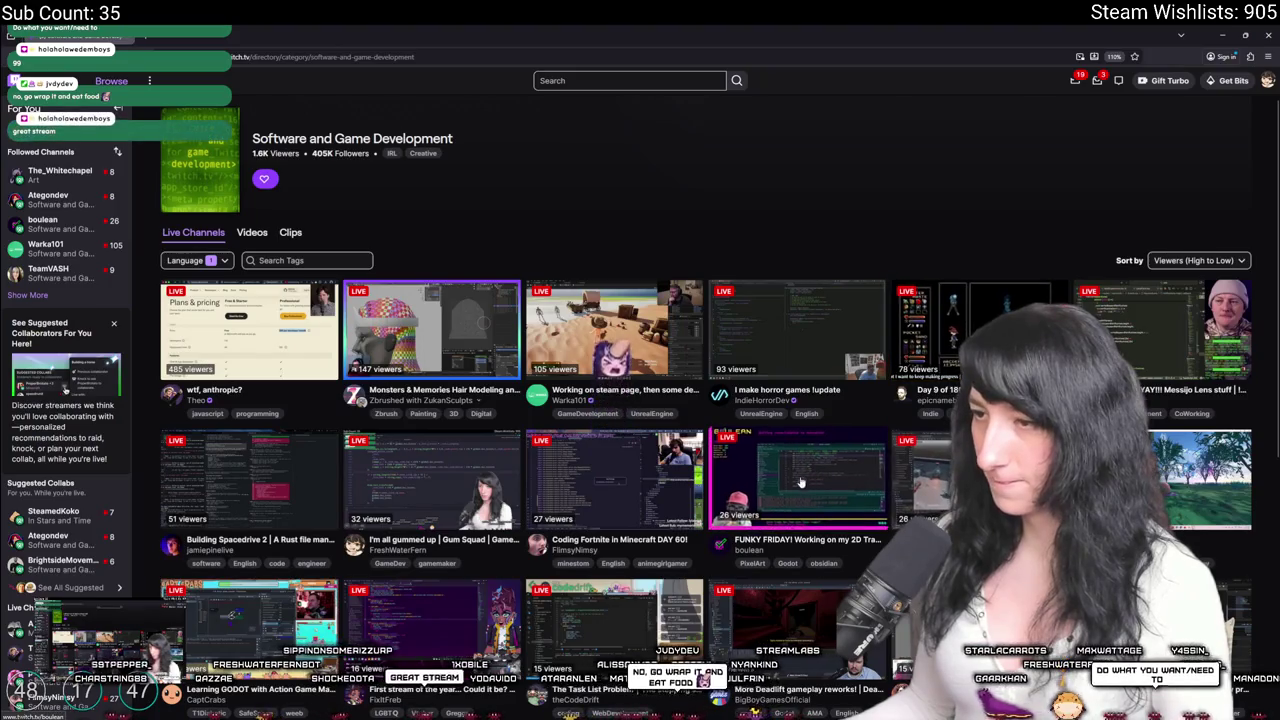
Scroll the Software and Game Development directory and open a live coding streamer's channel.
scroll(806, 460, down, 2)
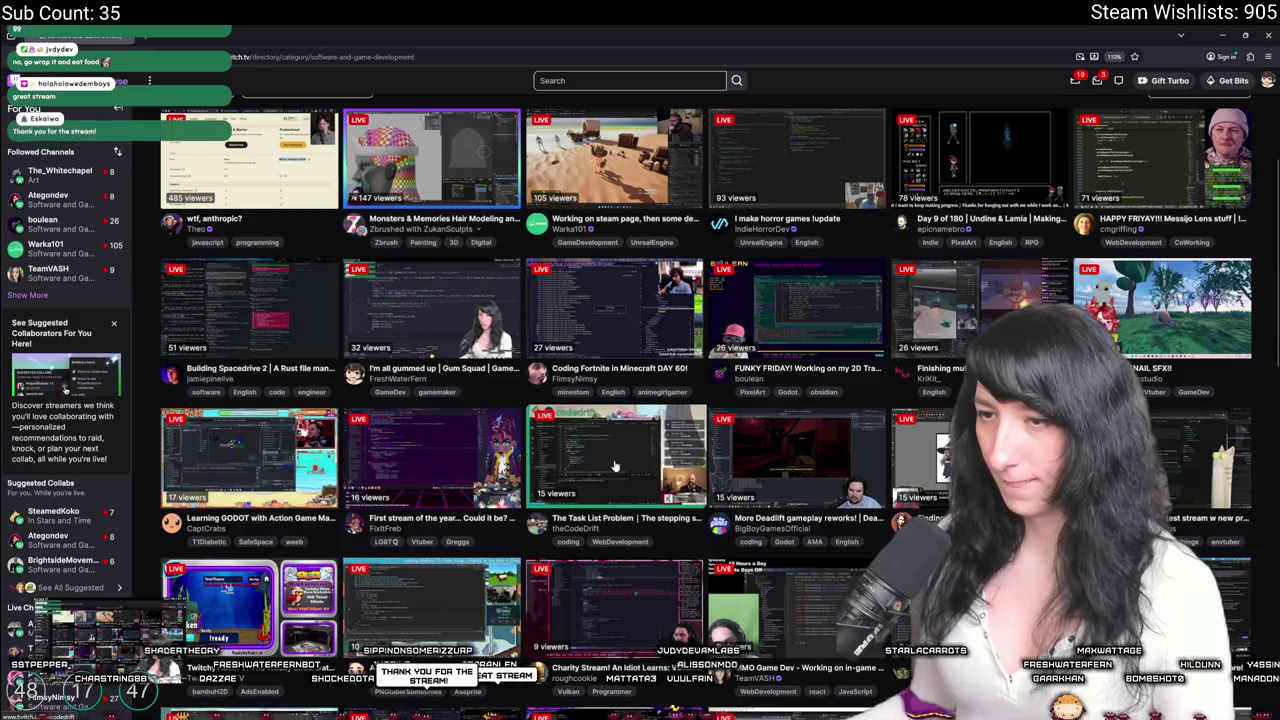
scroll(425, 426, down, 2)
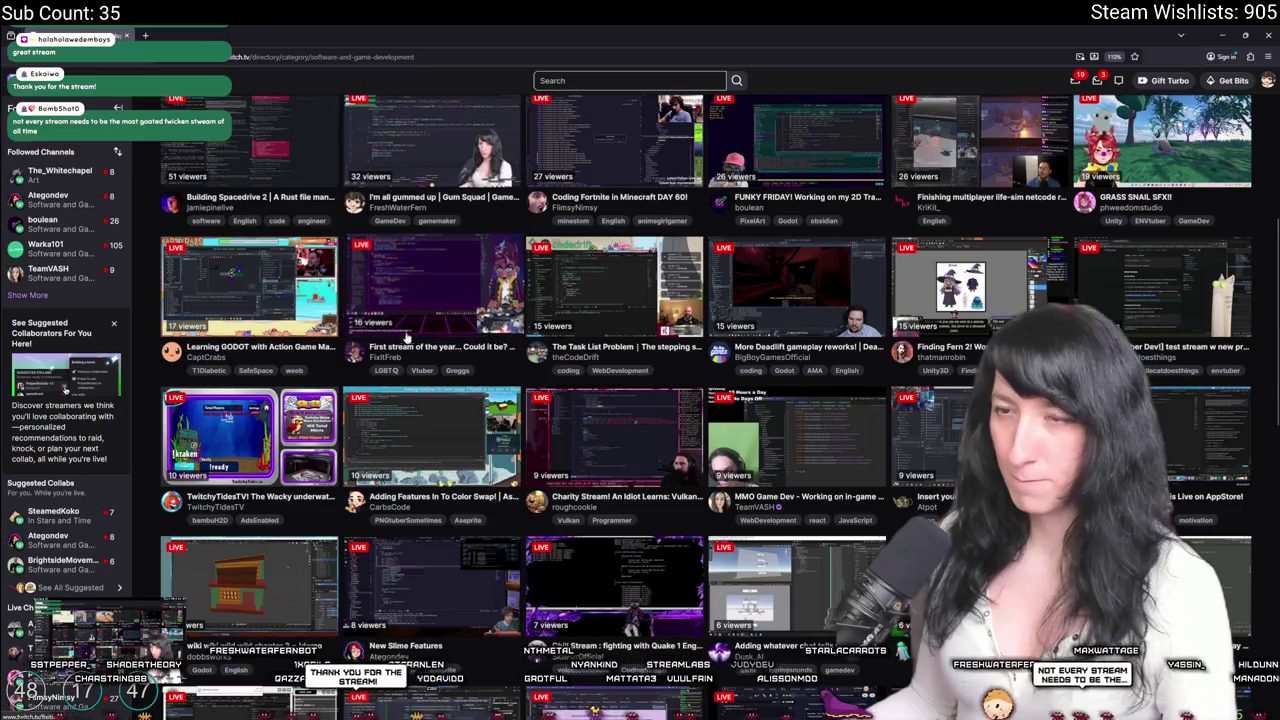
click(432, 301)
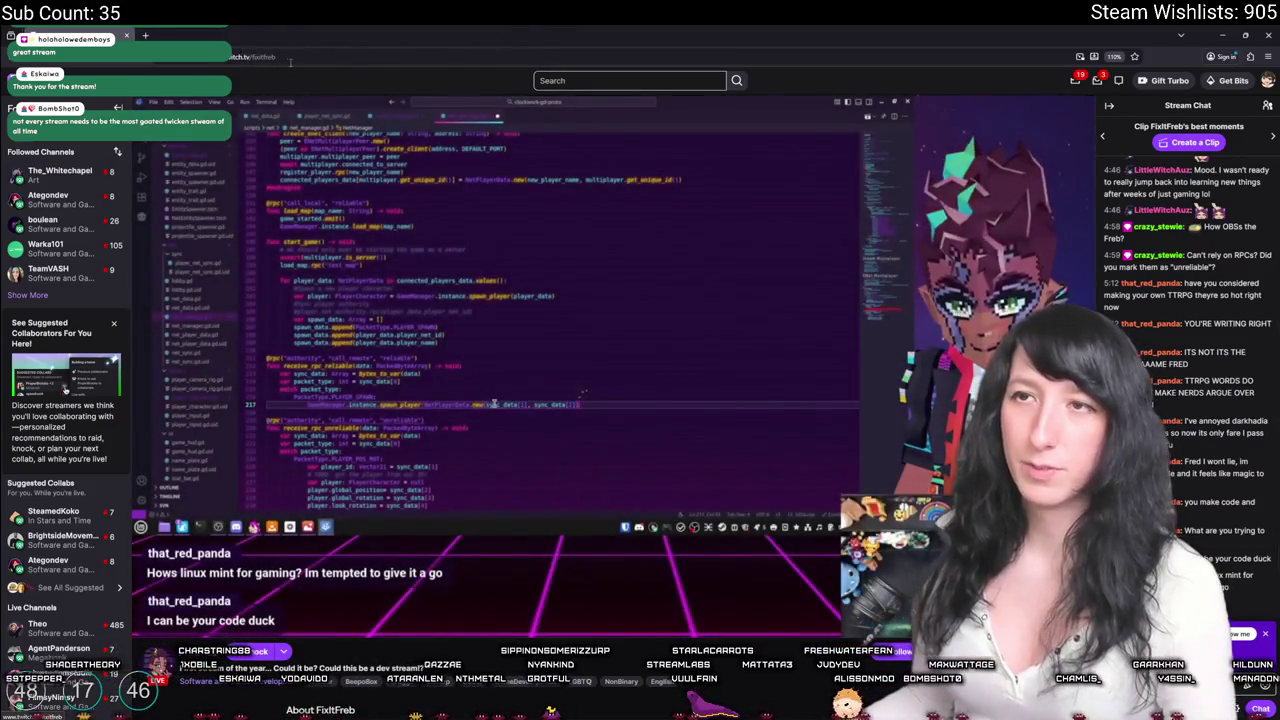
click(290, 62)
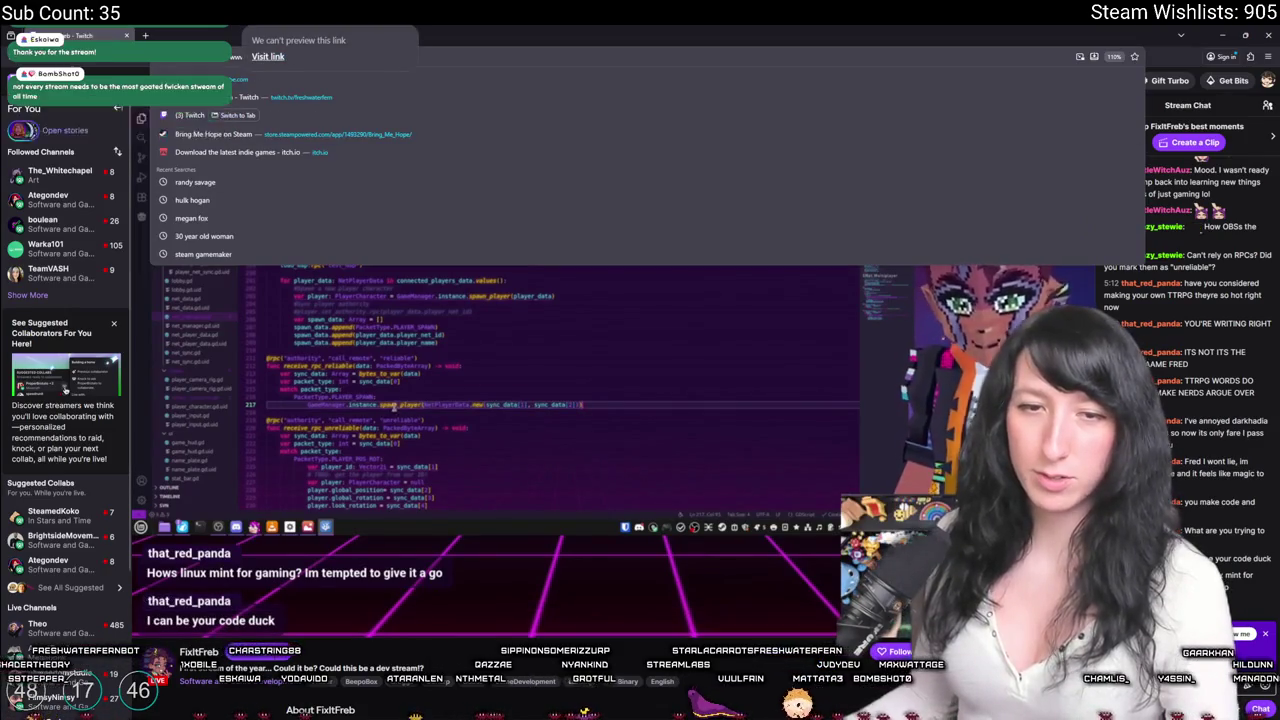
click(424, 396)
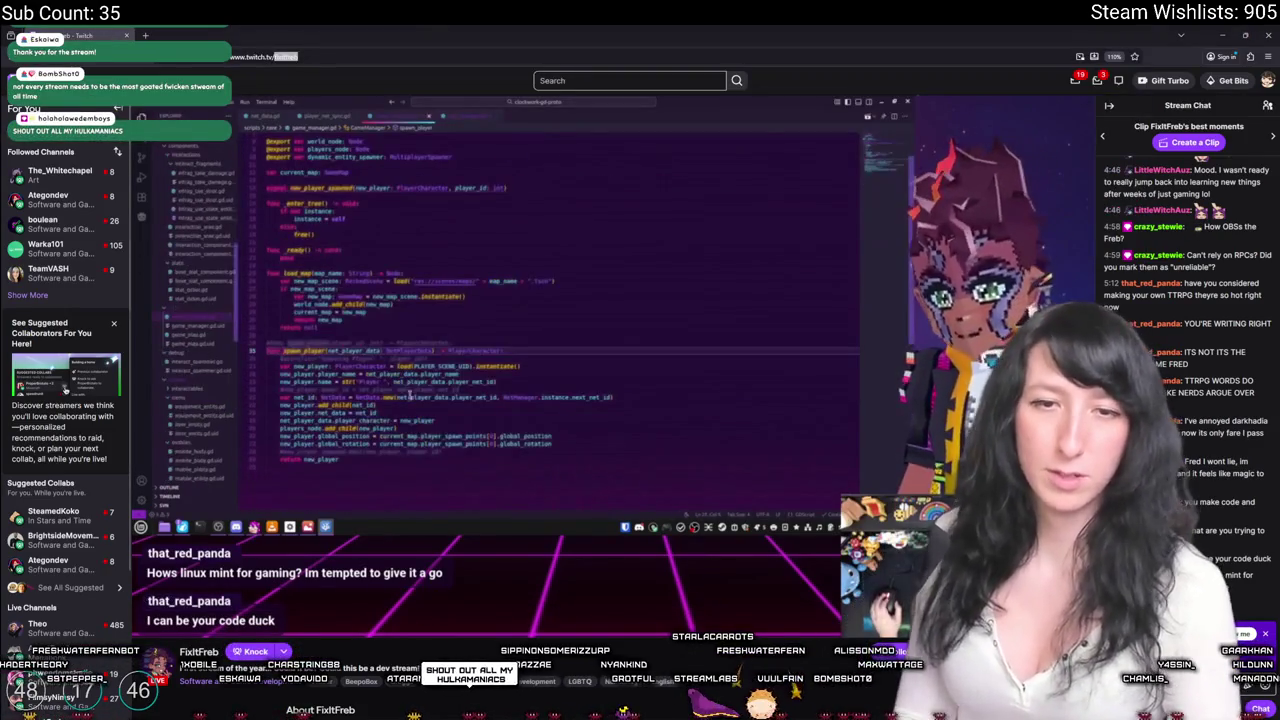